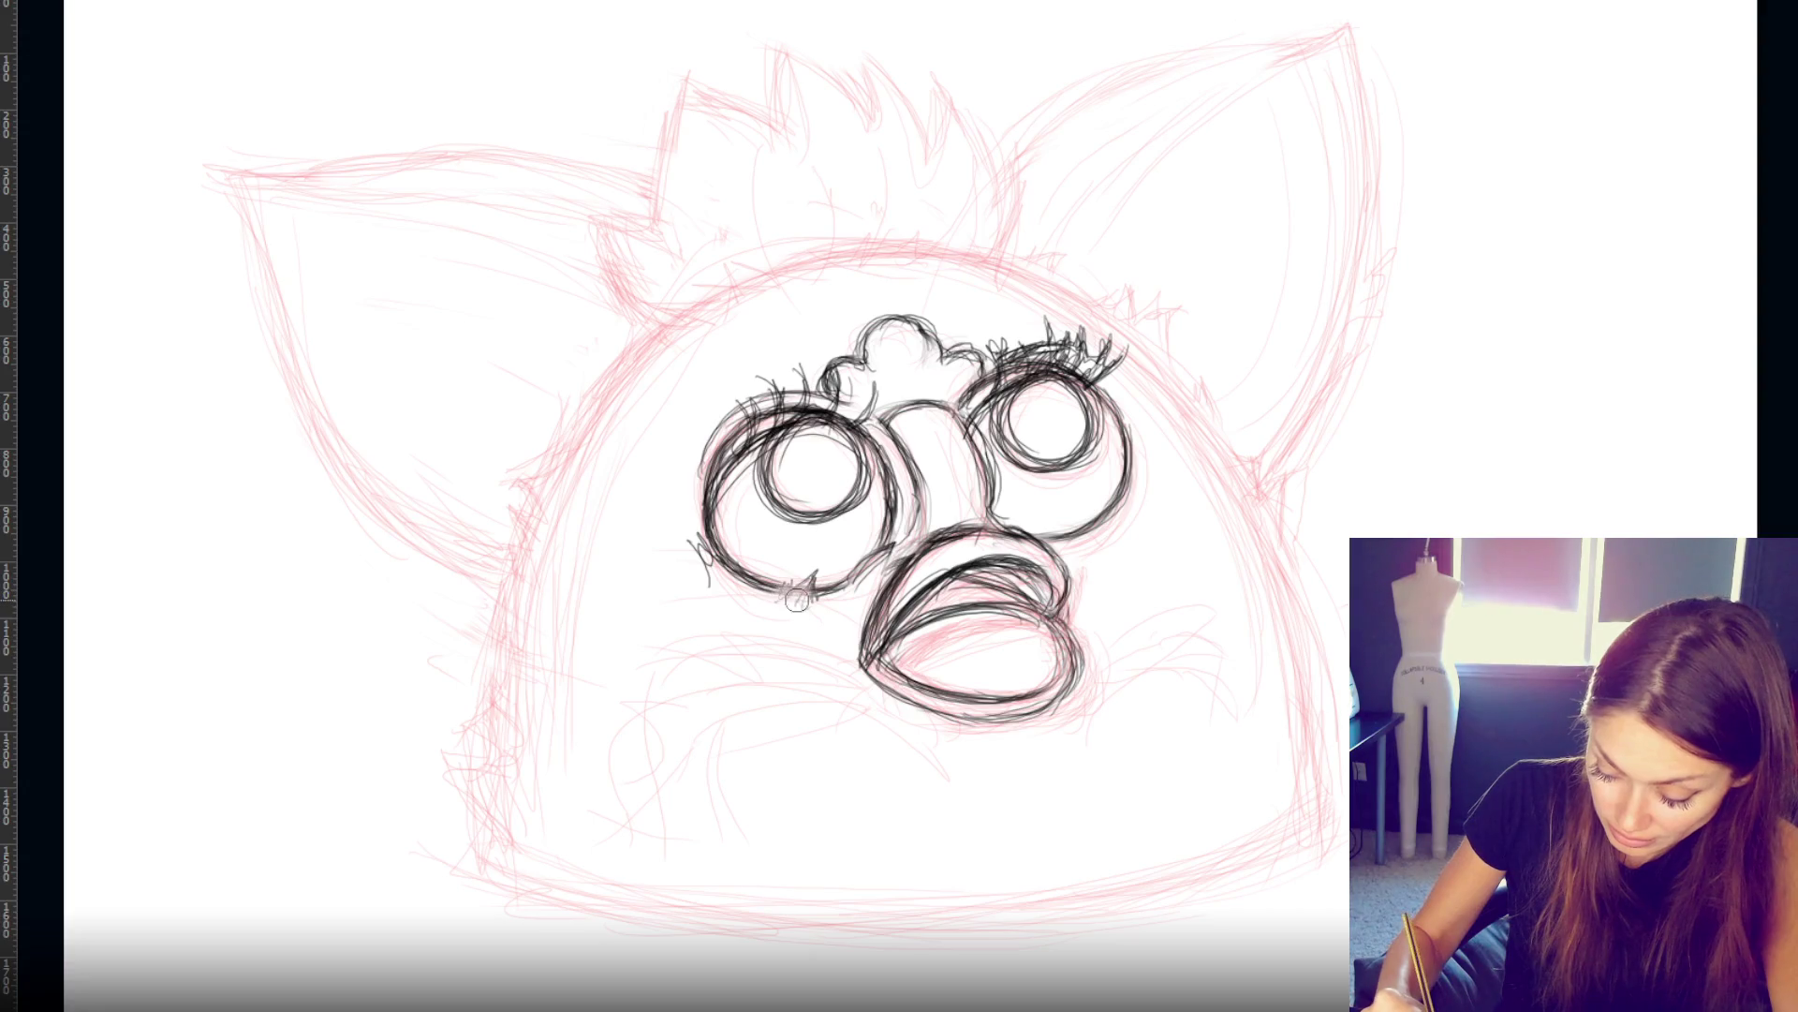
- Add black fur strokes around both eyes and ink the heart-shaped forehead curls
mouse_move(698, 541)
mouse_down()
mouse_move(708, 577)
mouse_move(727, 577)
mouse_move(710, 599)
mouse_up()
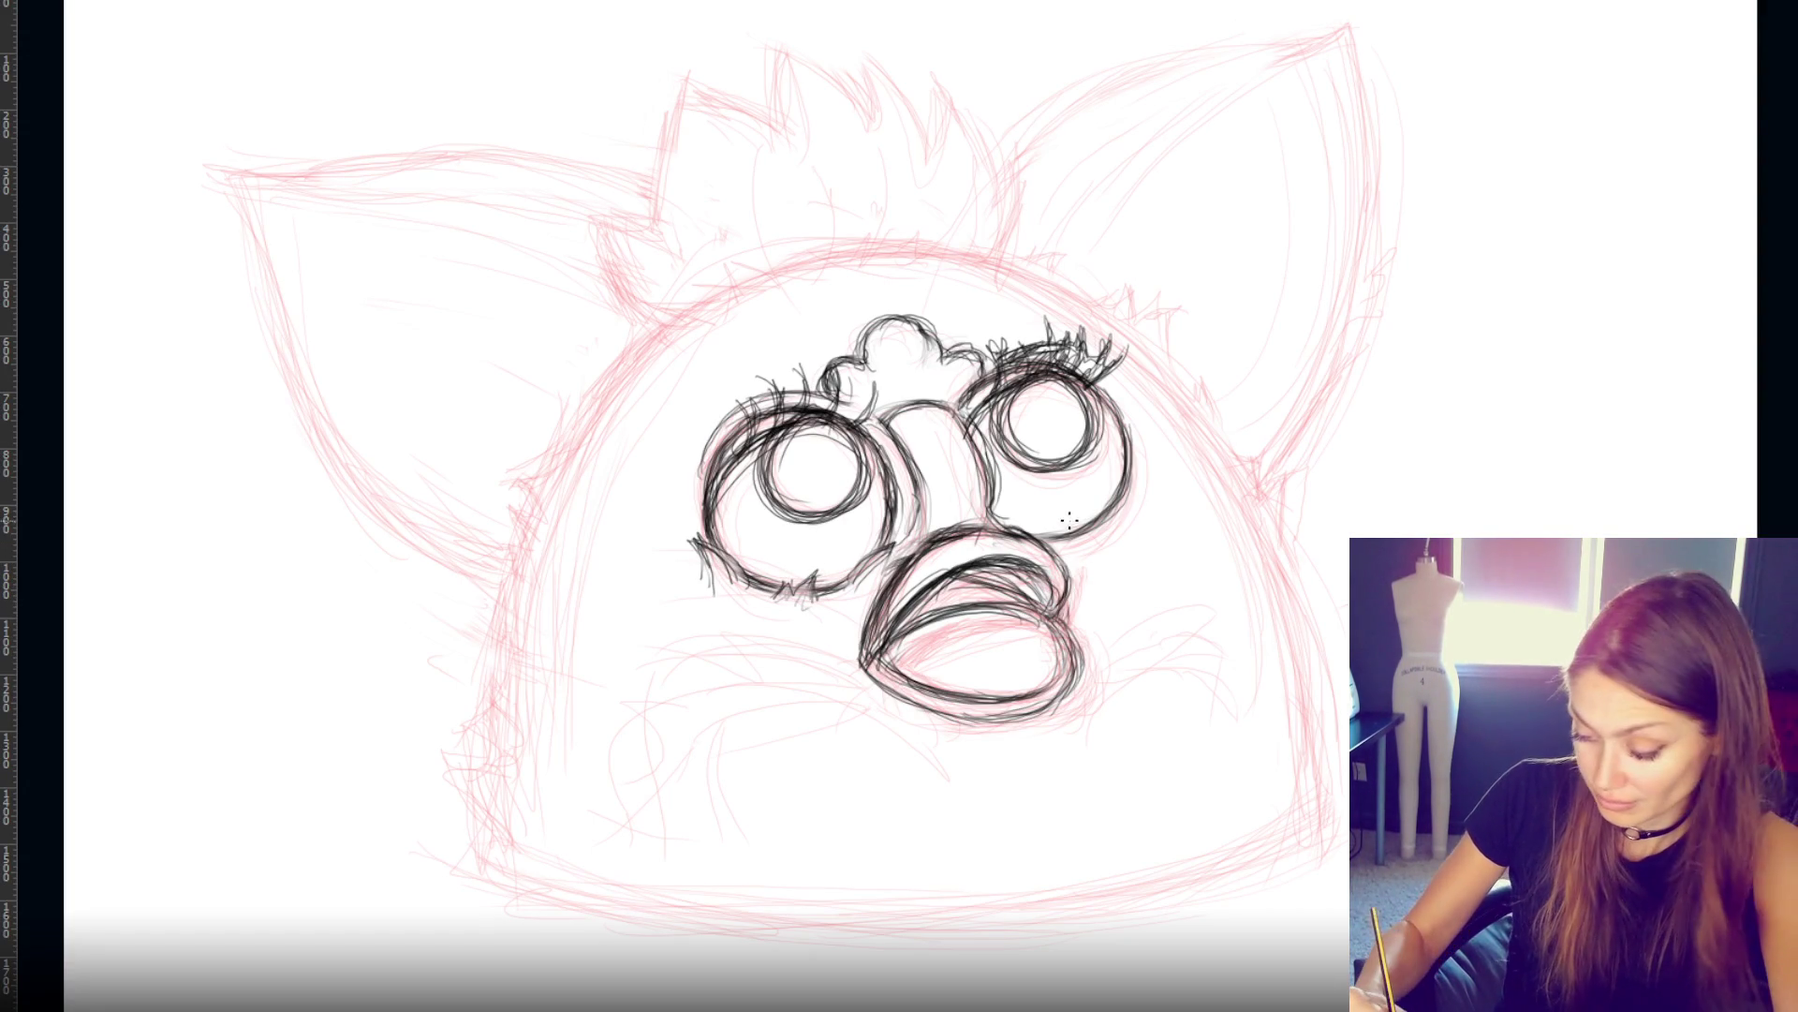
mouse_move(1034, 541)
mouse_down()
mouse_move(1137, 475)
mouse_move(1082, 545)
mouse_move(1087, 510)
mouse_move(1119, 494)
mouse_move(1061, 516)
mouse_up()
drag(812, 596, 894, 538)
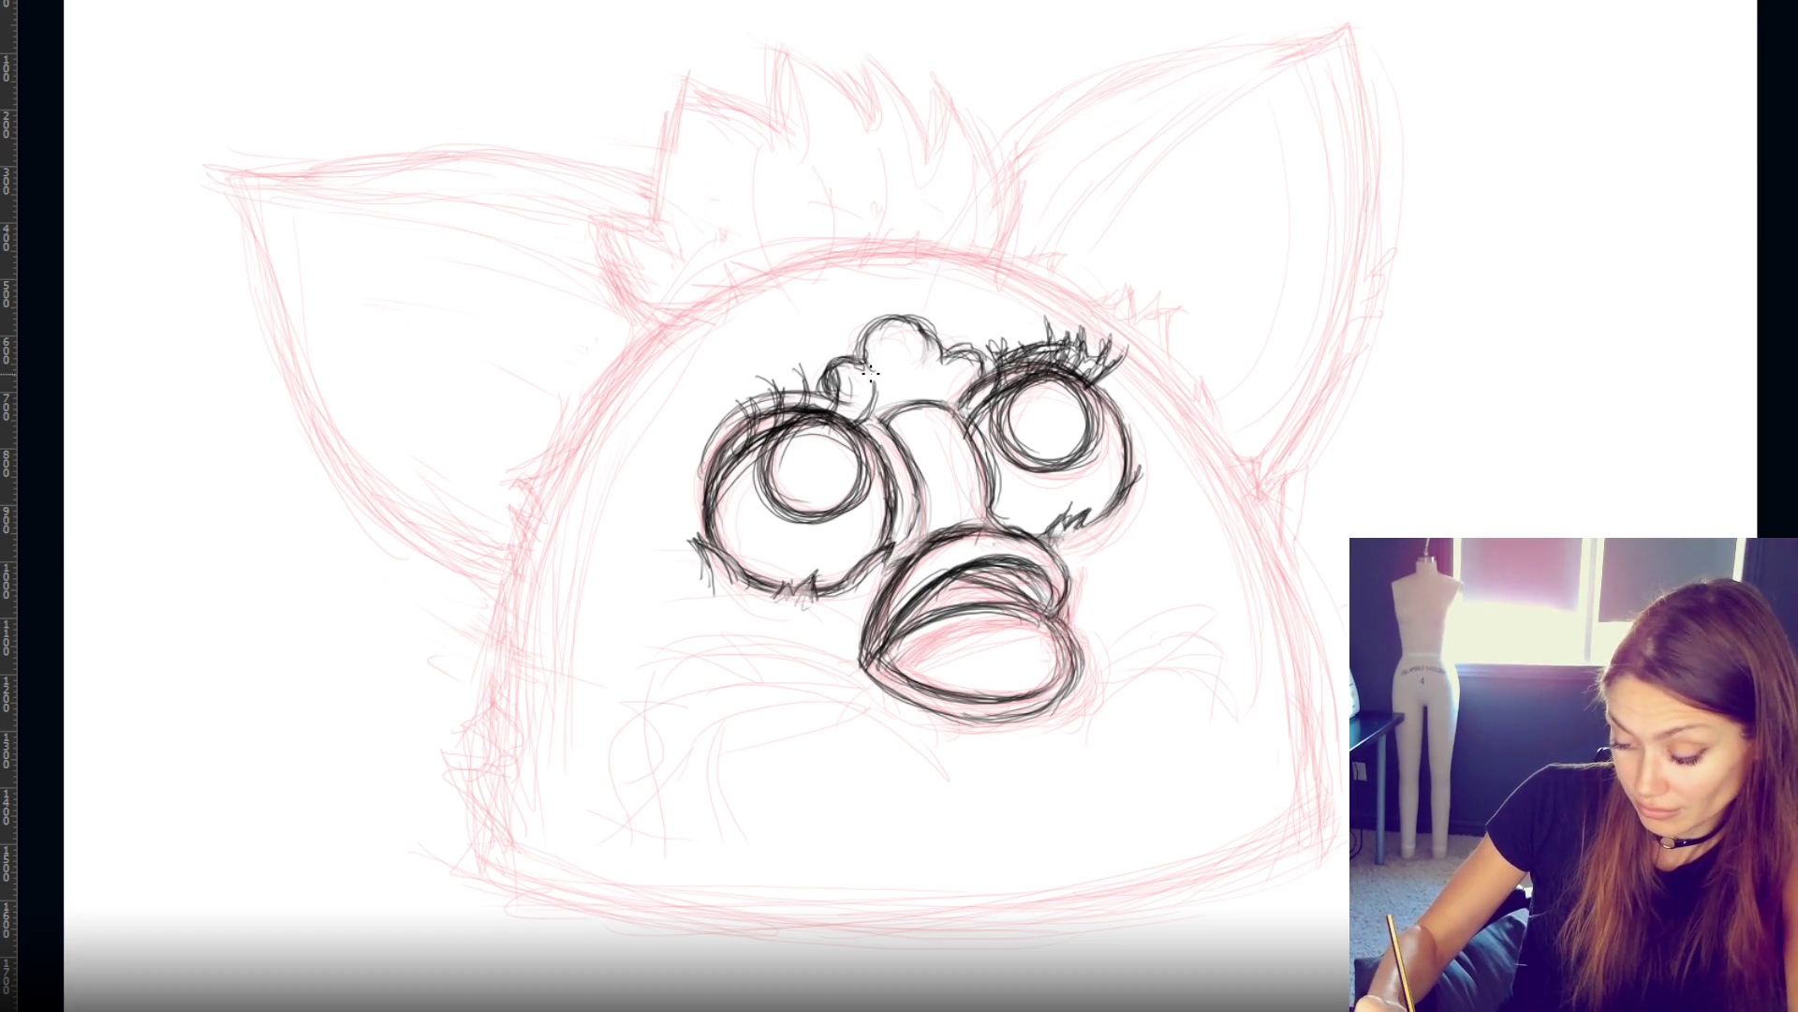
mouse_move(884, 339)
mouse_down()
mouse_move(920, 353)
mouse_move(860, 386)
mouse_move(951, 398)
mouse_move(895, 329)
mouse_move(876, 403)
mouse_move(932, 380)
mouse_move(923, 407)
mouse_up()
mouse_move(890, 375)
mouse_down()
mouse_move(859, 386)
mouse_move(904, 412)
mouse_up()
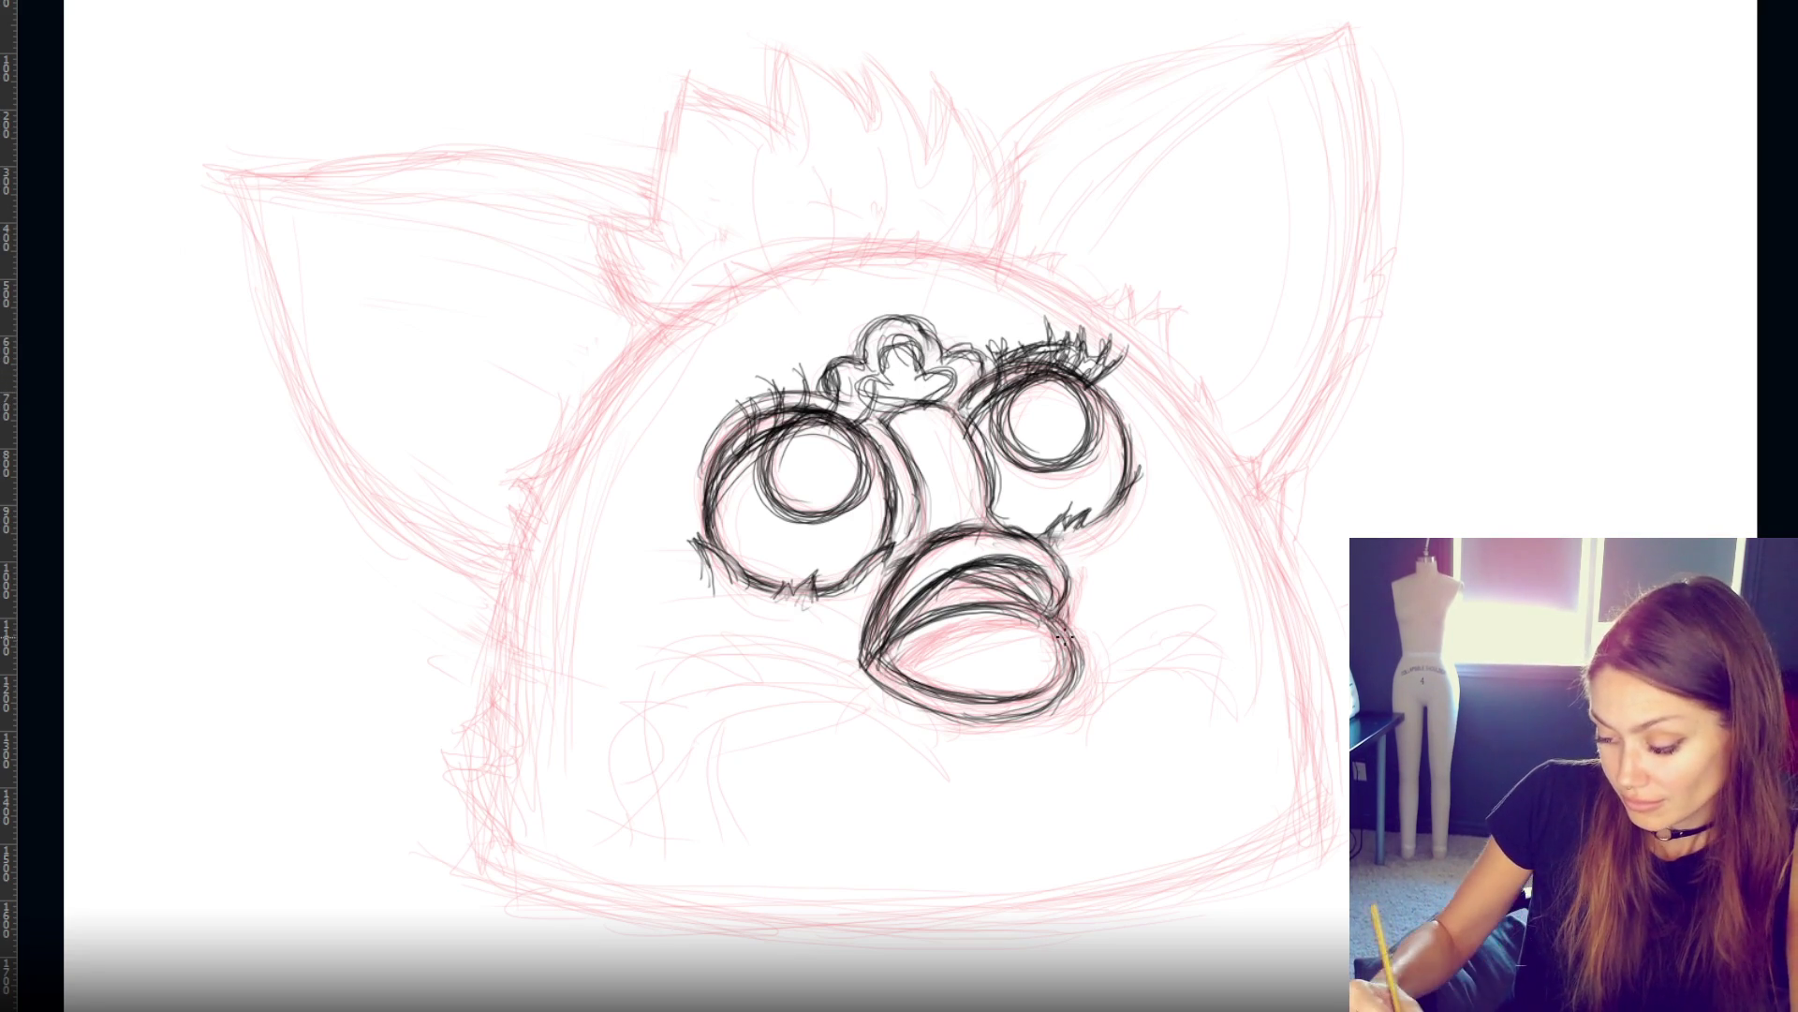
- Erase stray marks under the left eye and redraw fur at the mouth's lower-left corner
mouse_move(815, 583)
mouse_down()
mouse_move(778, 600)
mouse_move(838, 585)
mouse_move(806, 591)
mouse_up()
mouse_move(759, 574)
mouse_down()
mouse_move(843, 567)
mouse_move(792, 560)
mouse_move(825, 554)
mouse_move(777, 582)
mouse_move(847, 571)
mouse_move(843, 590)
mouse_move(833, 556)
mouse_up()
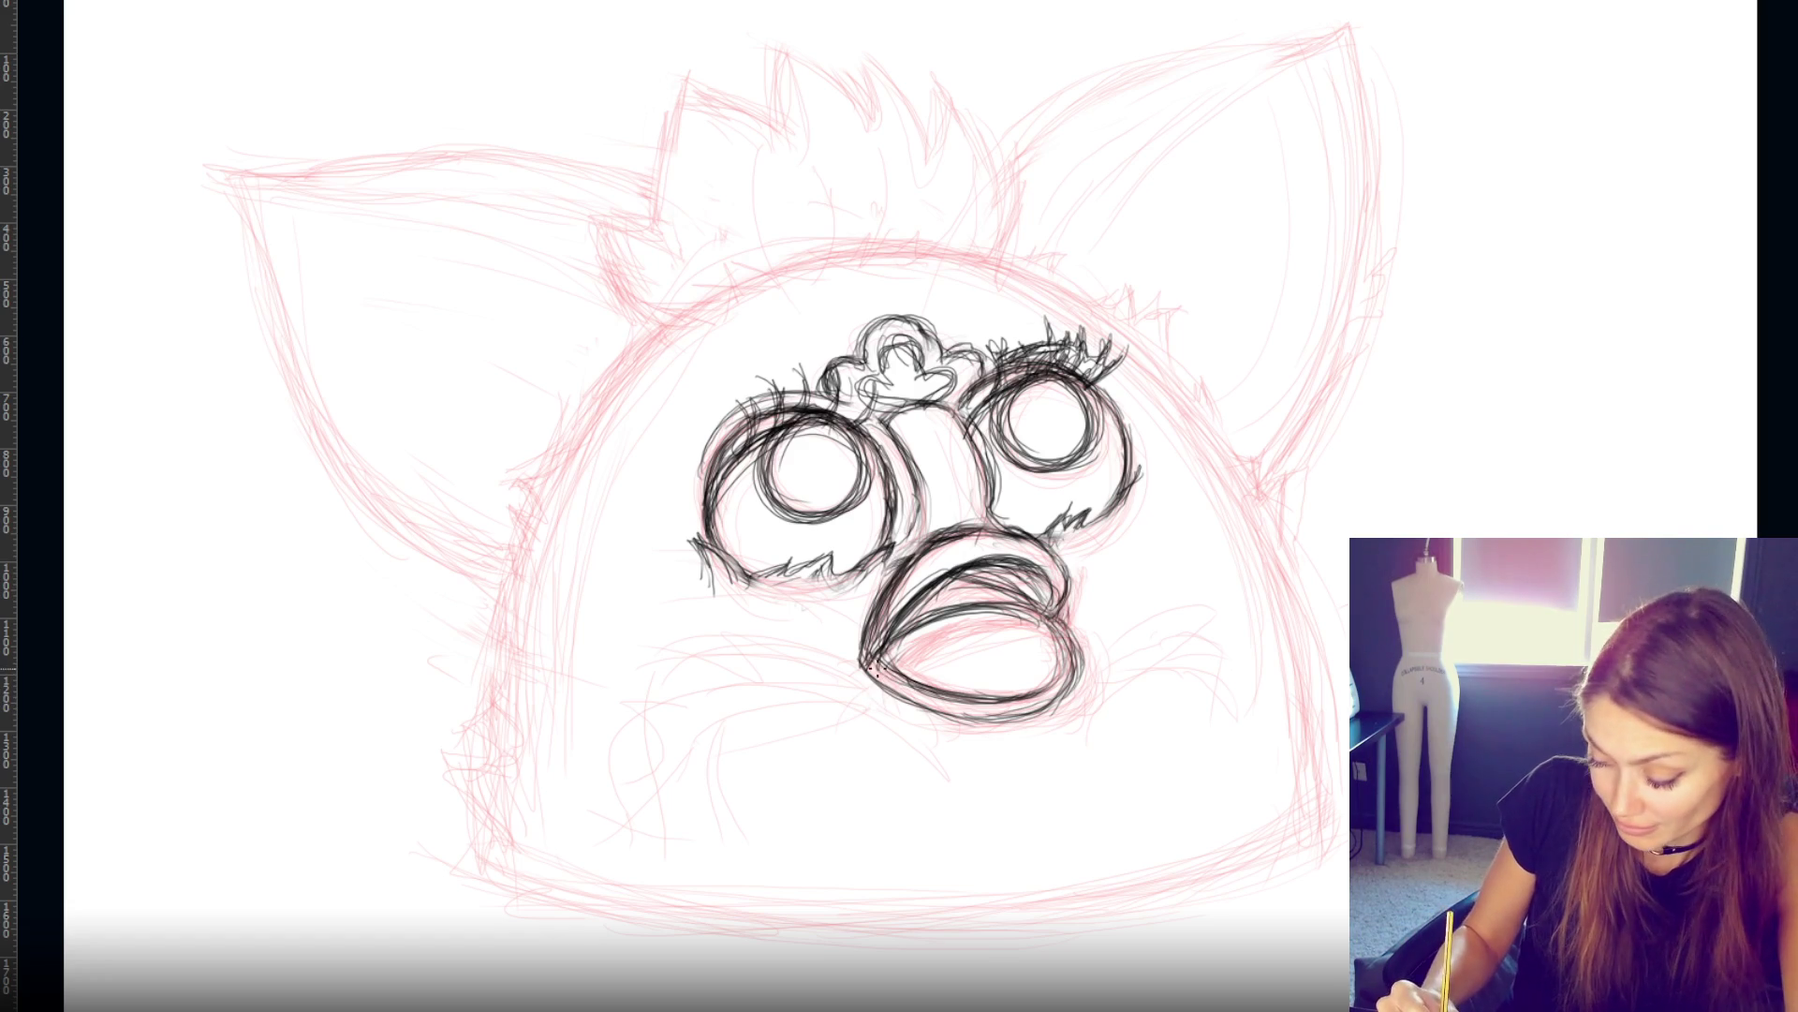
mouse_move(848, 651)
mouse_down()
mouse_move(901, 688)
mouse_move(848, 640)
mouse_move(909, 670)
mouse_move(894, 655)
mouse_move(914, 721)
mouse_move(885, 670)
mouse_up()
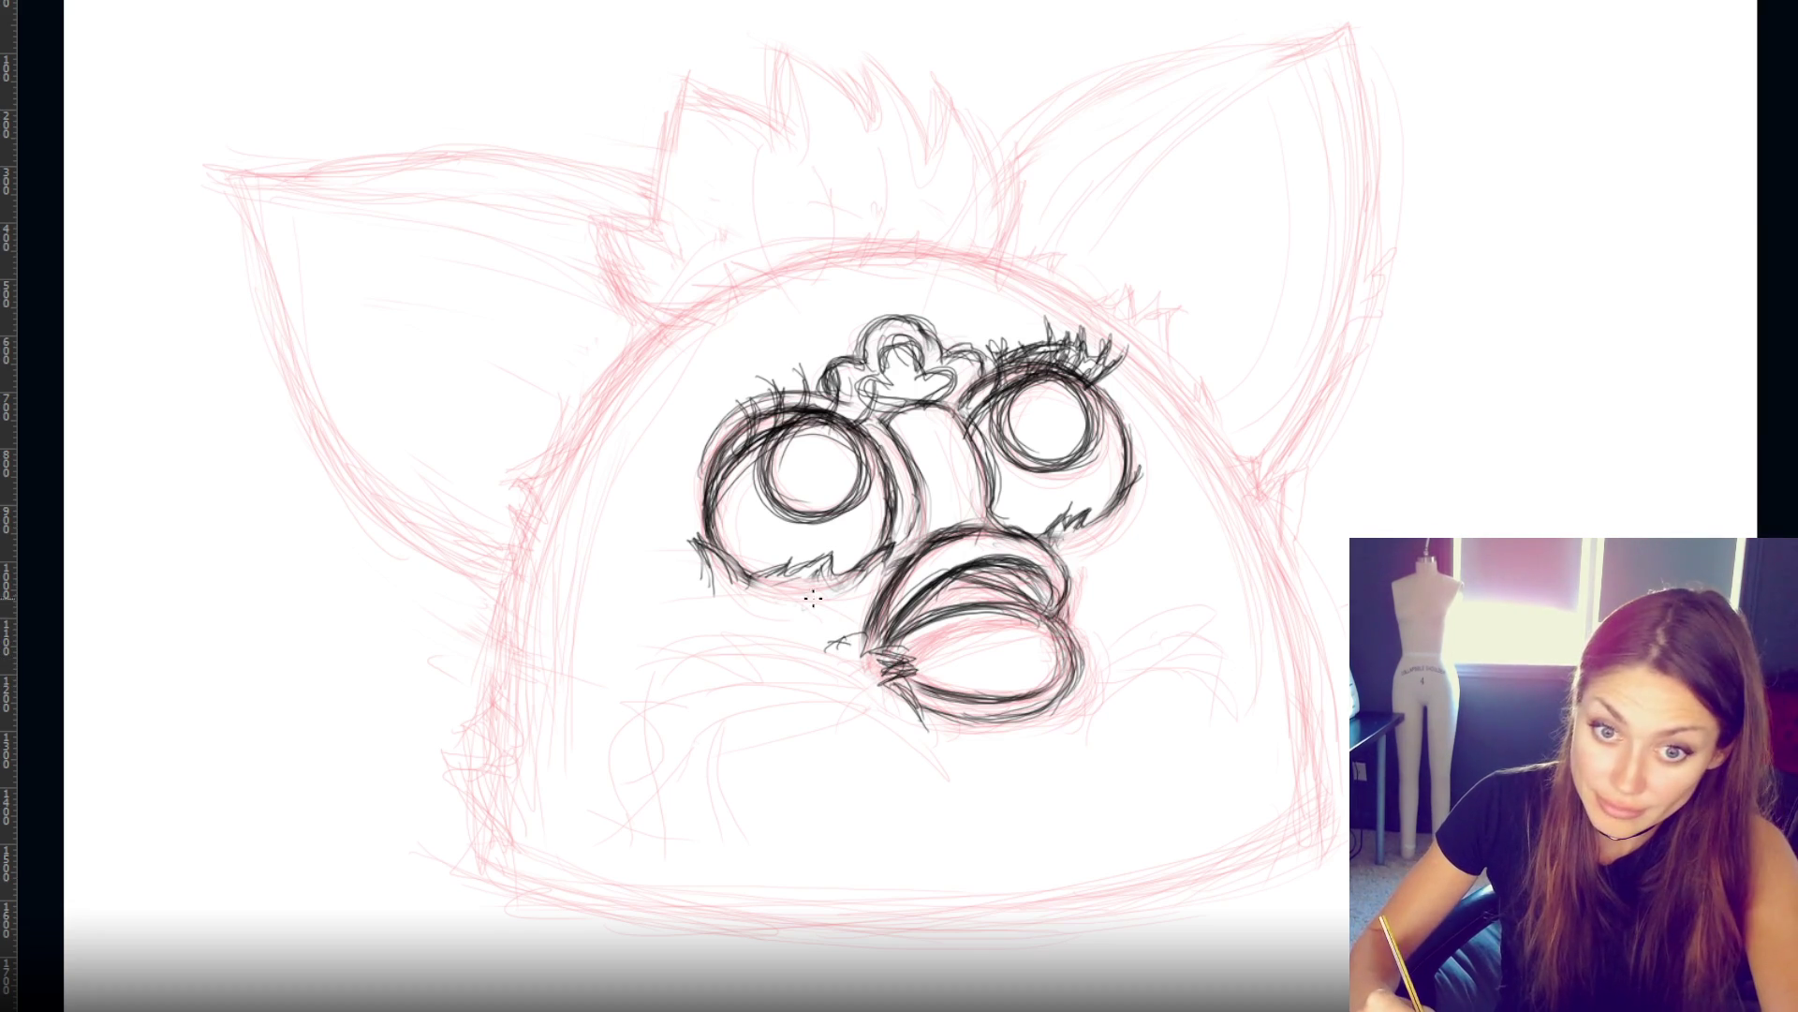
mouse_move(896, 648)
mouse_down()
mouse_move(867, 656)
mouse_move(855, 623)
mouse_move(831, 653)
mouse_move(1045, 622)
mouse_up()
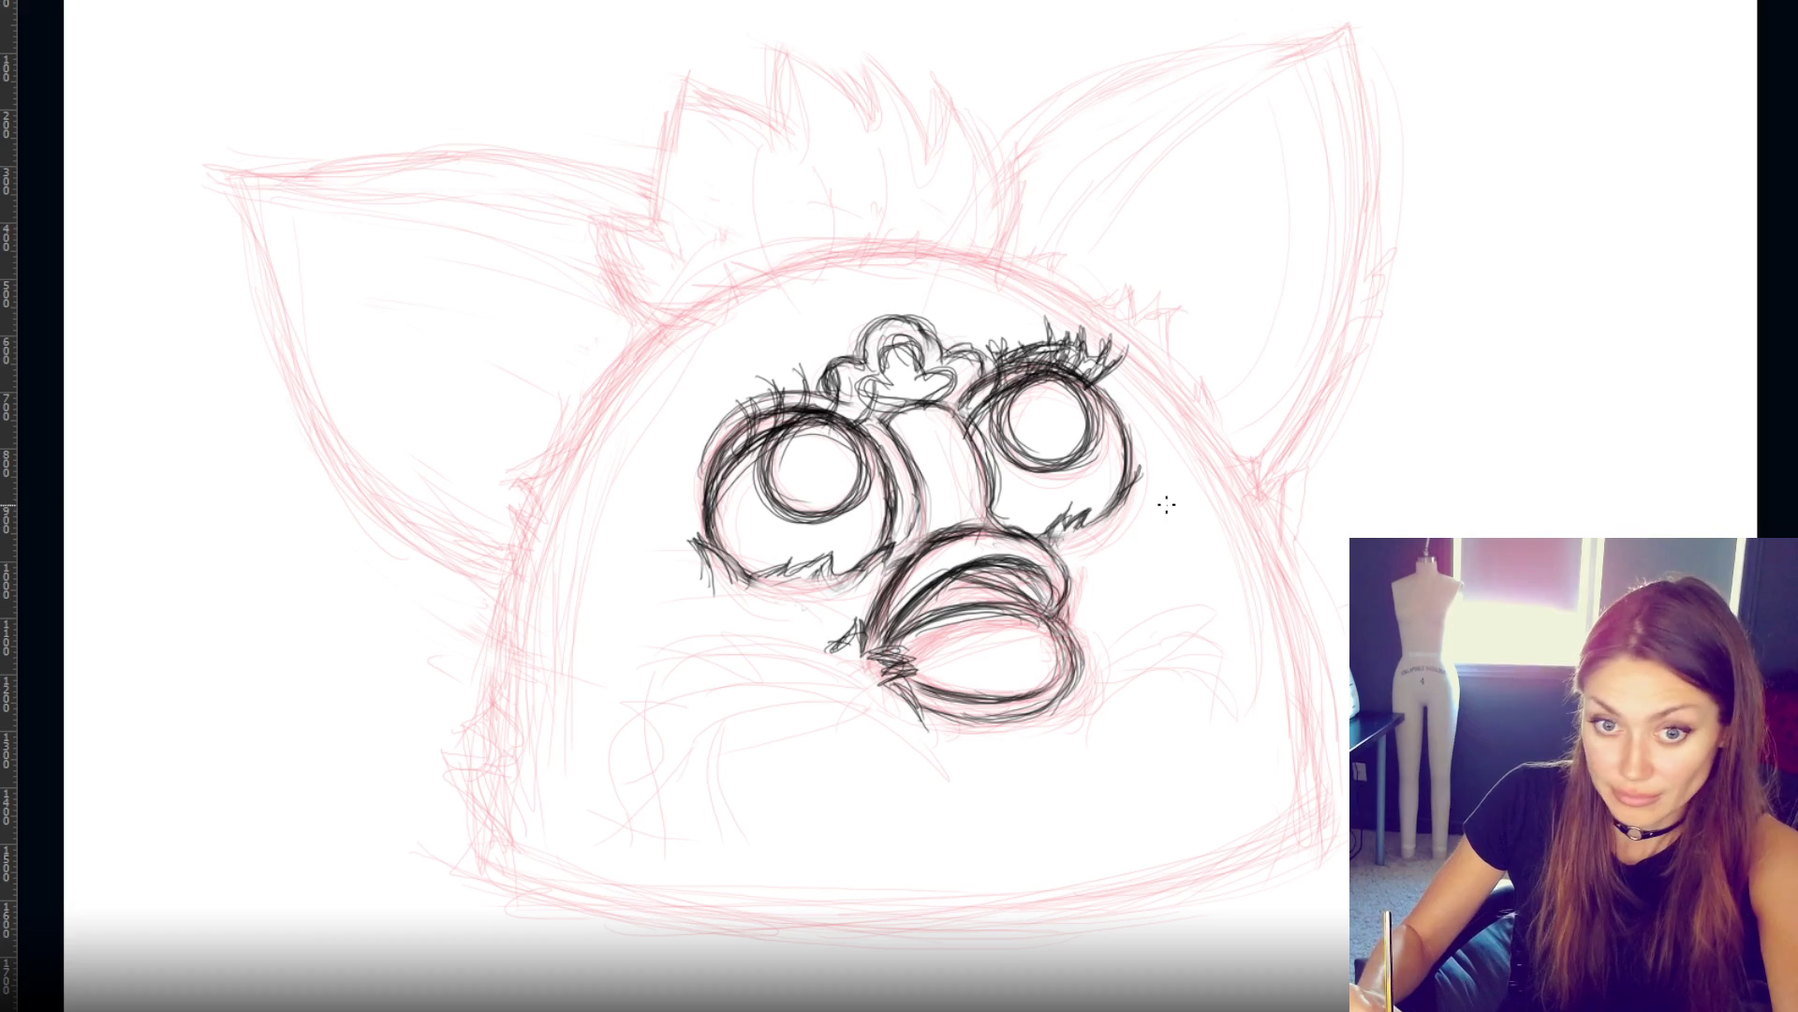
- Draw zigzag cheek fur on both sides of the beak and start a long curve up the right ear
mouse_move(1139, 497)
mouse_down()
mouse_move(1183, 490)
mouse_move(1201, 513)
mouse_up()
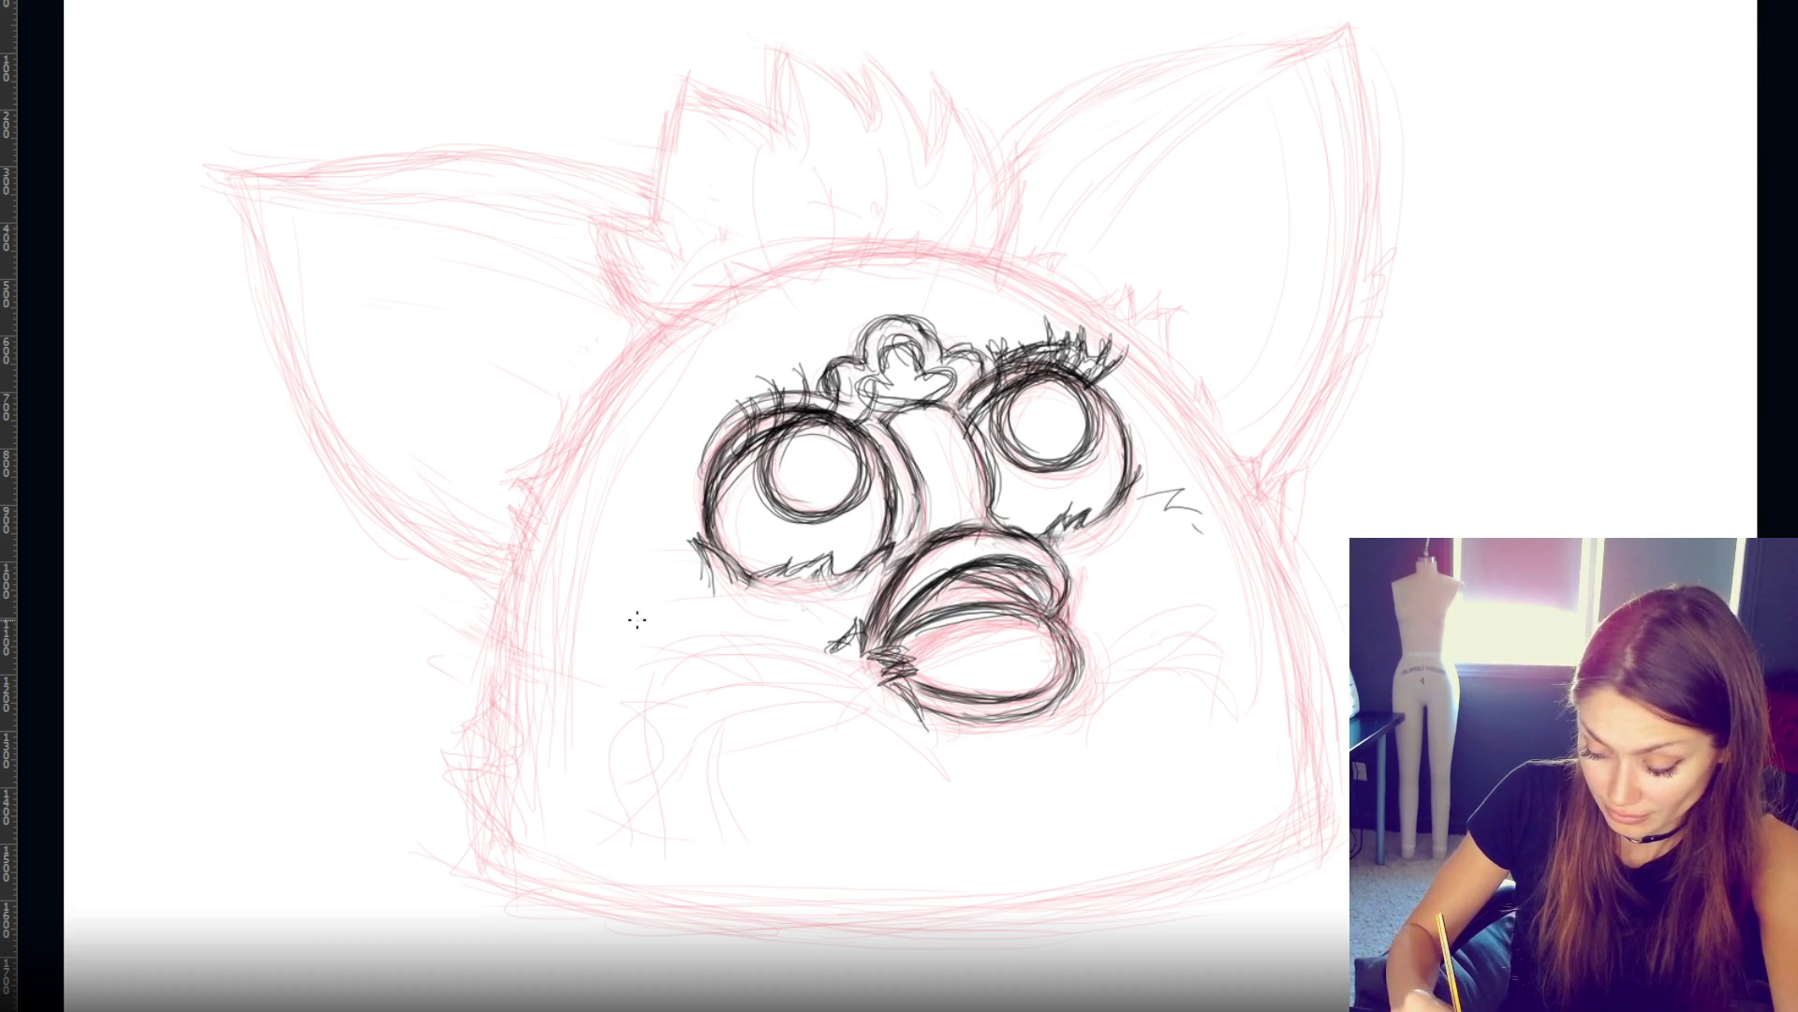
mouse_move(1084, 669)
mouse_down()
mouse_move(1190, 623)
mouse_move(1235, 655)
mouse_up()
mouse_move(794, 667)
mouse_down()
mouse_move(739, 640)
mouse_move(768, 649)
mouse_up()
mouse_move(688, 681)
mouse_down()
mouse_move(611, 686)
mouse_move(588, 735)
mouse_up()
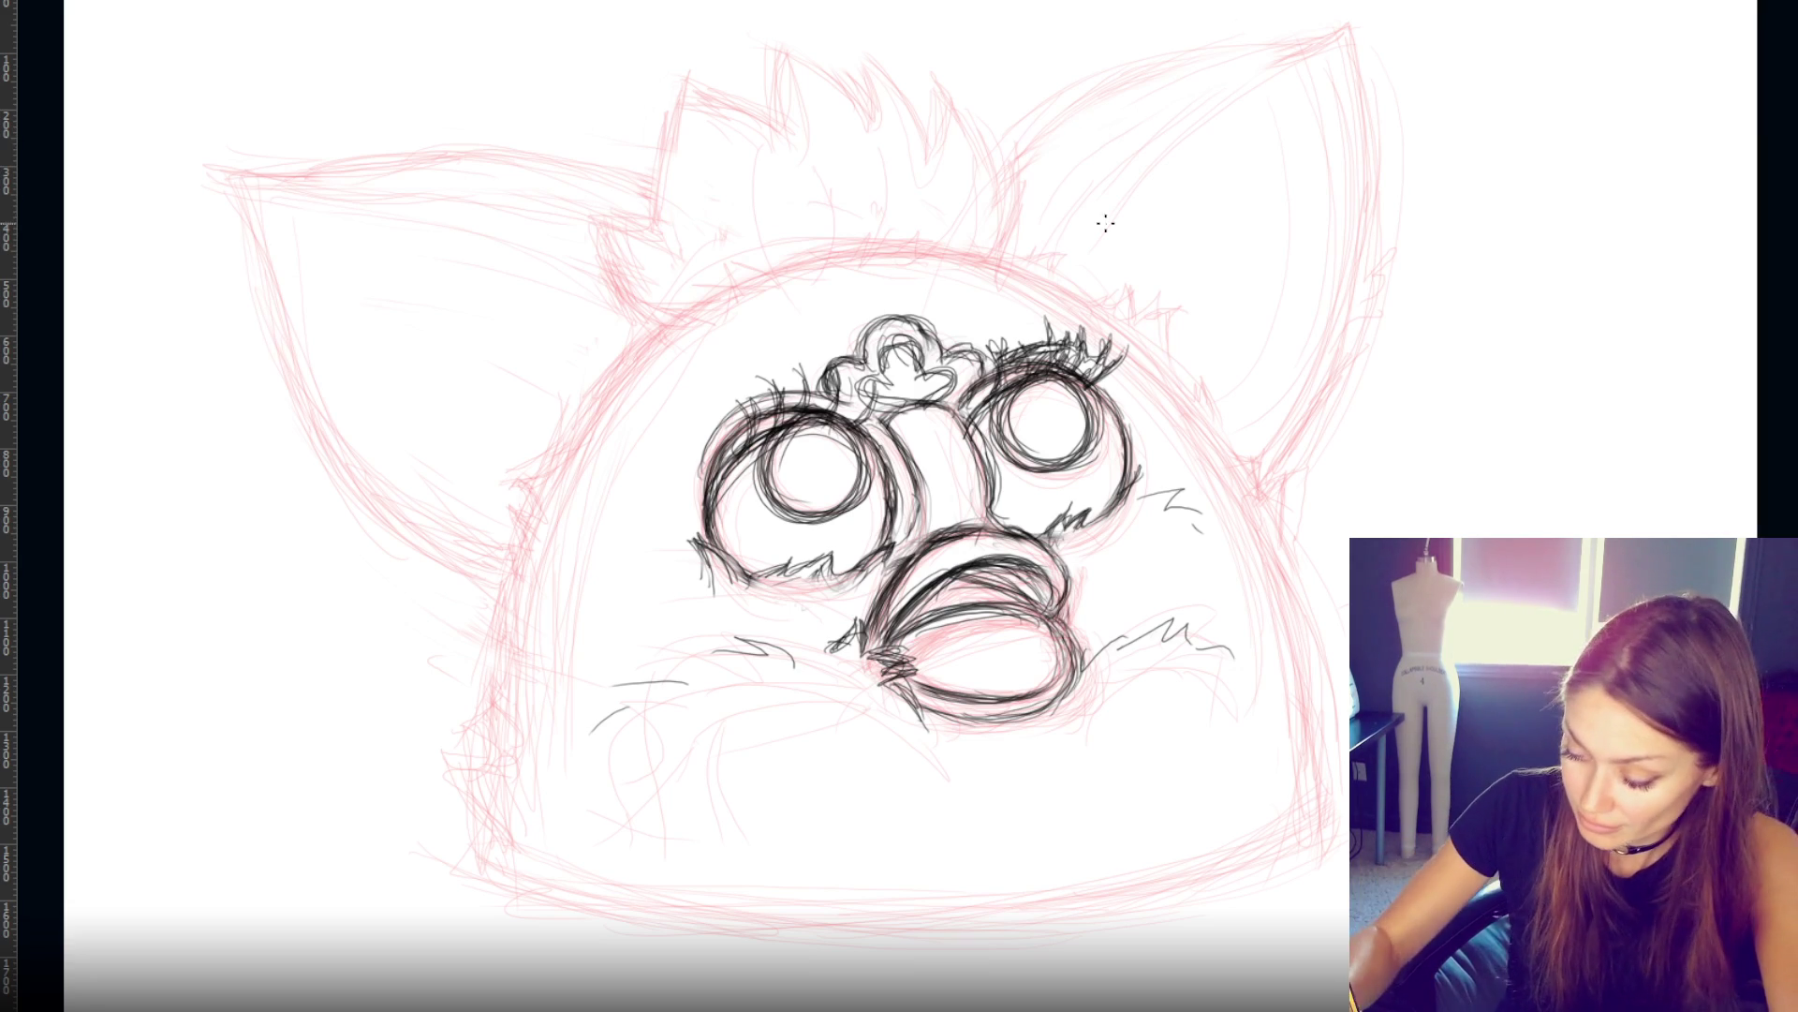
mouse_move(1093, 230)
mouse_down()
mouse_move(1339, 28)
mouse_move(1377, 220)
mouse_up()
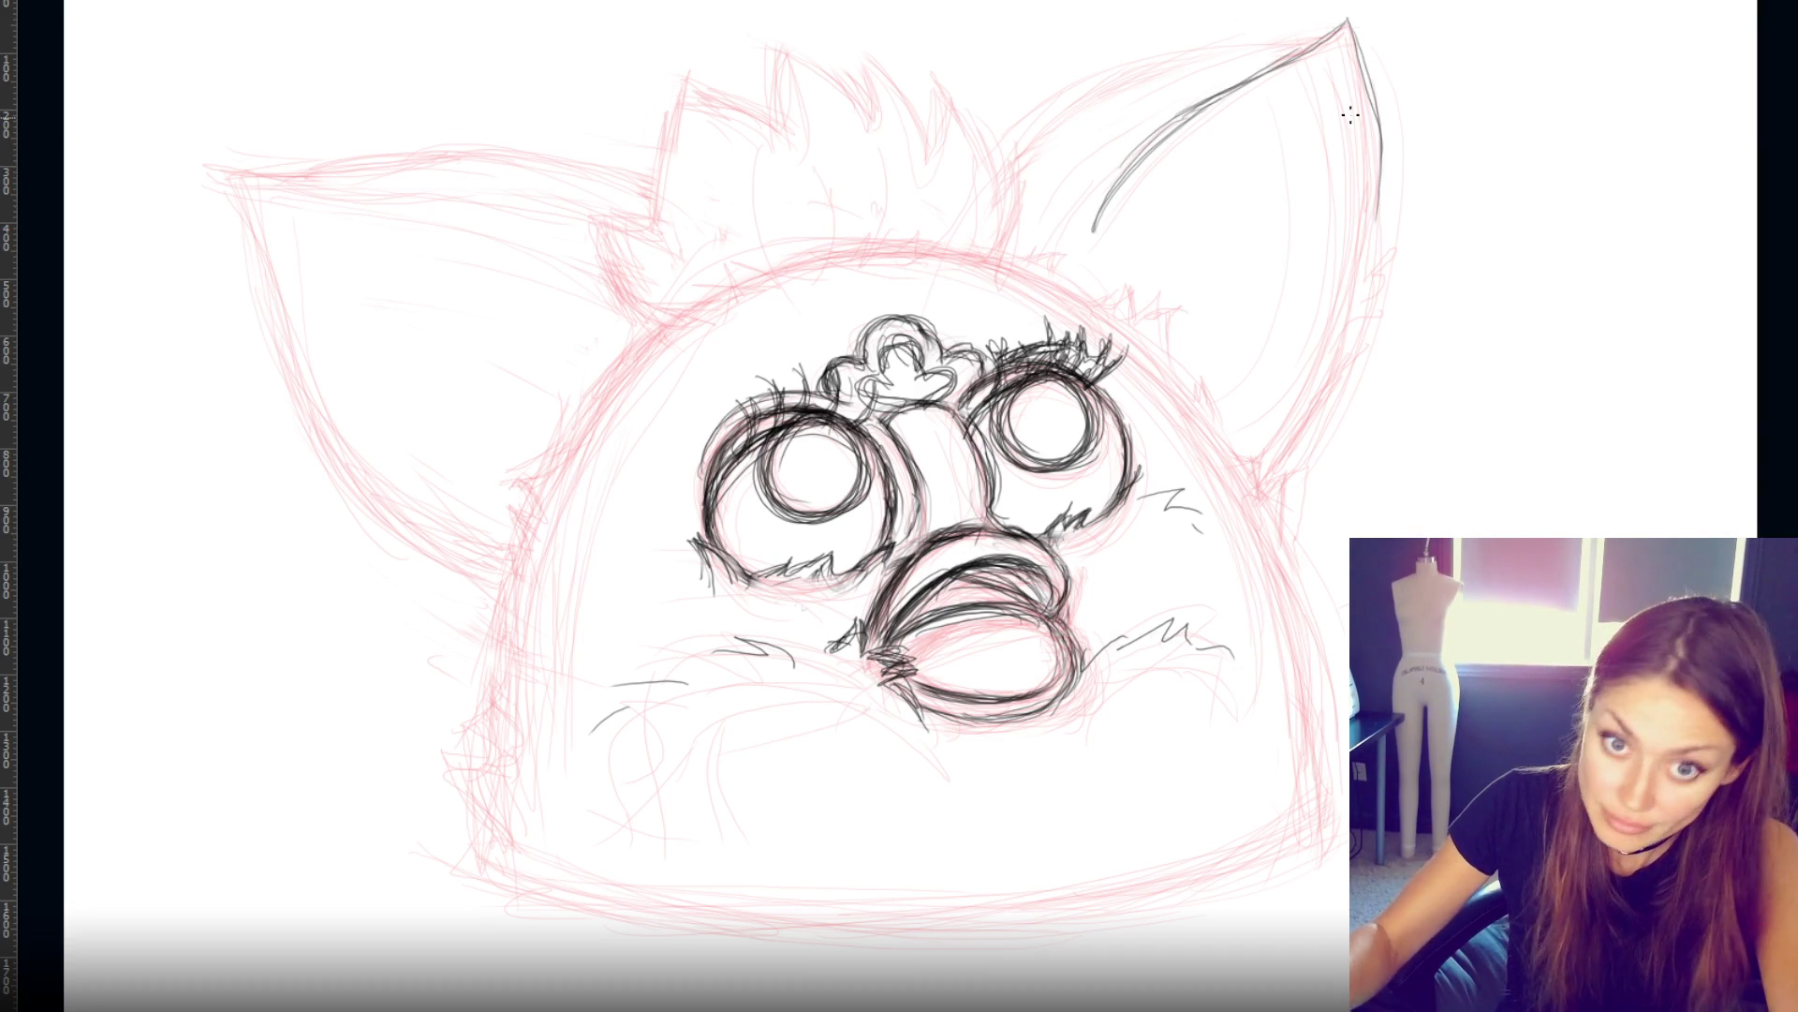
- Trace the right ear's outer and inner edges and reinforce its tip in black
mouse_move(1360, 63)
mouse_down()
mouse_move(1398, 217)
mouse_move(1320, 413)
mouse_move(1249, 470)
mouse_up()
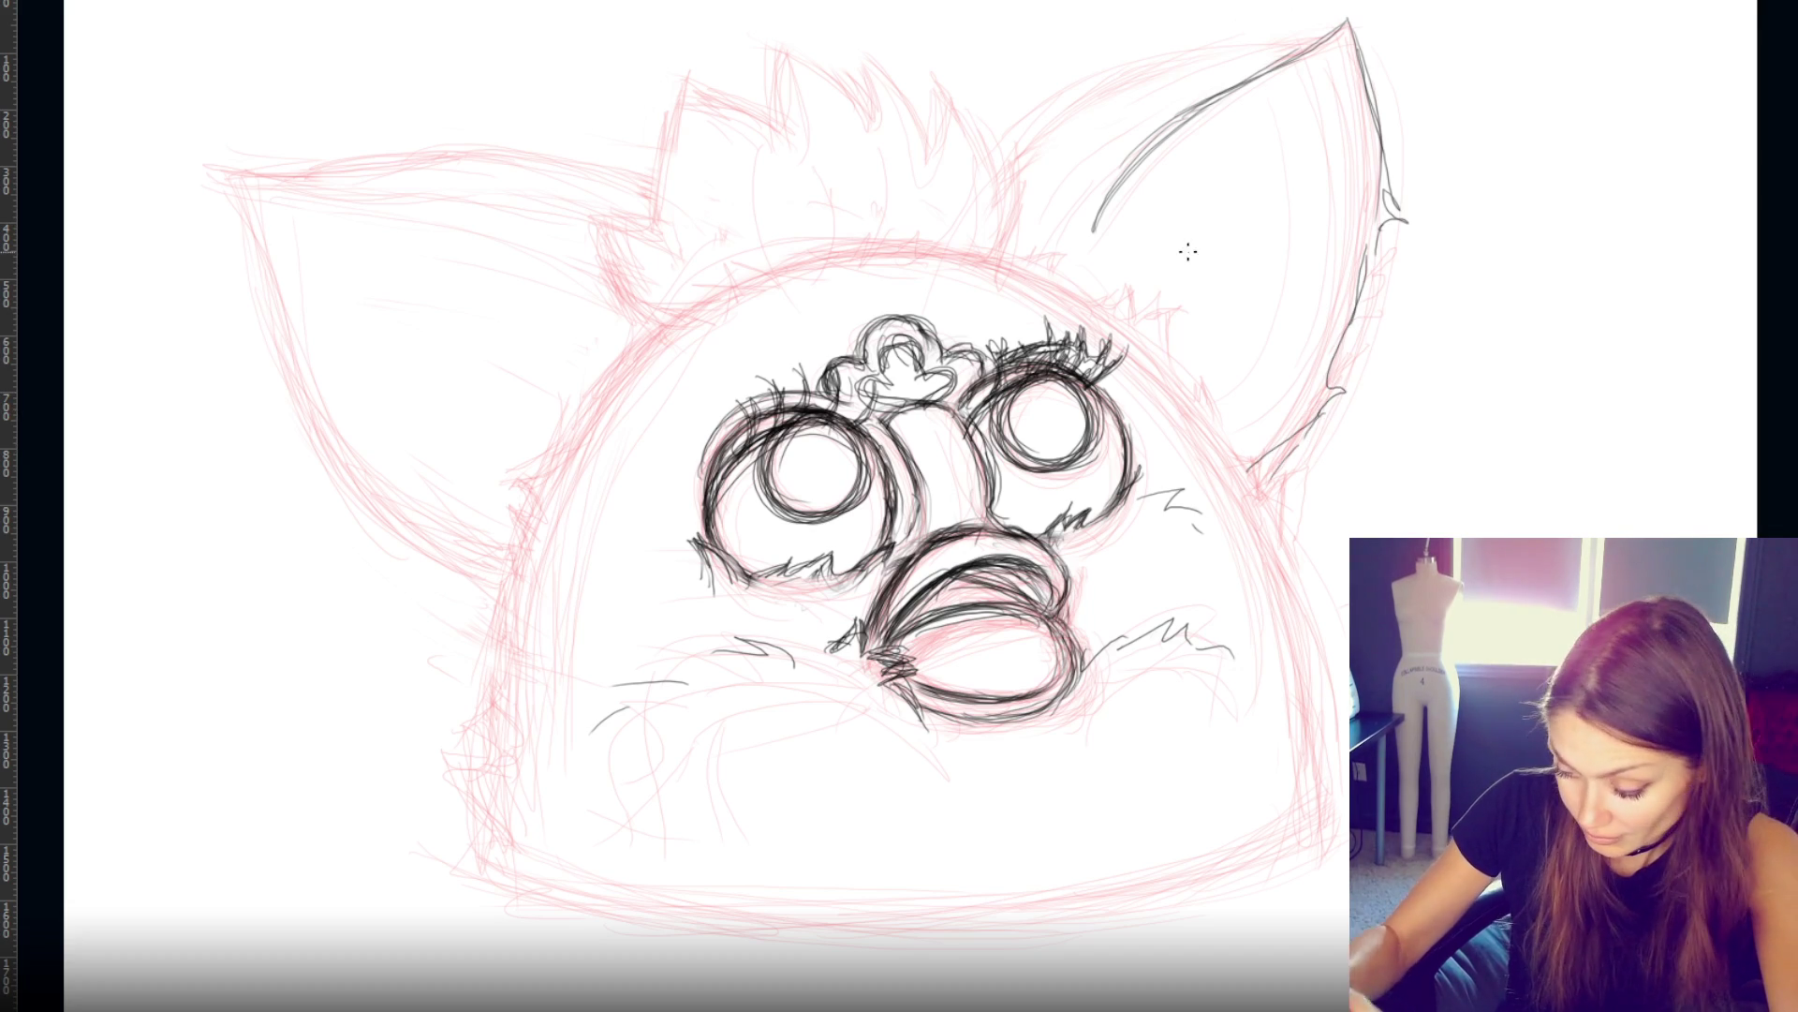
mouse_move(1011, 170)
mouse_down()
mouse_move(1138, 37)
mouse_move(1168, 63)
mouse_move(1335, 22)
mouse_up()
mouse_move(1062, 286)
mouse_down()
mouse_move(1083, 171)
mouse_move(1092, 200)
mouse_up()
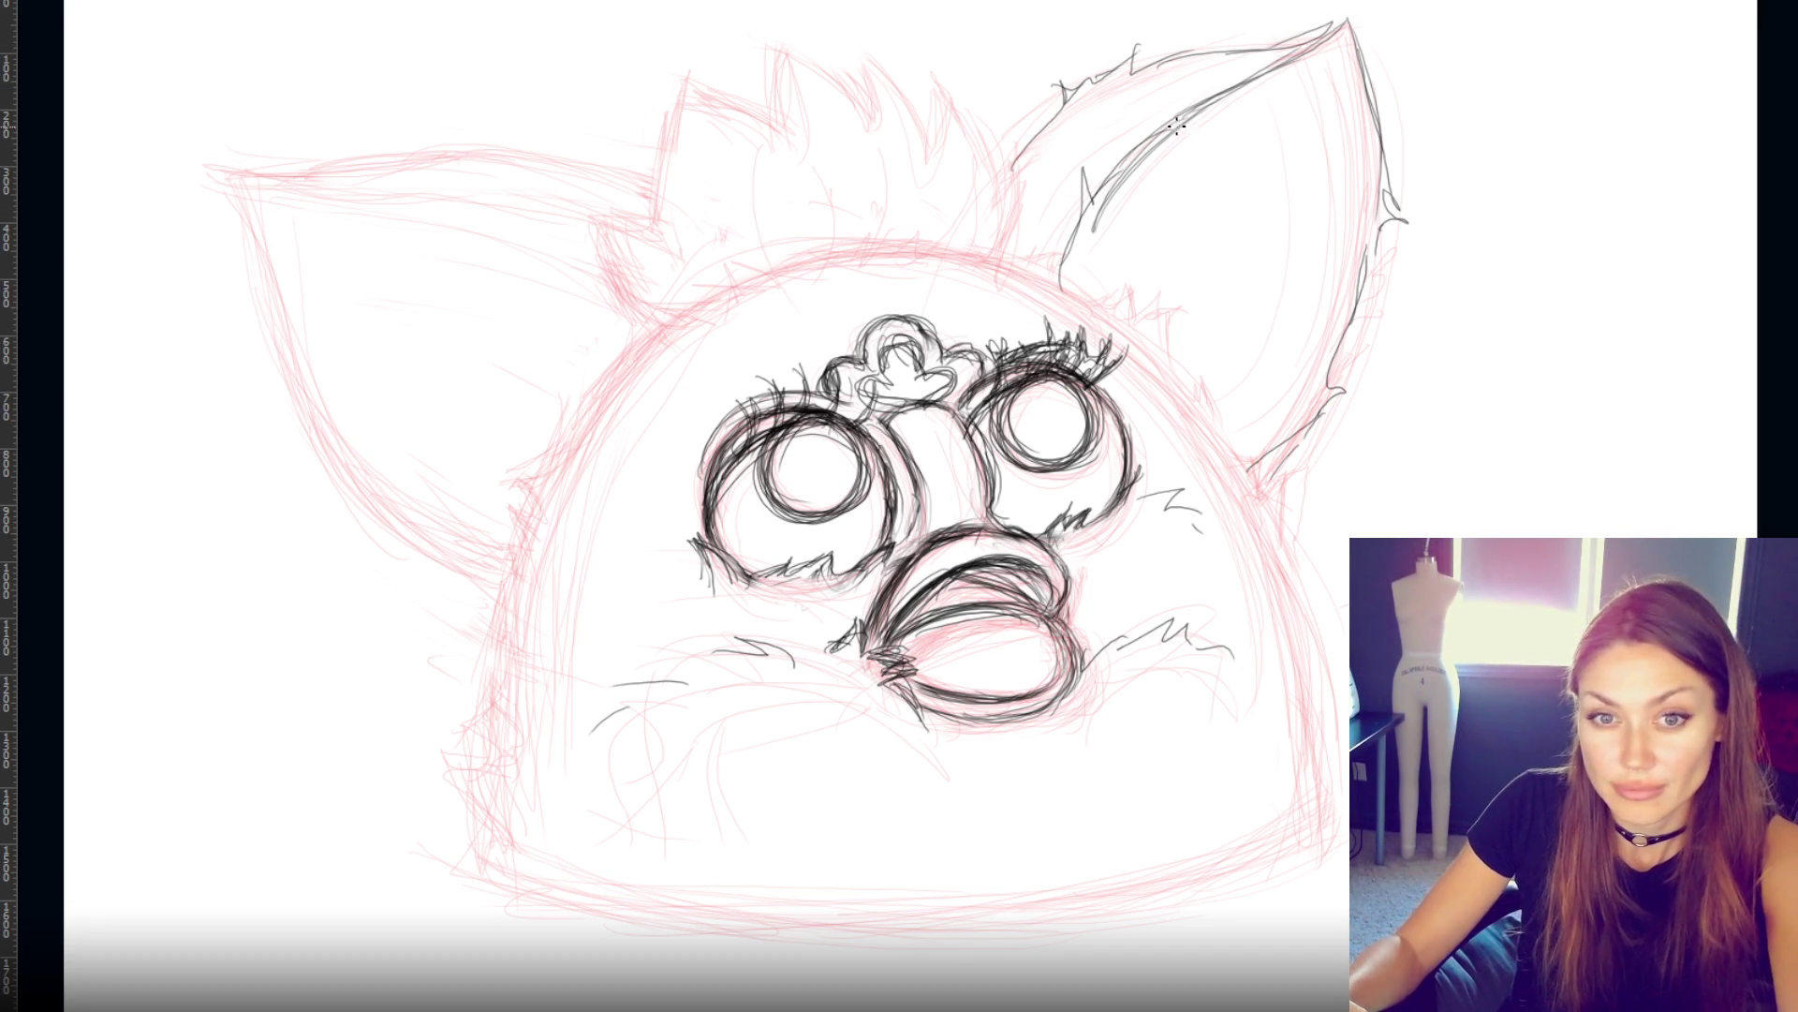
drag(1247, 87, 1349, 40)
drag(1350, 49, 1364, 161)
drag(1349, 94, 1365, 251)
- Darken the right ear's outer and inner edges from the tip down to the head
drag(1360, 141, 1313, 328)
drag(1307, 326, 1288, 365)
mouse_move(1349, 248)
mouse_down()
mouse_move(1316, 354)
mouse_move(1254, 436)
mouse_up()
drag(1349, 158, 1344, 228)
mouse_move(1352, 101)
mouse_down()
mouse_move(1328, 45)
mouse_move(1194, 103)
mouse_up()
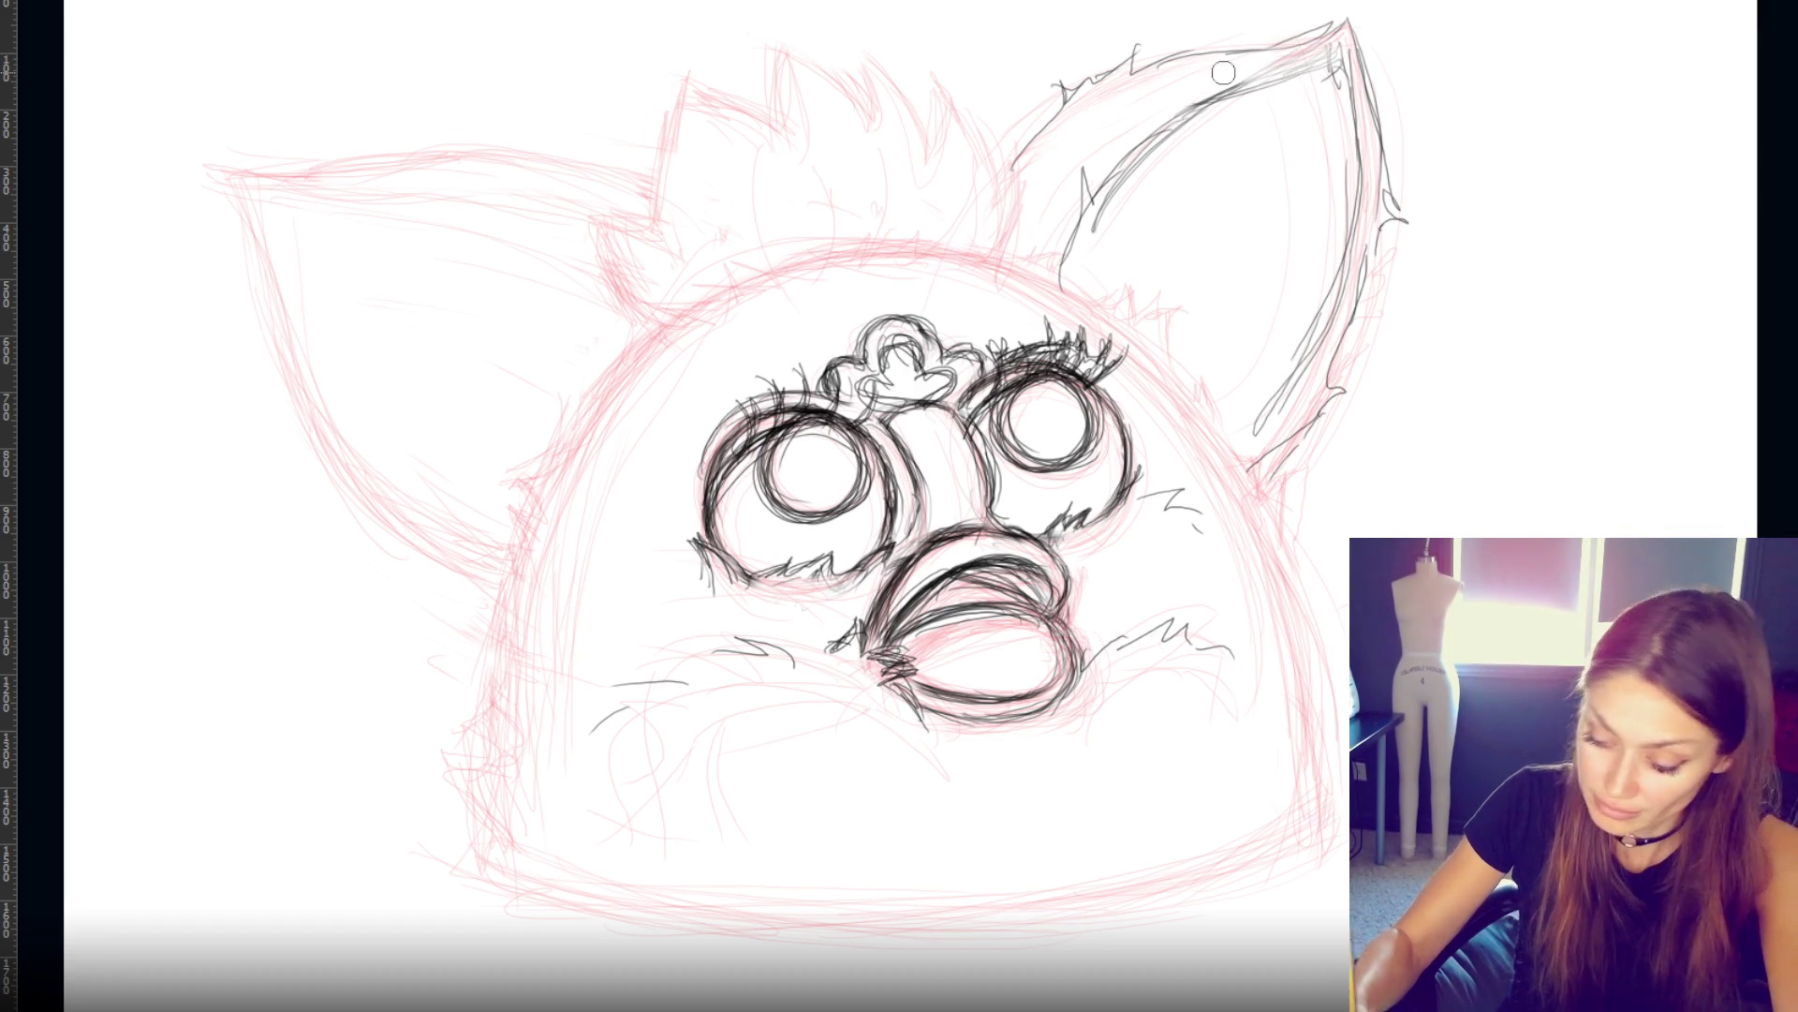
drag(1324, 64, 1120, 155)
drag(1222, 89, 1082, 215)
mouse_move(1326, 65)
mouse_down()
mouse_move(1086, 217)
mouse_move(1101, 229)
mouse_move(1138, 131)
mouse_up()
- Clean up and redraw the ear's inner edge, ink its lower-left edge, and begin the spiky head tuft
key(ctrl+z)
key(ctrl+z)
mouse_move(1025, 253)
mouse_down()
mouse_move(1180, 103)
mouse_move(1184, 132)
mouse_up()
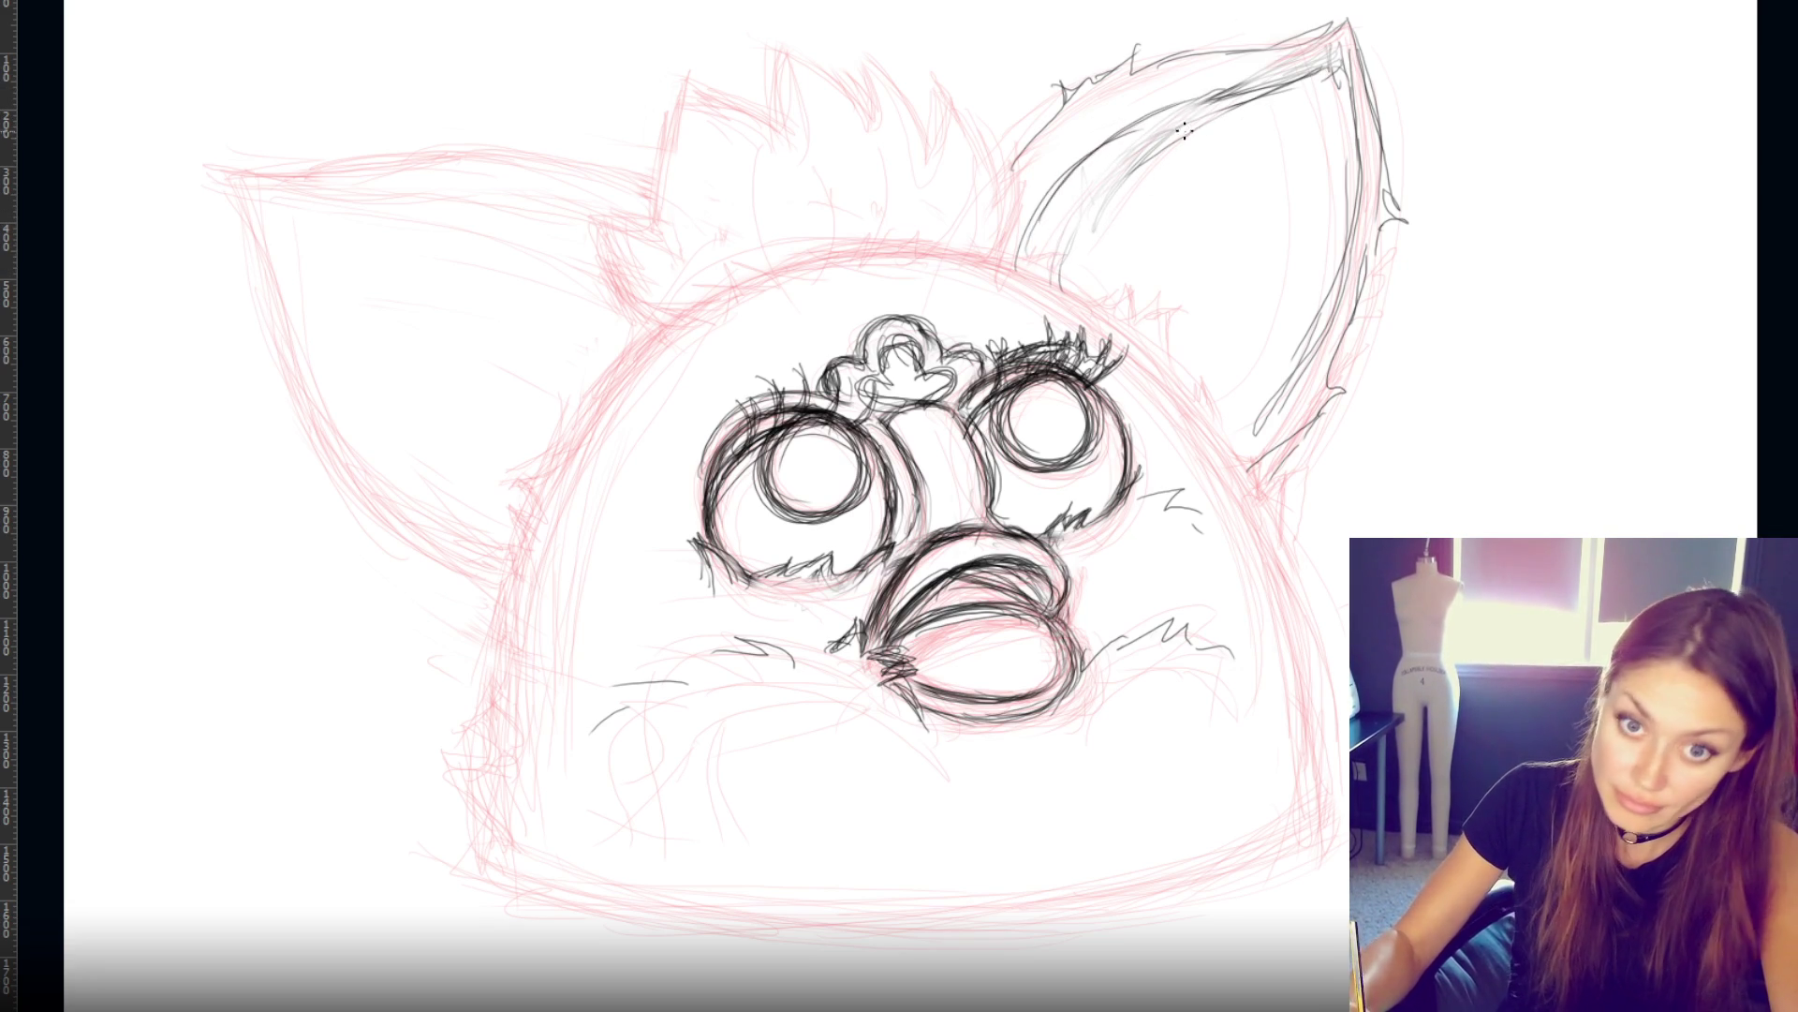
key(ctrl+z)
mouse_move(1026, 249)
mouse_down()
mouse_move(1138, 127)
mouse_move(1208, 89)
mouse_move(1311, 80)
mouse_up()
mouse_move(1162, 70)
mouse_down()
mouse_move(1325, 28)
mouse_move(1131, 75)
mouse_move(1185, 39)
mouse_up()
mouse_move(1063, 85)
mouse_down()
mouse_move(1013, 172)
mouse_move(1096, 67)
mouse_up()
drag(1015, 159, 995, 261)
mouse_move(1017, 122)
mouse_down()
mouse_move(981, 178)
mouse_move(994, 105)
mouse_move(936, 61)
mouse_move(949, 121)
mouse_up()
mouse_move(933, 61)
mouse_down()
mouse_move(915, 114)
mouse_move(880, 49)
mouse_move(921, 117)
mouse_move(782, 44)
mouse_move(721, 54)
mouse_move(731, 111)
mouse_move(687, 54)
mouse_move(658, 187)
mouse_move(620, 210)
mouse_move(671, 264)
mouse_move(677, 316)
mouse_up()
key(ctrl+z)
key(ctrl+z)
key(ctrl+z)
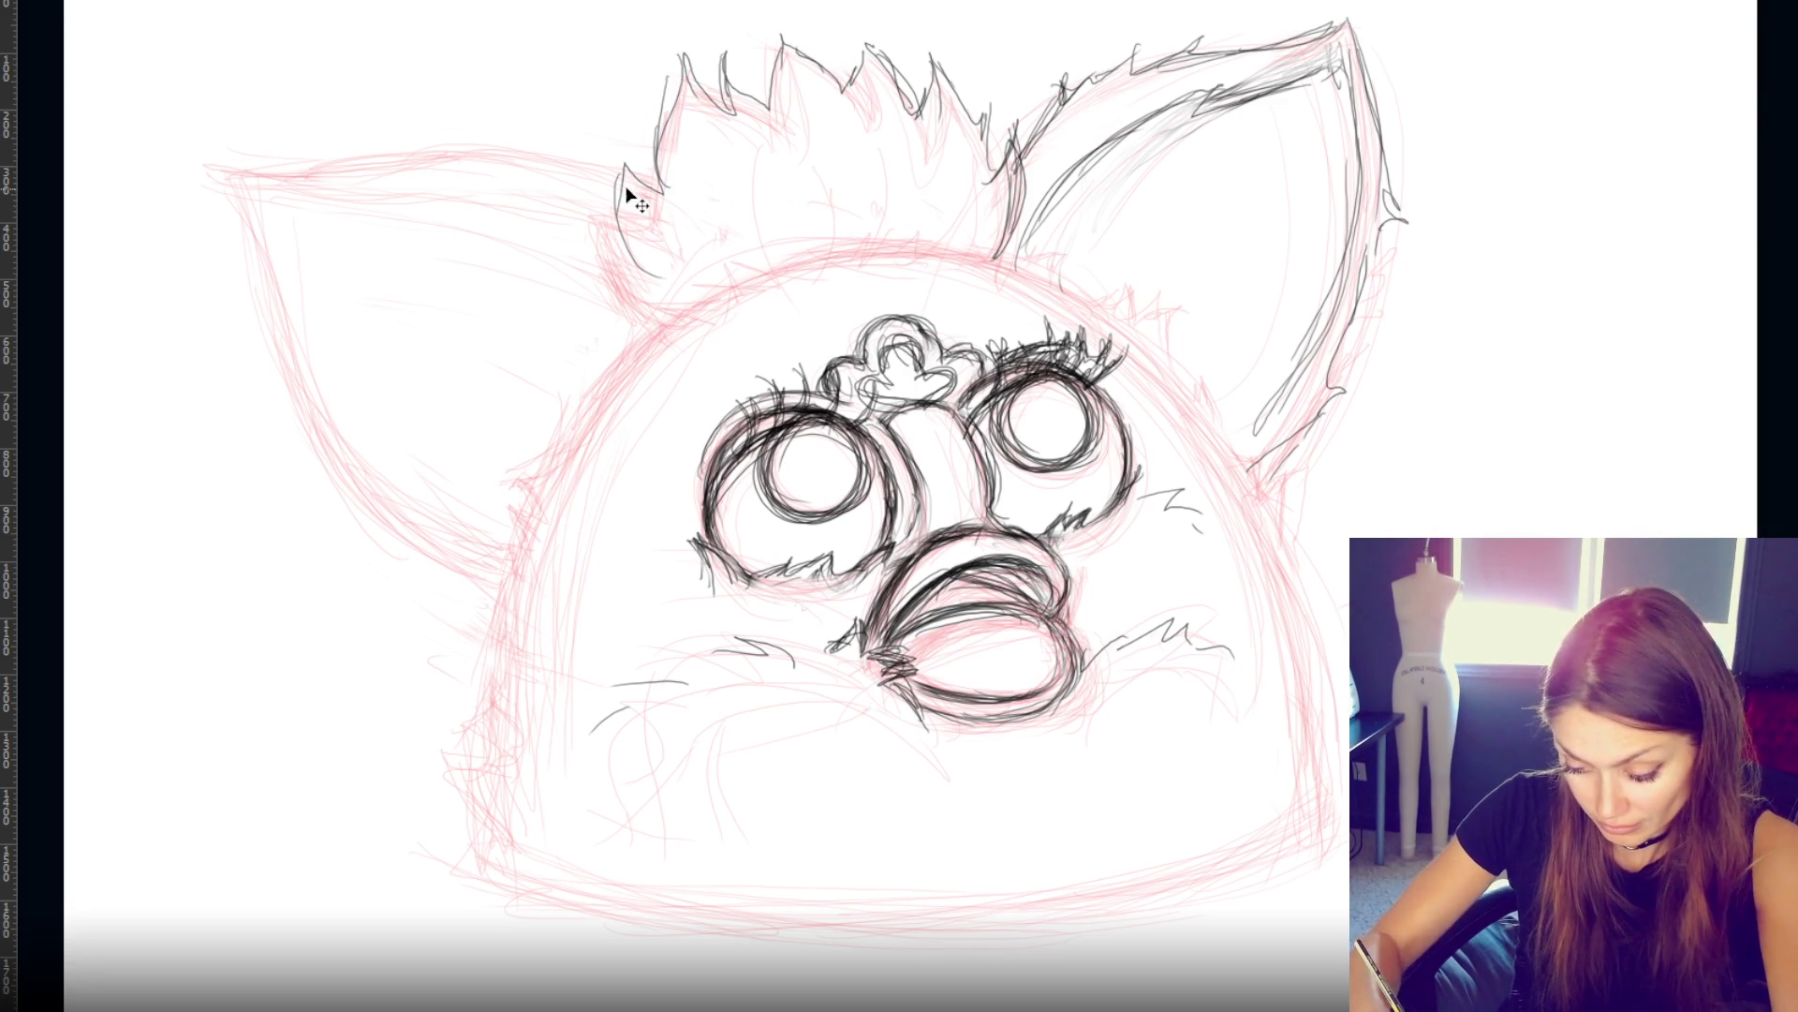
- Redraw the tuft's lower left and zigzag base, then ink jagged fur outlines down both head sides
mouse_move(665, 213)
mouse_down()
mouse_move(604, 199)
mouse_move(613, 248)
mouse_move(667, 312)
mouse_up()
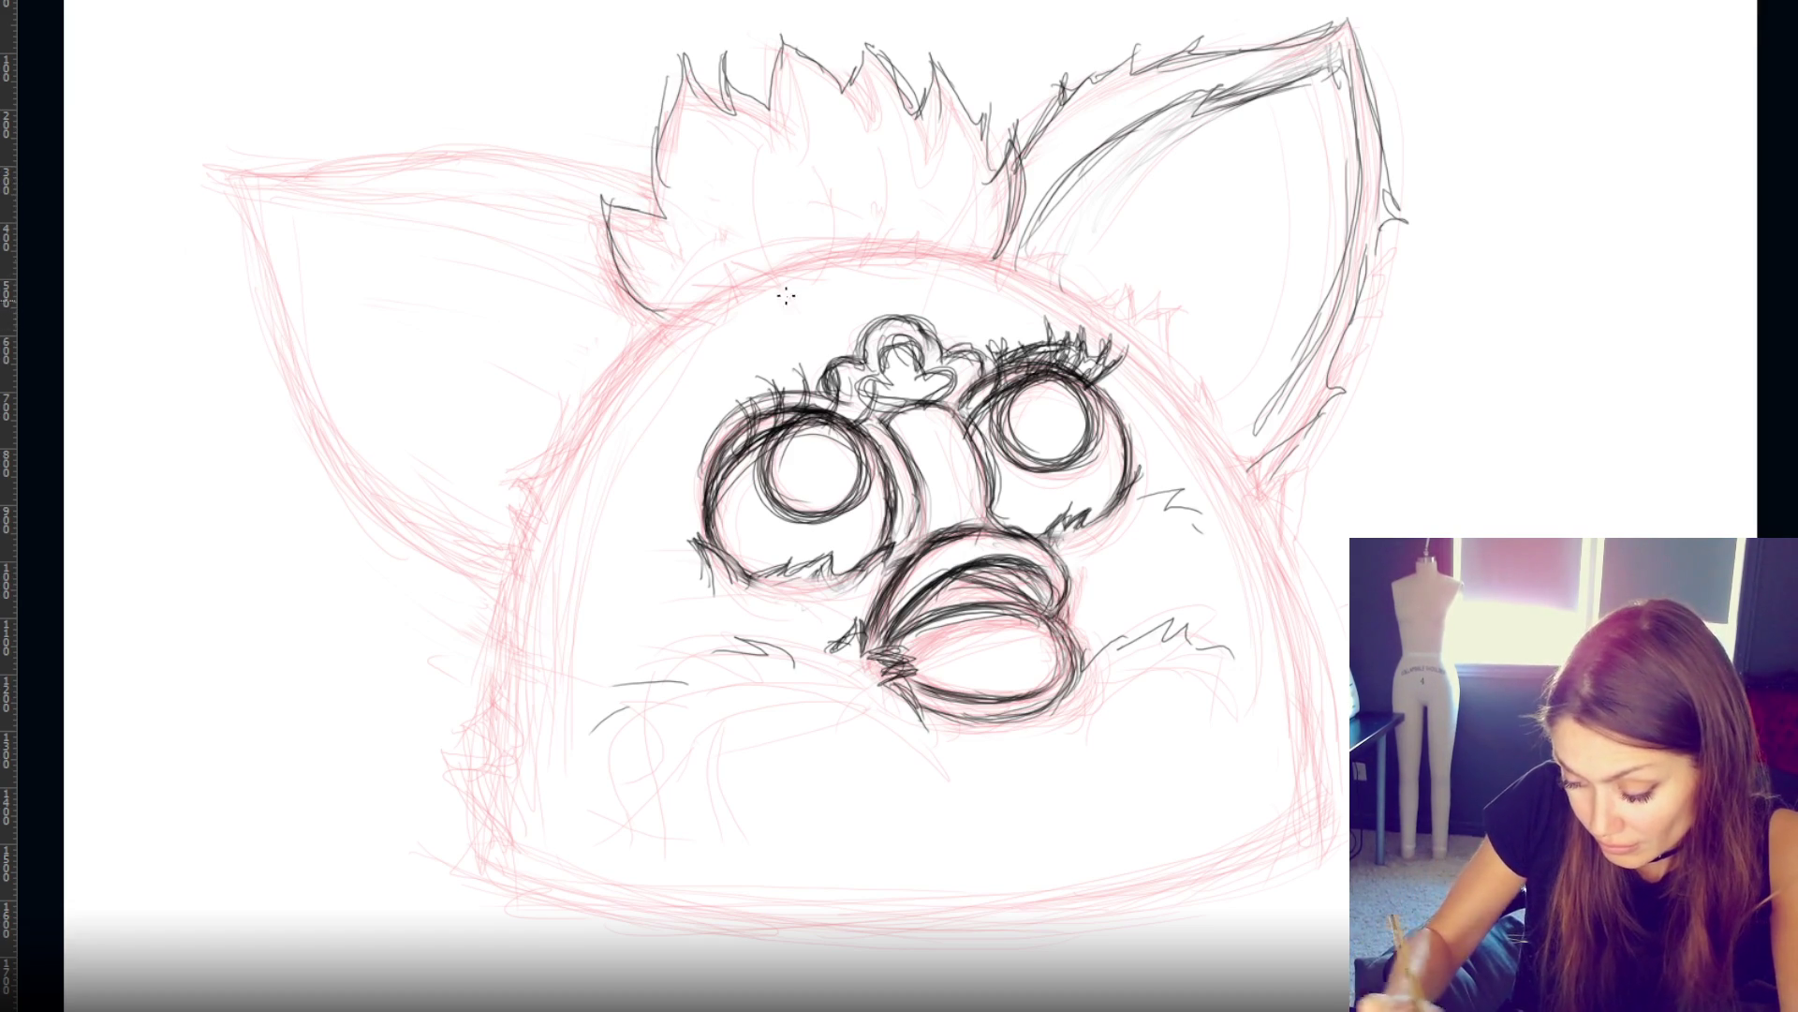
mouse_move(847, 248)
mouse_down()
mouse_move(960, 229)
mouse_move(1012, 262)
mouse_up()
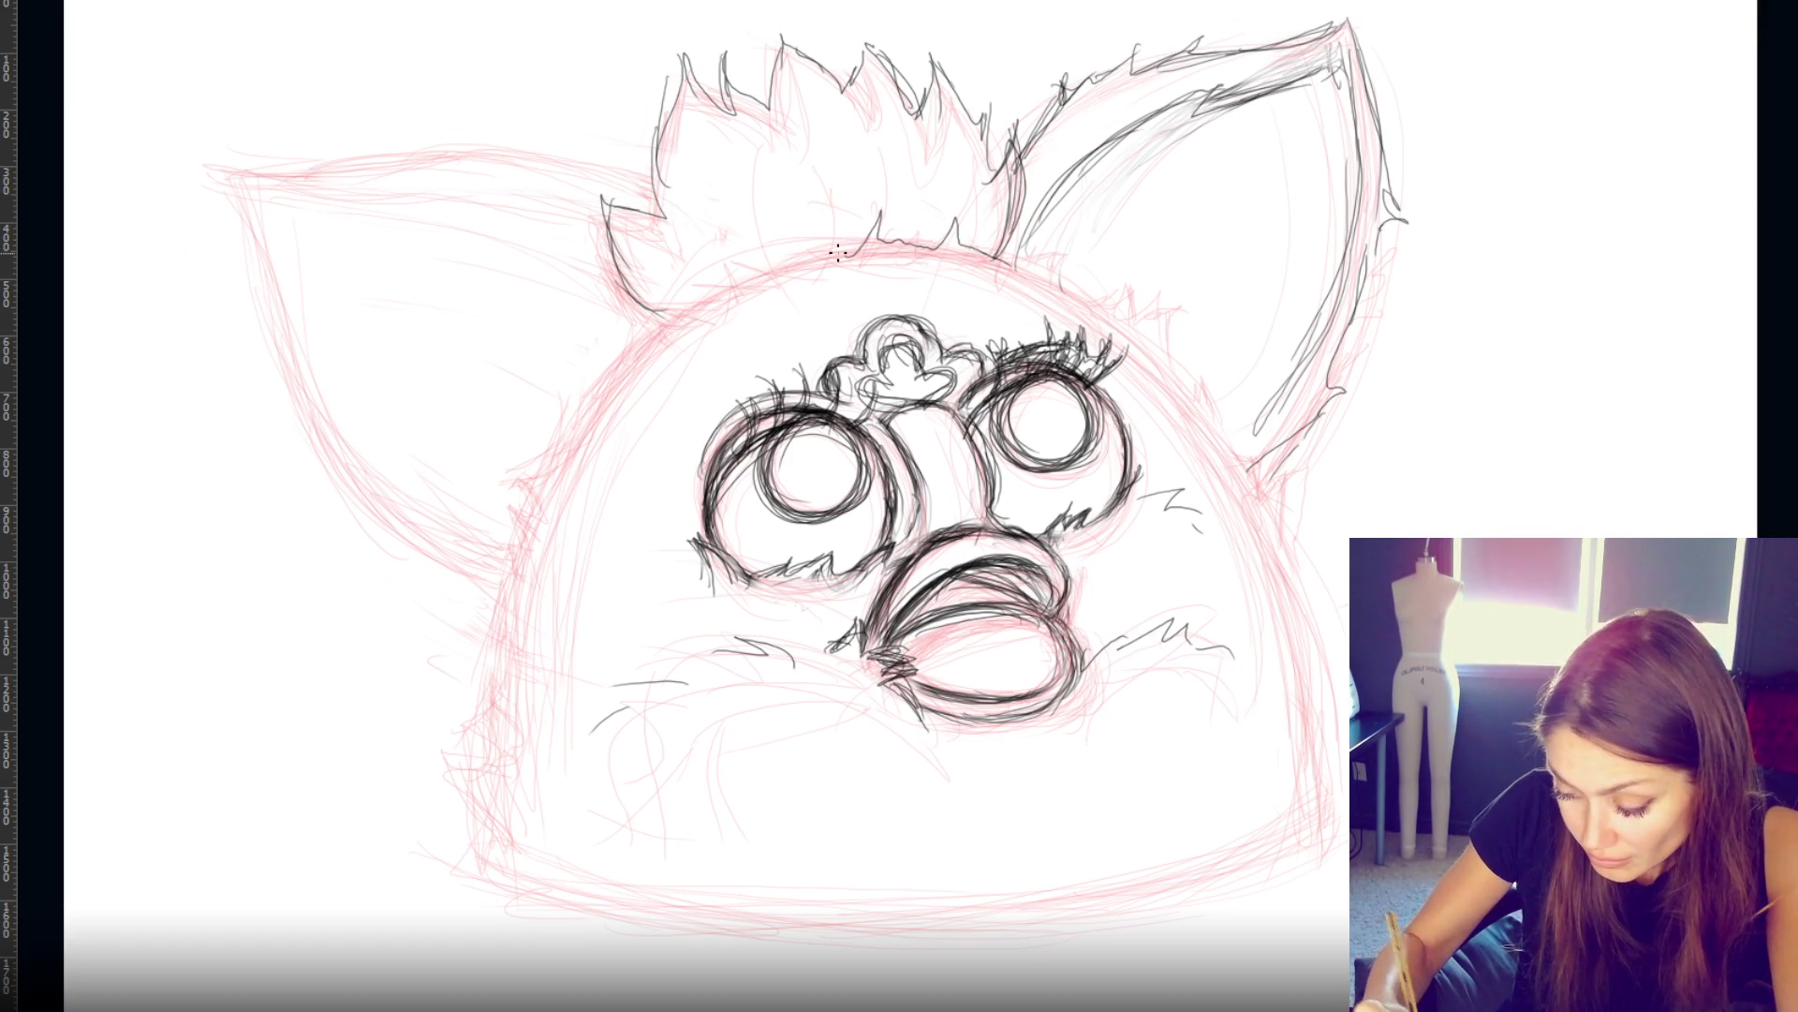
mouse_move(812, 245)
mouse_down()
mouse_move(766, 245)
mouse_move(637, 349)
mouse_up()
mouse_move(589, 422)
mouse_down()
mouse_move(510, 483)
mouse_move(511, 562)
mouse_move(450, 698)
mouse_move(511, 836)
mouse_up()
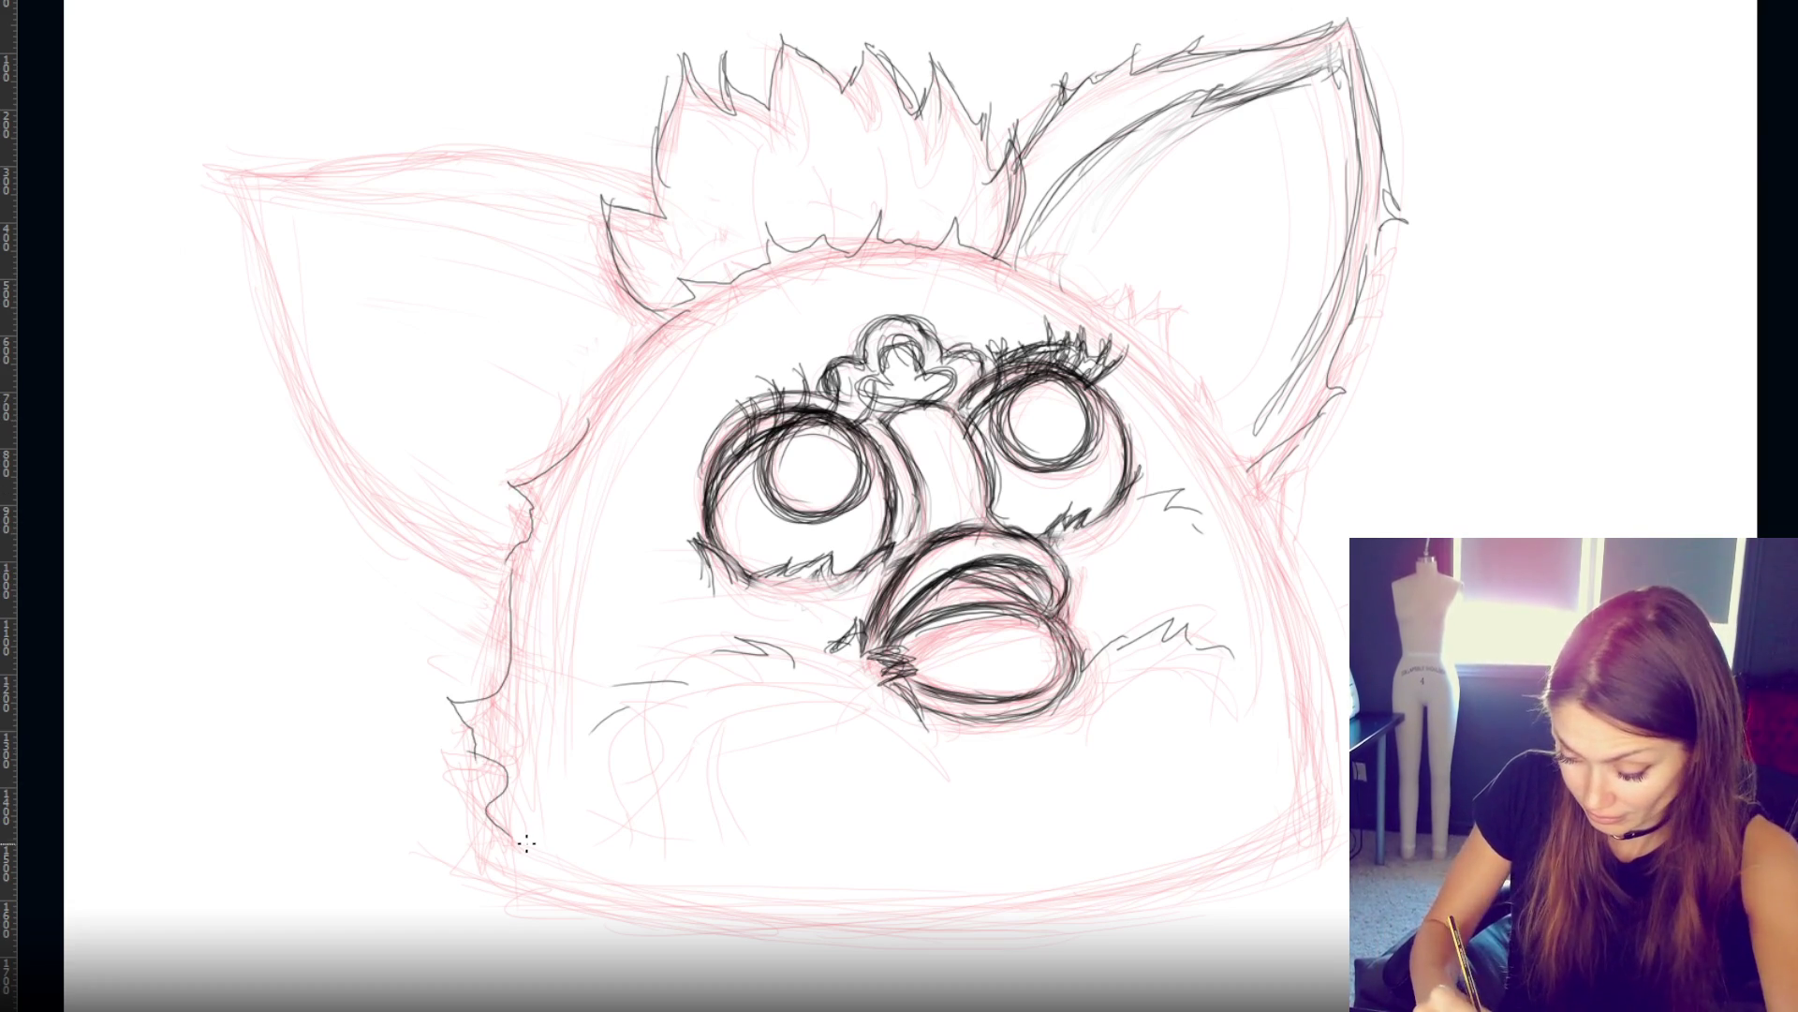
mouse_move(1236, 459)
mouse_down()
mouse_move(1329, 600)
mouse_move(1306, 813)
mouse_up()
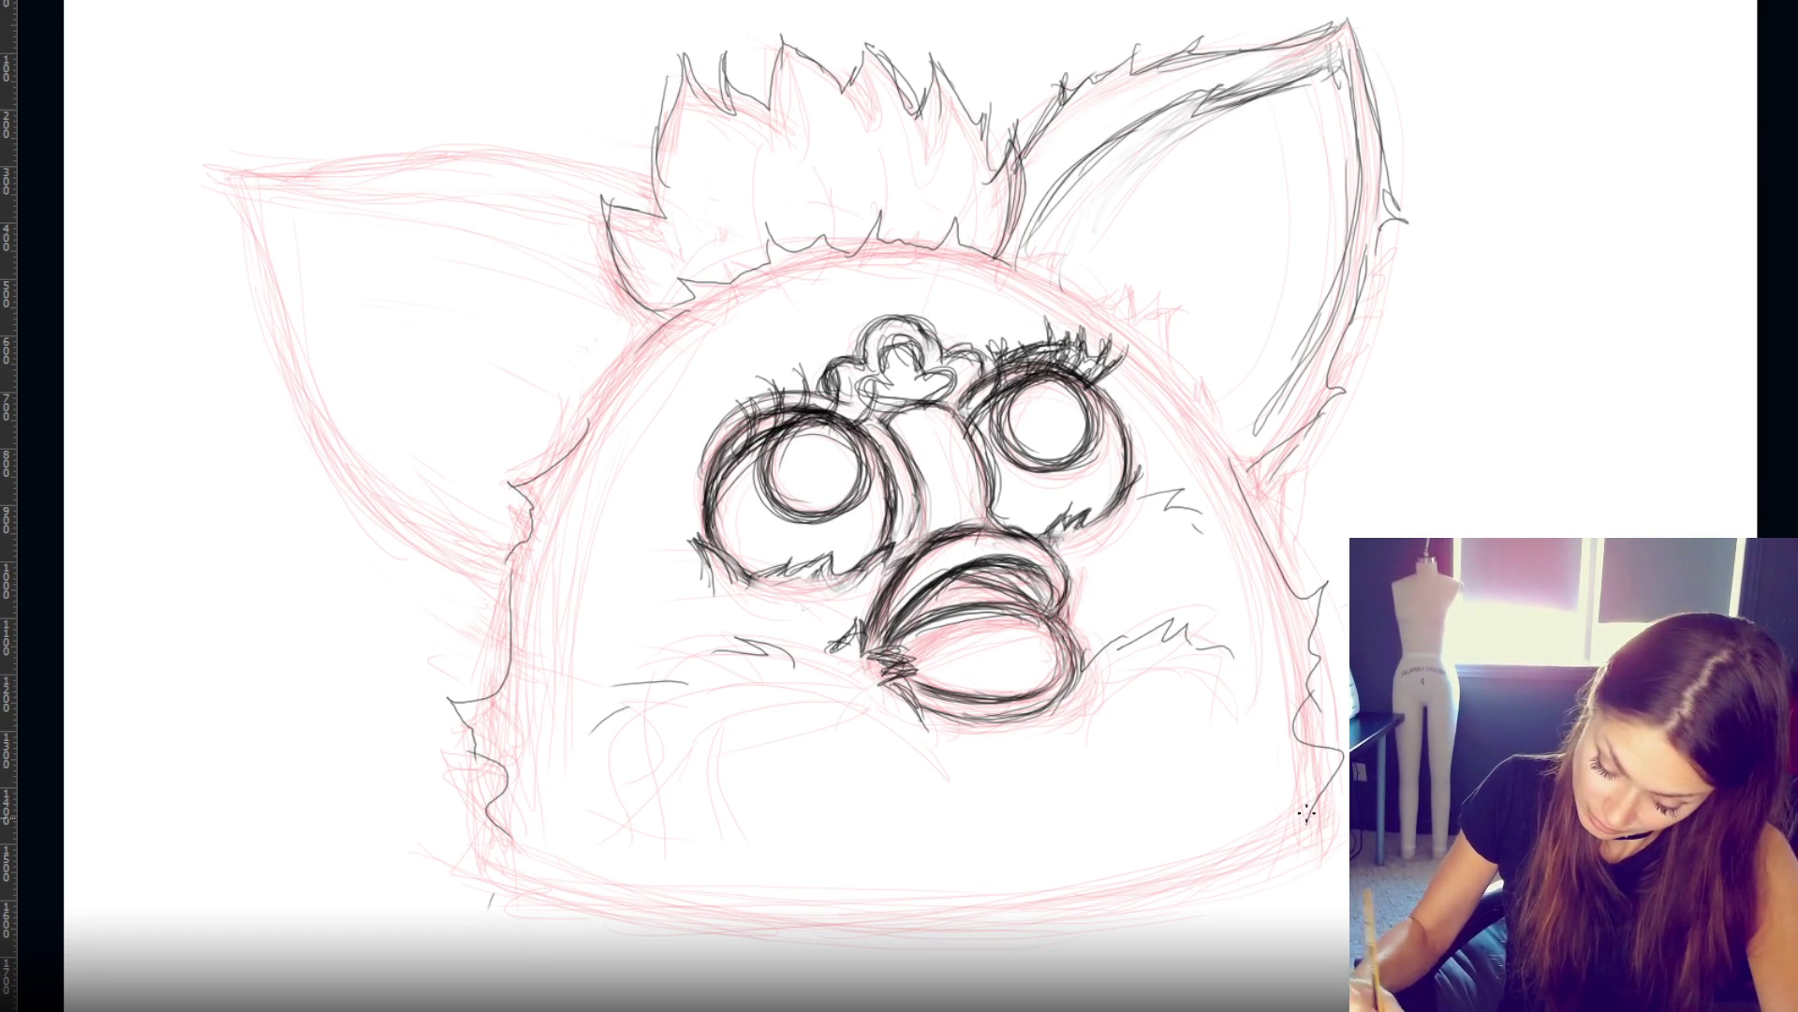
mouse_move(1019, 241)
mouse_down()
mouse_move(1185, 373)
mouse_move(1277, 568)
mouse_up()
drag(668, 310, 569, 426)
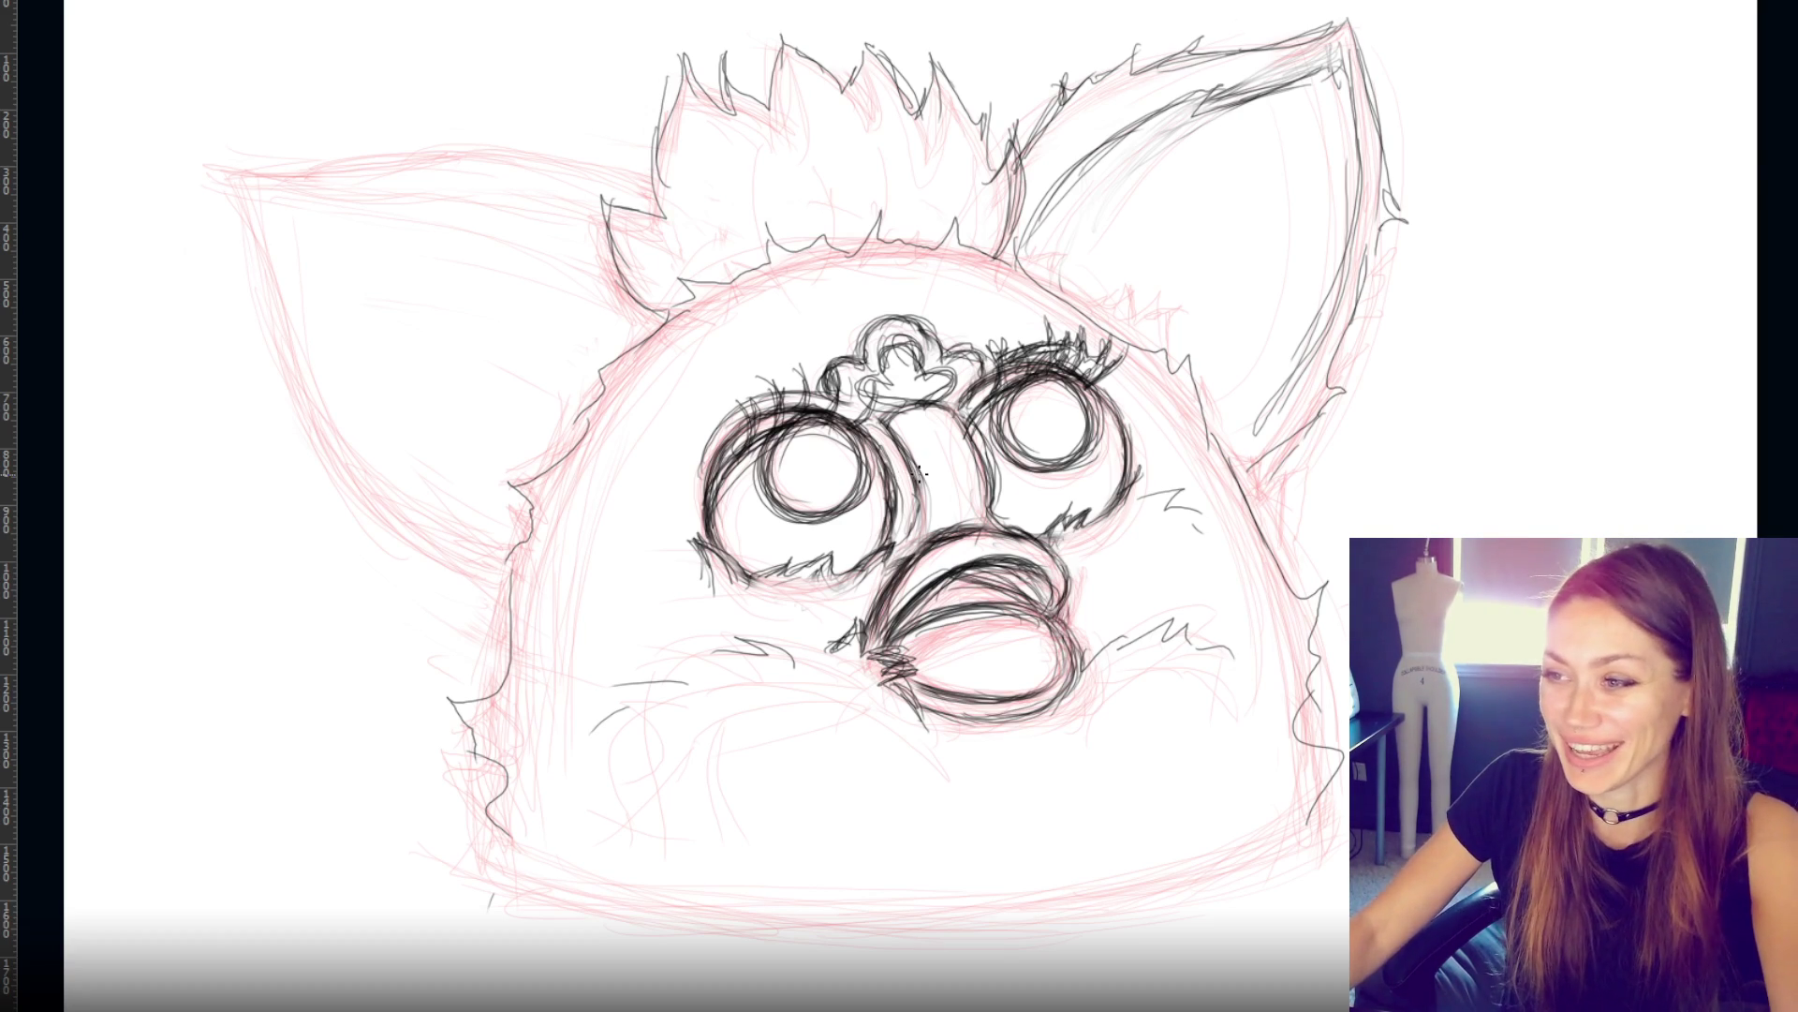
- Outline the left eye's upper-left edge and add lashes along both eyes' upper rims
drag(764, 412, 716, 520)
mouse_move(700, 427)
mouse_down()
mouse_move(709, 475)
mouse_move(676, 489)
mouse_up()
mouse_move(1077, 384)
mouse_down()
mouse_move(1102, 406)
mouse_move(1008, 384)
mouse_up()
drag(782, 432, 824, 421)
drag(719, 464, 826, 421)
drag(716, 480, 768, 446)
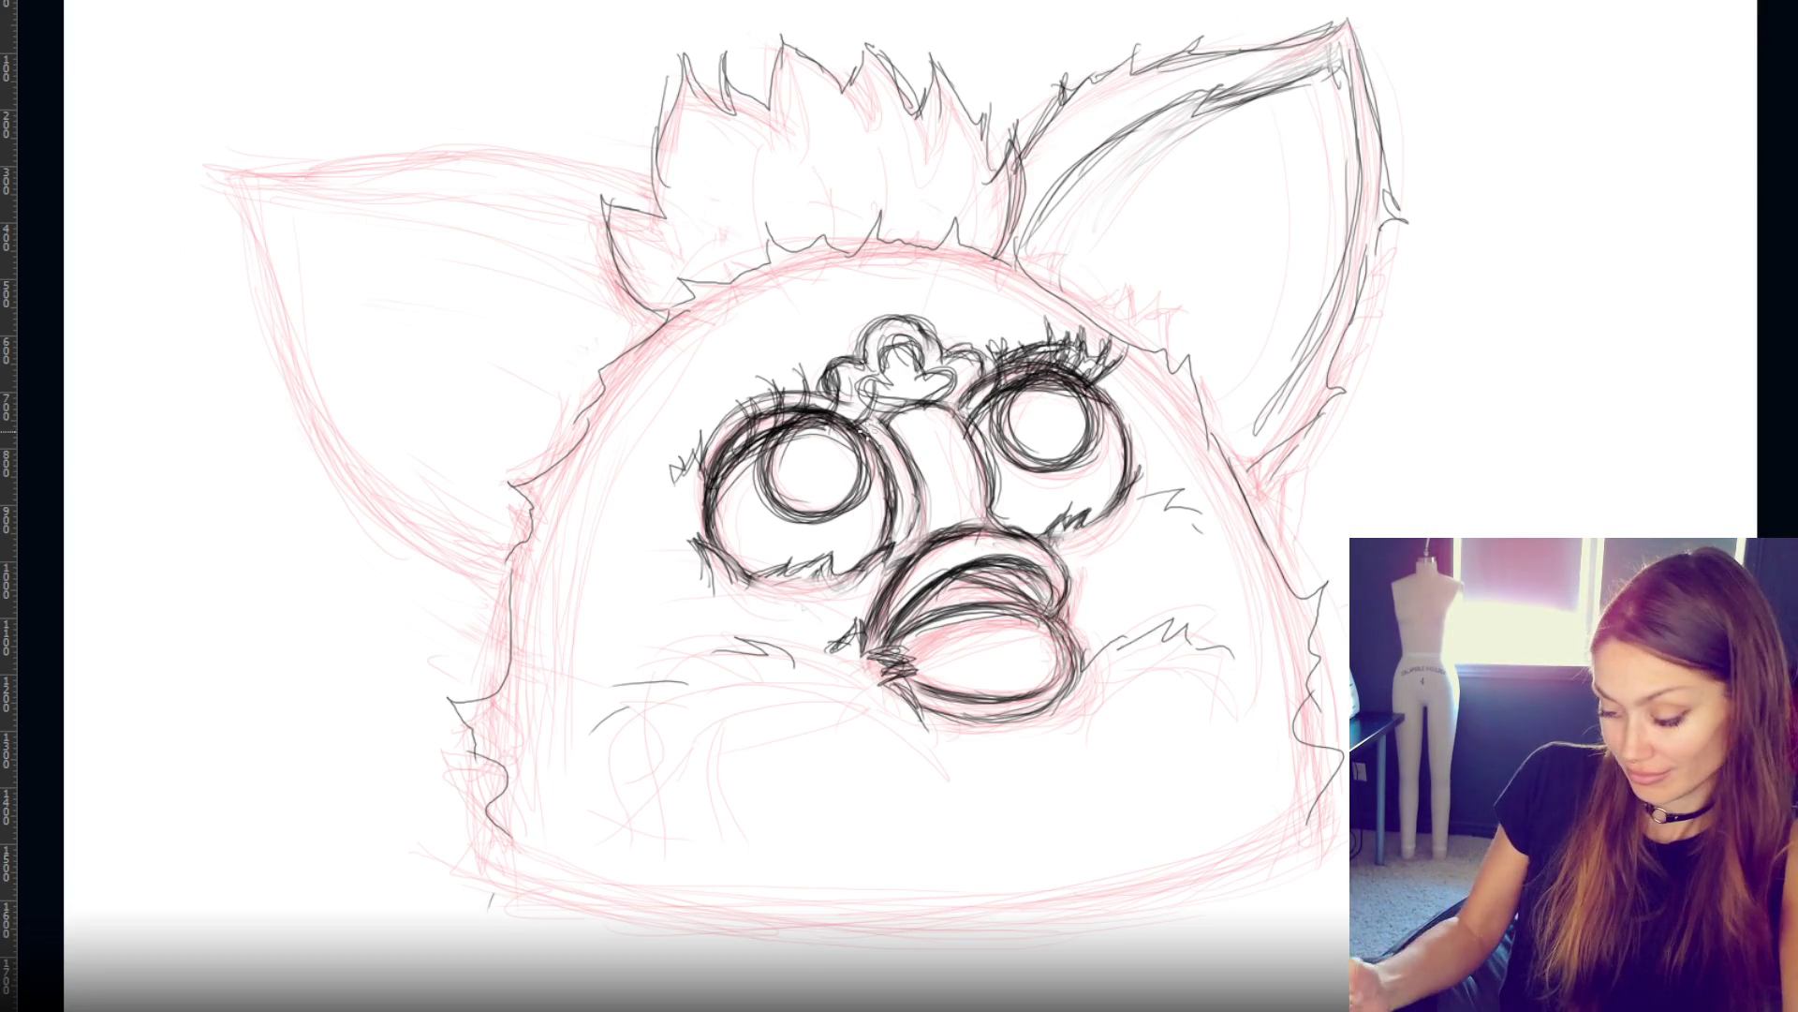
- Sketch the top of the beak and its right side, undoing one stray stroke
drag(946, 535, 1013, 521)
drag(901, 562, 932, 533)
mouse_move(1026, 538)
mouse_down()
mouse_move(1066, 585)
mouse_move(1054, 629)
mouse_up()
drag(1059, 543, 1041, 614)
drag(1057, 541, 1051, 618)
key(ctrl+z)
- Redraw the beak's side and lower-left edge, sketch its inner curve, and hatch shading inside
drag(877, 590, 861, 656)
drag(882, 639, 869, 662)
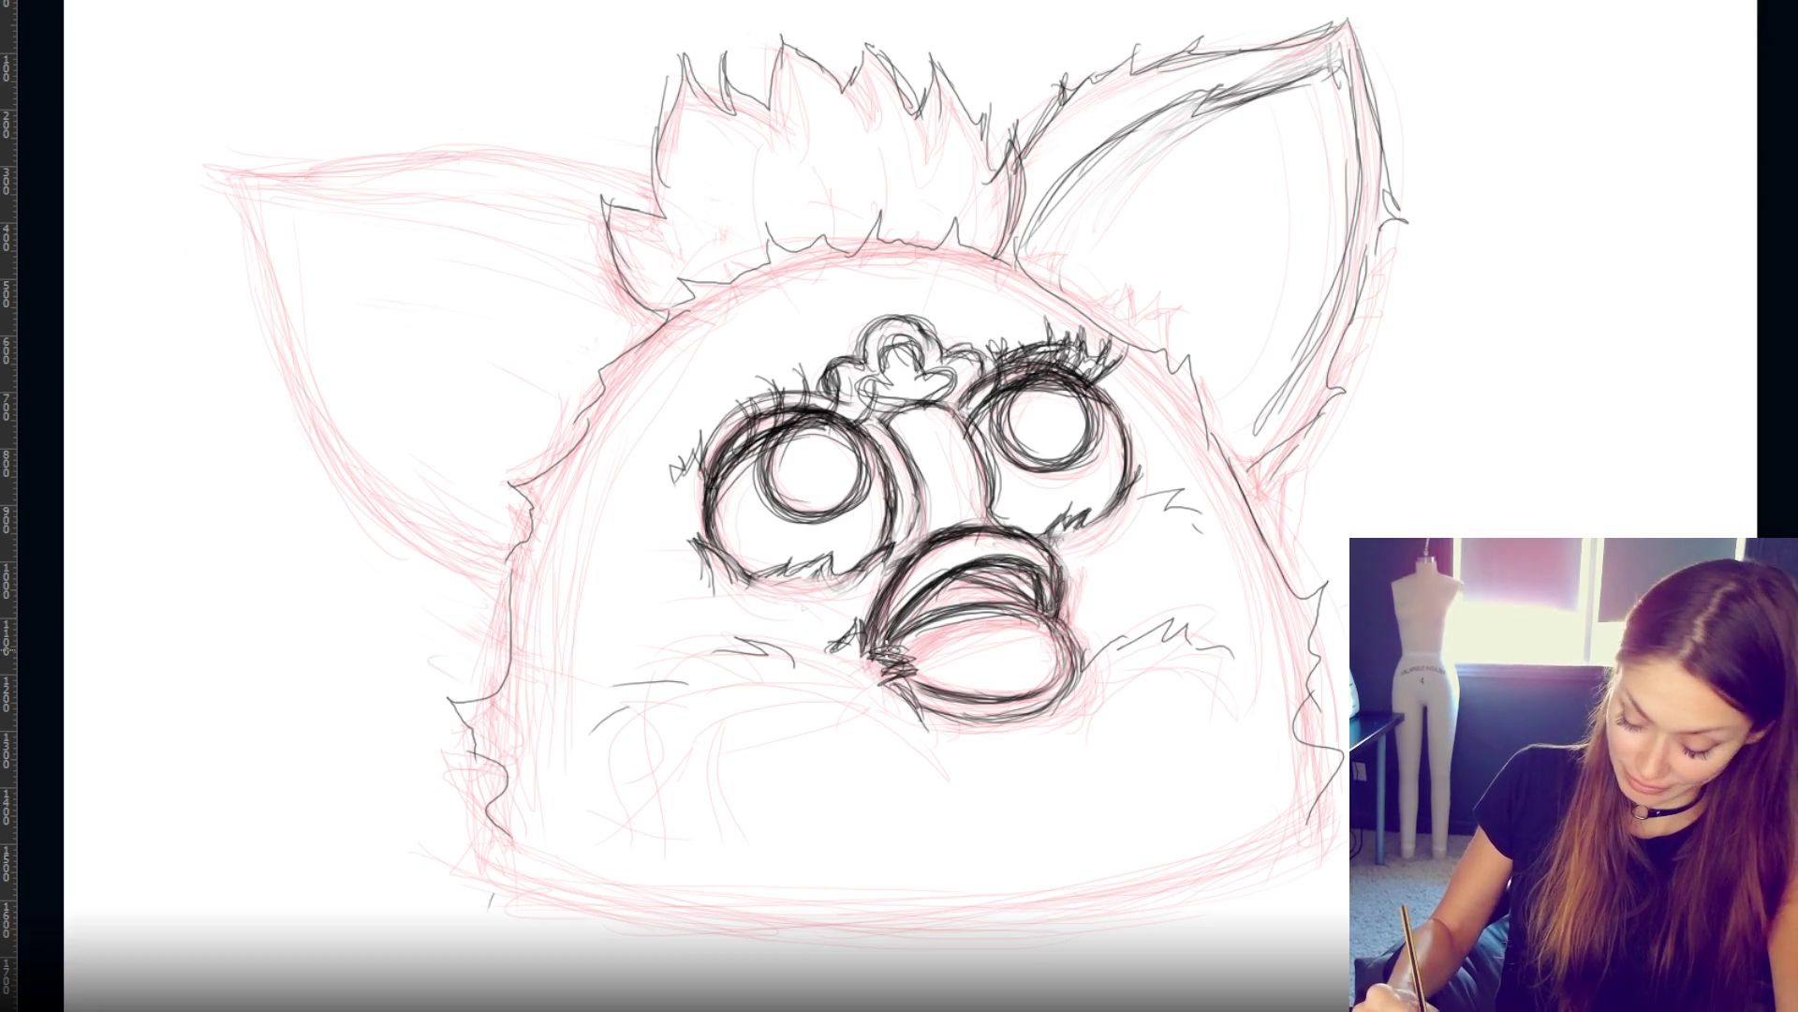
drag(989, 614, 942, 628)
drag(1054, 611, 927, 625)
mouse_move(1017, 618)
mouse_down()
mouse_move(904, 641)
mouse_move(896, 693)
mouse_up()
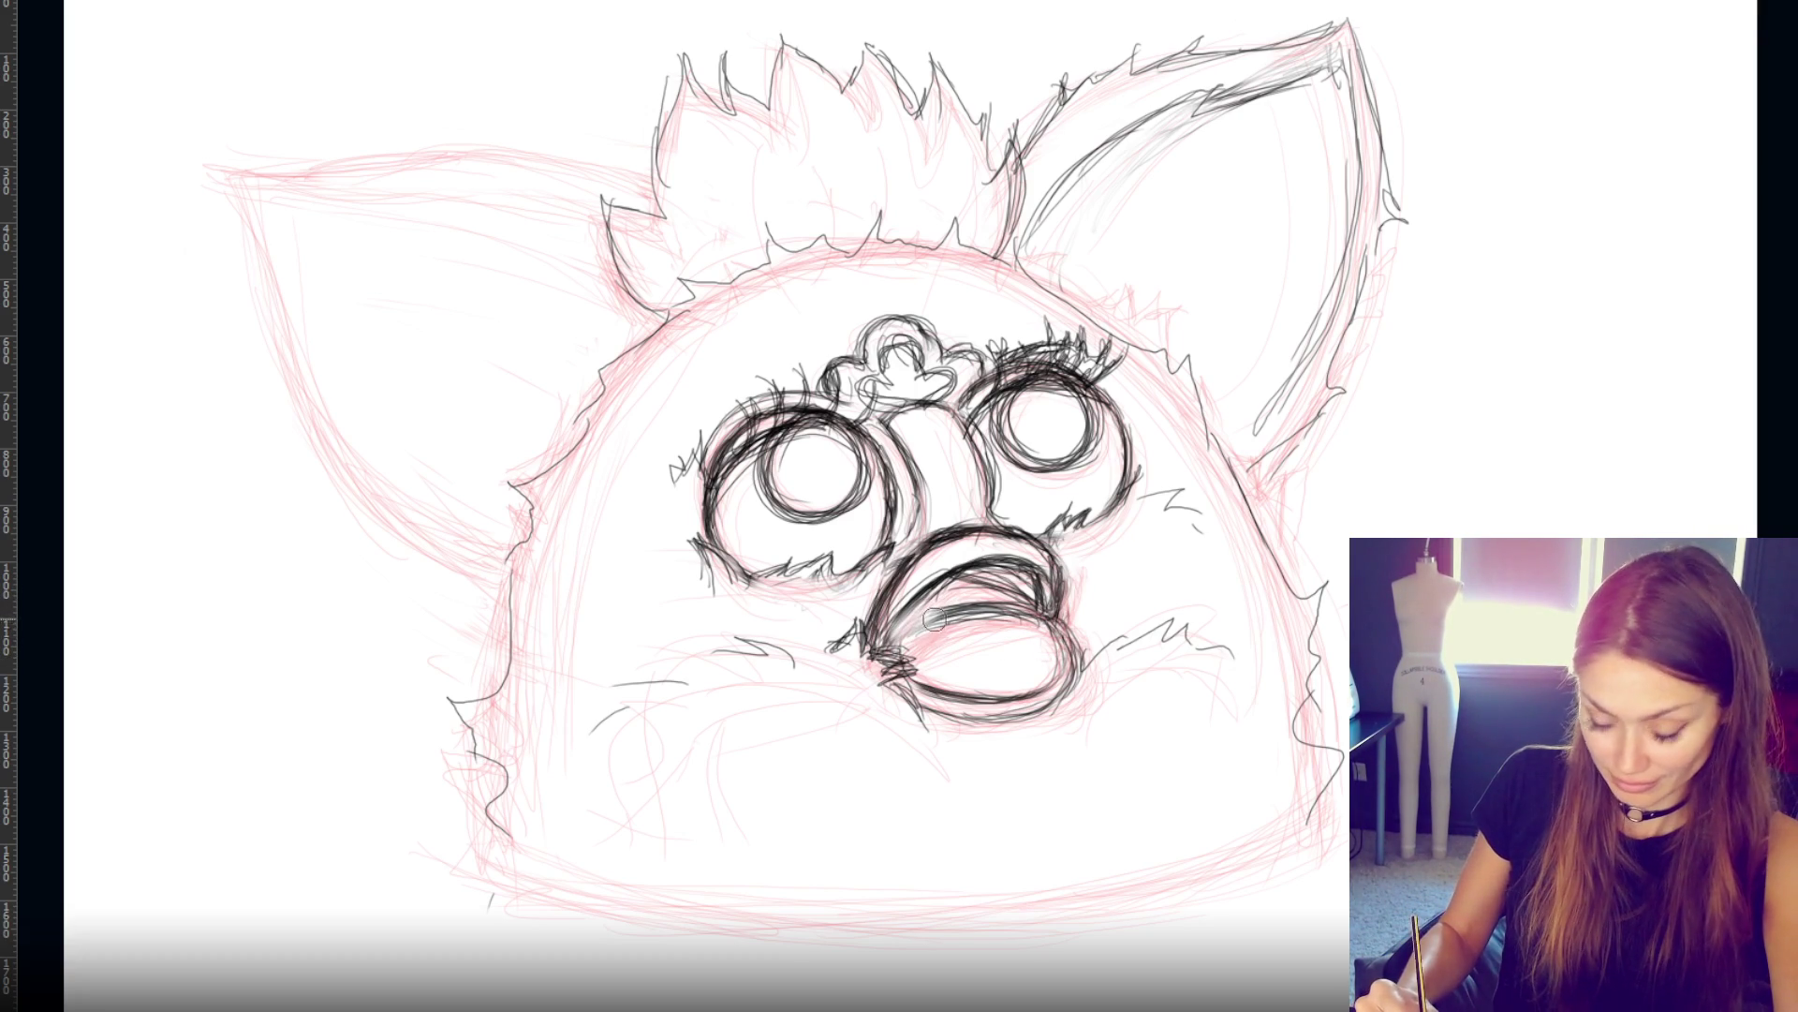
drag(941, 613, 895, 650)
mouse_move(1014, 604)
mouse_down()
mouse_move(907, 633)
mouse_move(908, 654)
mouse_move(894, 640)
mouse_up()
drag(932, 583, 897, 645)
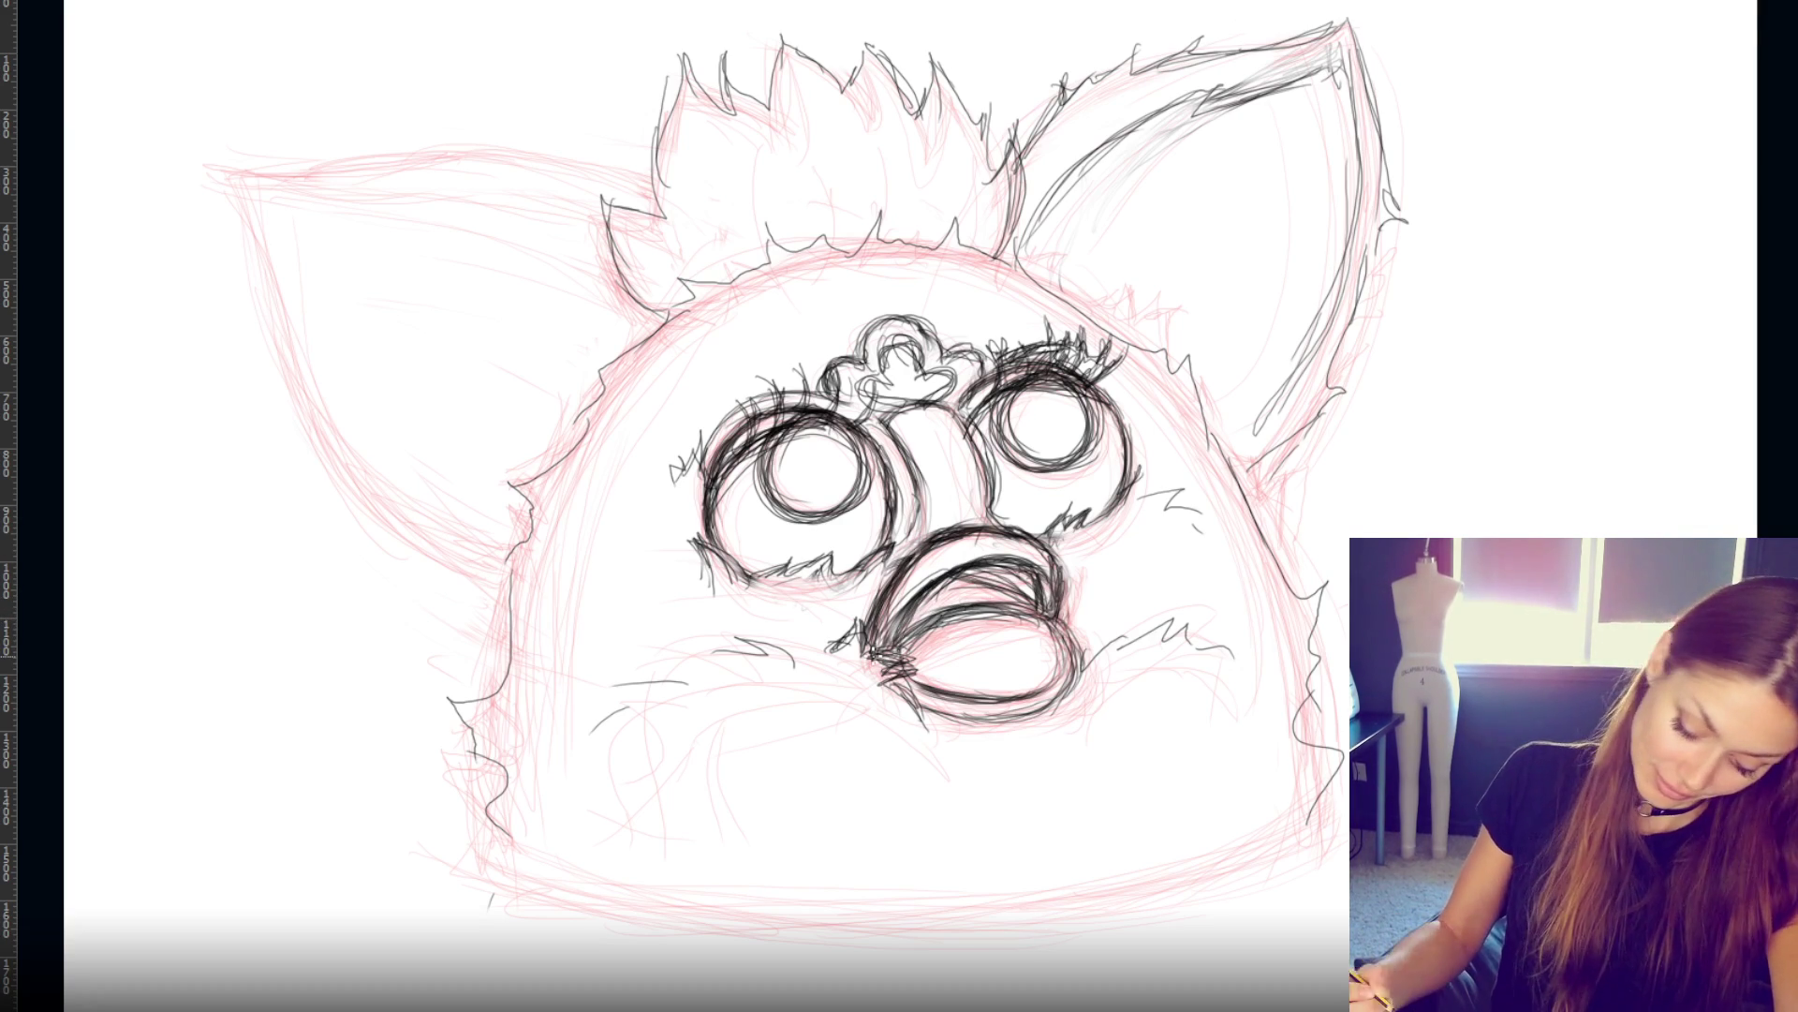
- Trace the forehead tuft's outline and add eyelashes above the left eye
mouse_move(838, 403)
mouse_down()
mouse_move(829, 372)
mouse_move(914, 323)
mouse_move(951, 354)
mouse_move(984, 342)
mouse_move(974, 382)
mouse_up()
mouse_move(843, 364)
mouse_down()
mouse_move(829, 407)
mouse_move(876, 410)
mouse_move(918, 342)
mouse_move(858, 423)
mouse_move(823, 433)
mouse_up()
mouse_move(854, 372)
mouse_down()
mouse_move(841, 414)
mouse_move(798, 423)
mouse_up()
drag(796, 381, 764, 437)
drag(747, 449, 729, 384)
- Thicken both eyes' upper outlines and add more lashes along each eye
mouse_move(712, 497)
mouse_down()
mouse_move(843, 427)
mouse_move(1086, 382)
mouse_up()
mouse_move(969, 421)
mouse_down()
mouse_move(1044, 375)
mouse_move(1029, 365)
mouse_move(1096, 360)
mouse_up()
mouse_move(728, 457)
mouse_down()
mouse_move(770, 417)
mouse_move(884, 397)
mouse_up()
drag(1066, 384, 1105, 356)
mouse_move(831, 414)
mouse_down()
mouse_move(848, 383)
mouse_move(875, 384)
mouse_move(800, 372)
mouse_move(832, 386)
mouse_move(768, 397)
mouse_up()
mouse_move(811, 412)
mouse_down()
mouse_move(826, 391)
mouse_move(750, 389)
mouse_up()
drag(764, 418, 753, 386)
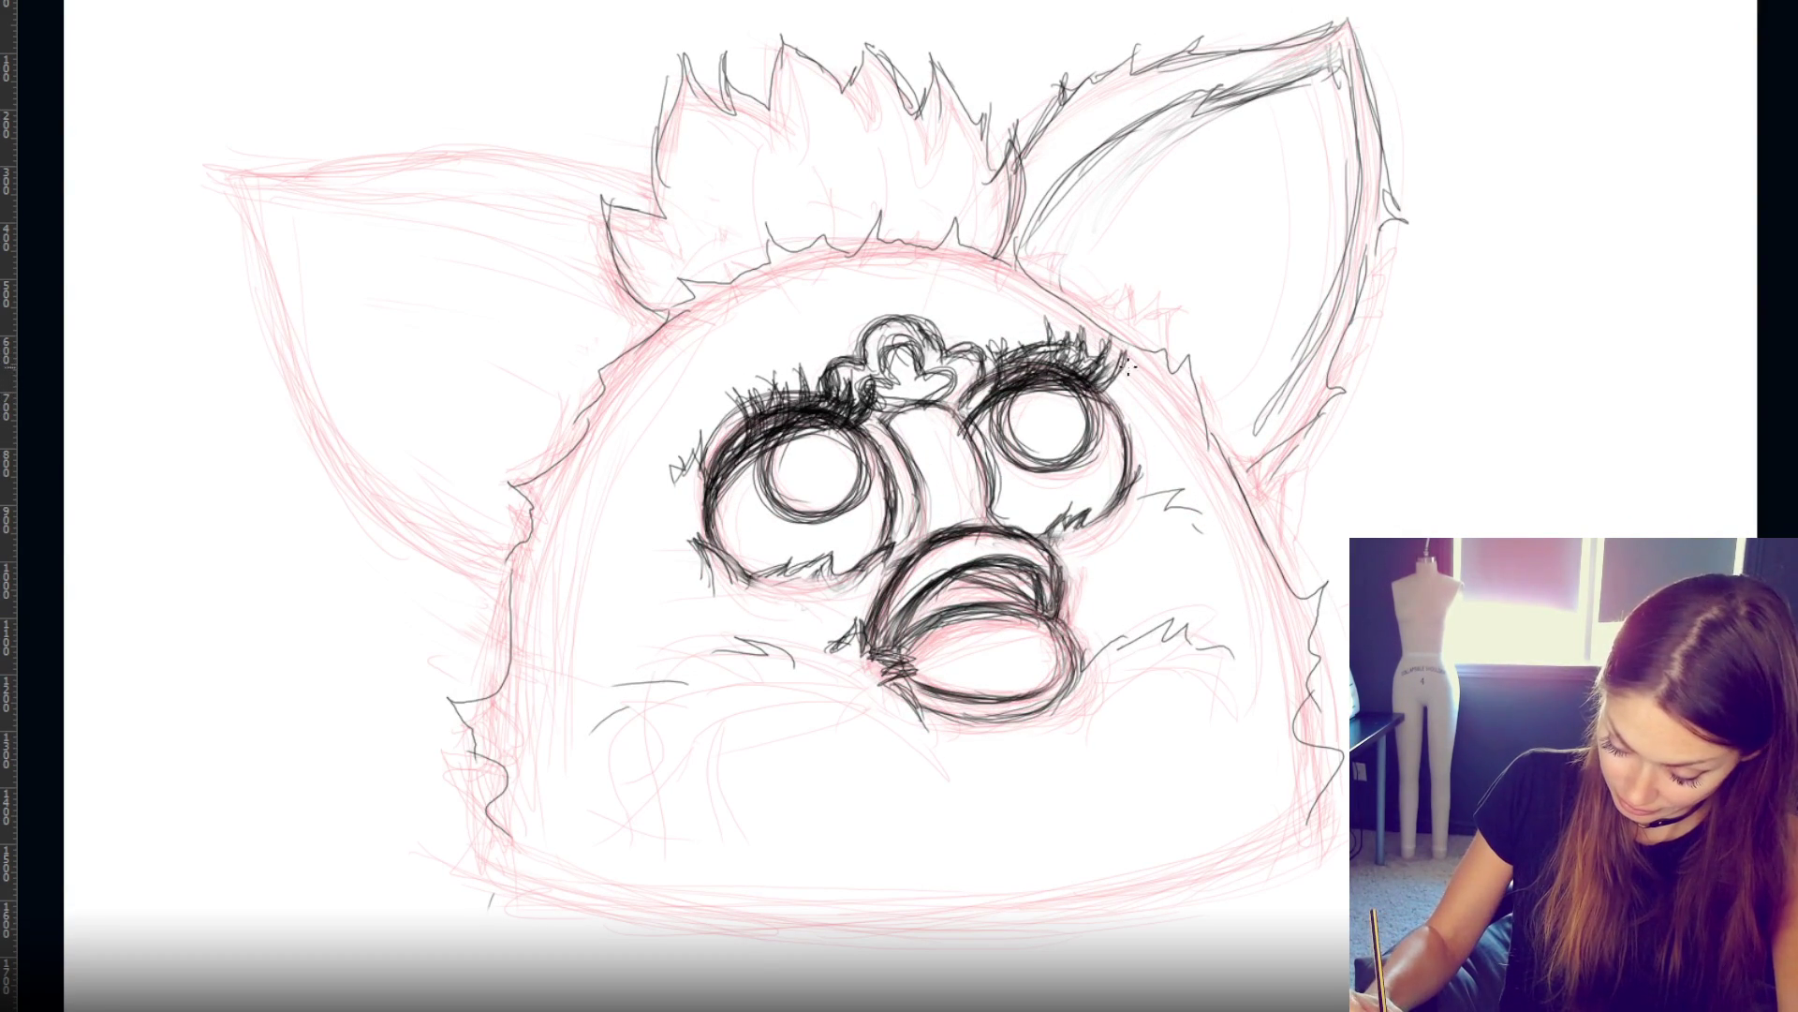
mouse_move(1108, 383)
mouse_down()
mouse_move(1098, 356)
mouse_move(1122, 378)
mouse_move(1128, 364)
mouse_move(1098, 347)
mouse_up()
- Darken both eyes' outer rims and the right eye's inner-left rim
drag(763, 439, 717, 529)
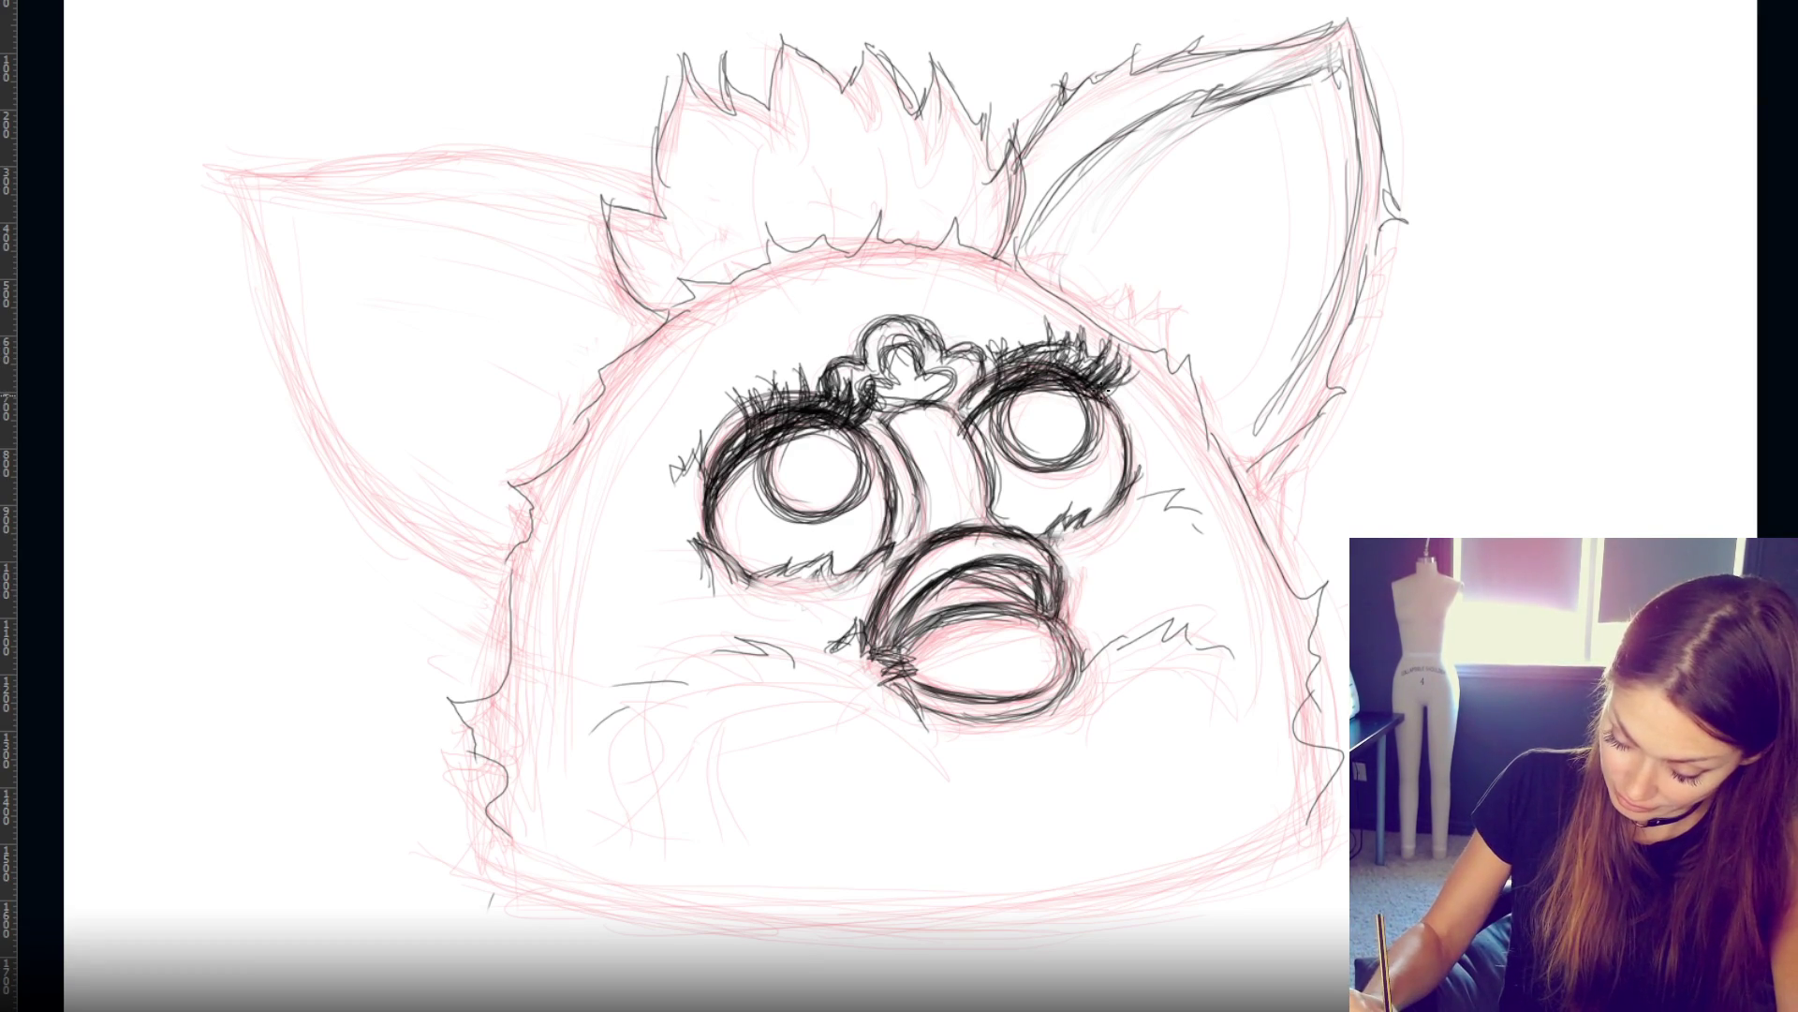
drag(1115, 403, 1128, 477)
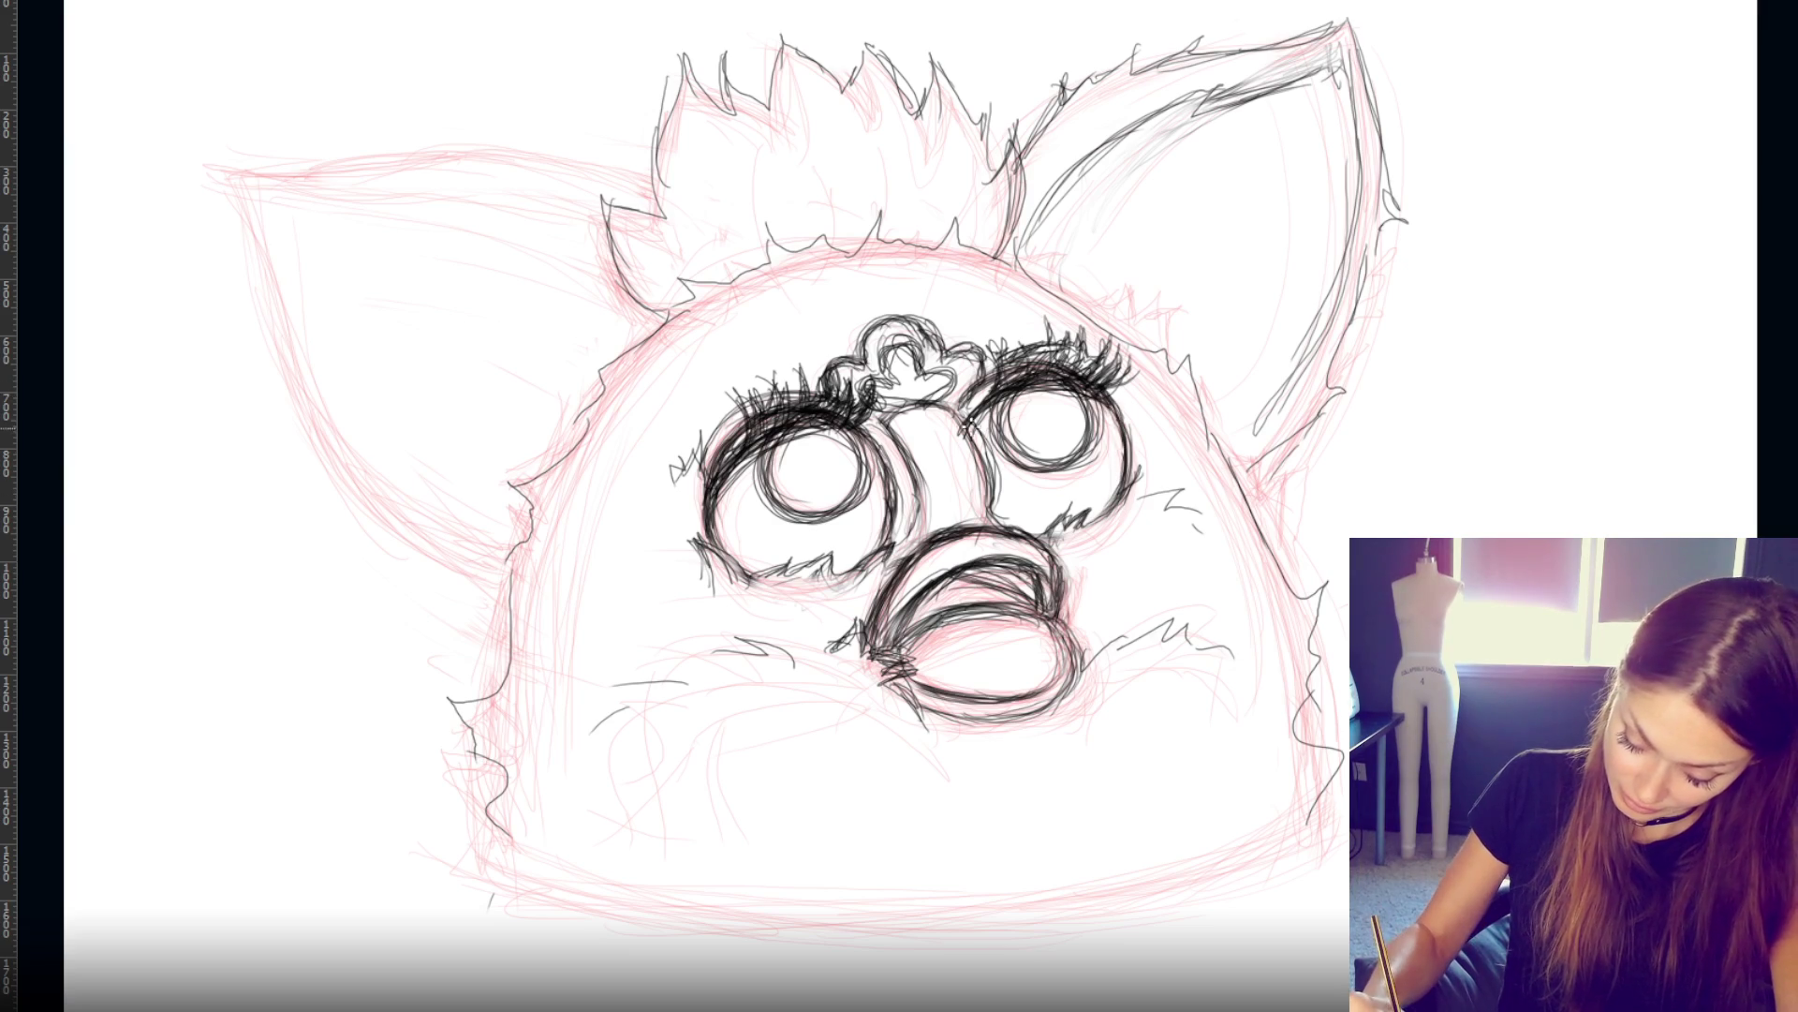
drag(969, 417, 1007, 510)
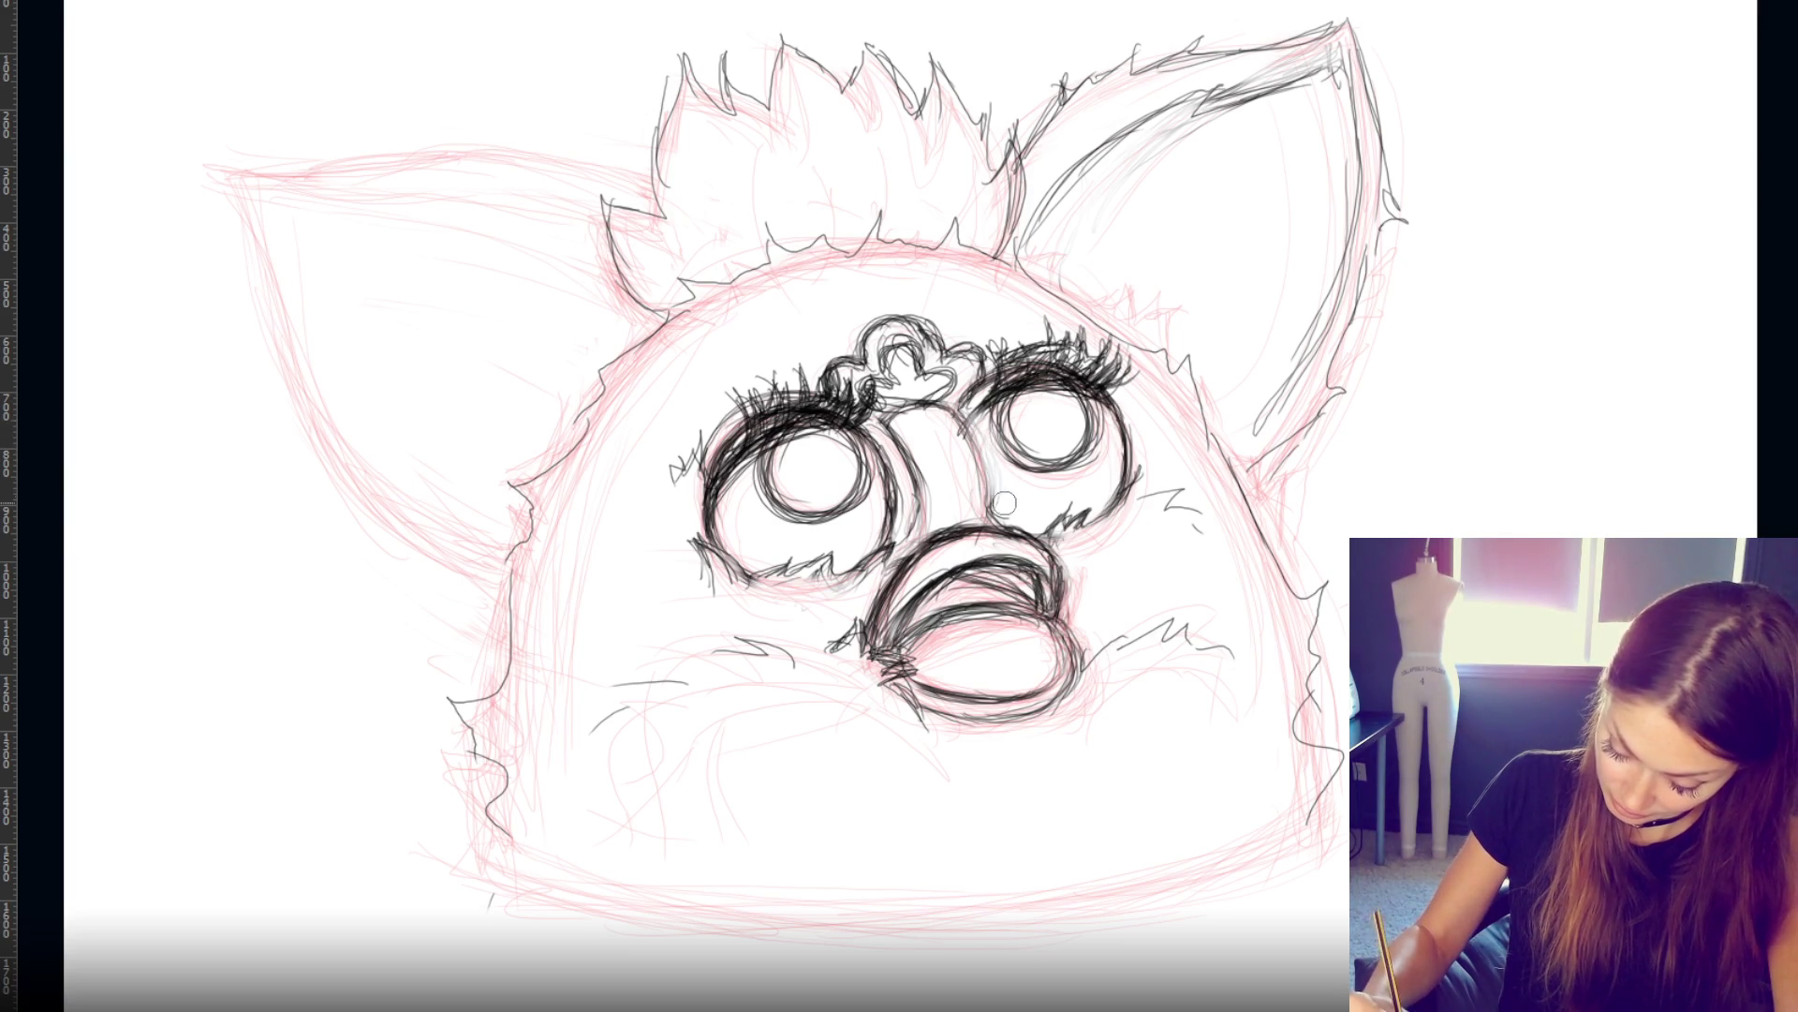
drag(1007, 407, 992, 459)
drag(1007, 395, 988, 502)
- Ink the nose's left, right and top edges between the eyes and hatch the heart tuft
drag(969, 421, 987, 501)
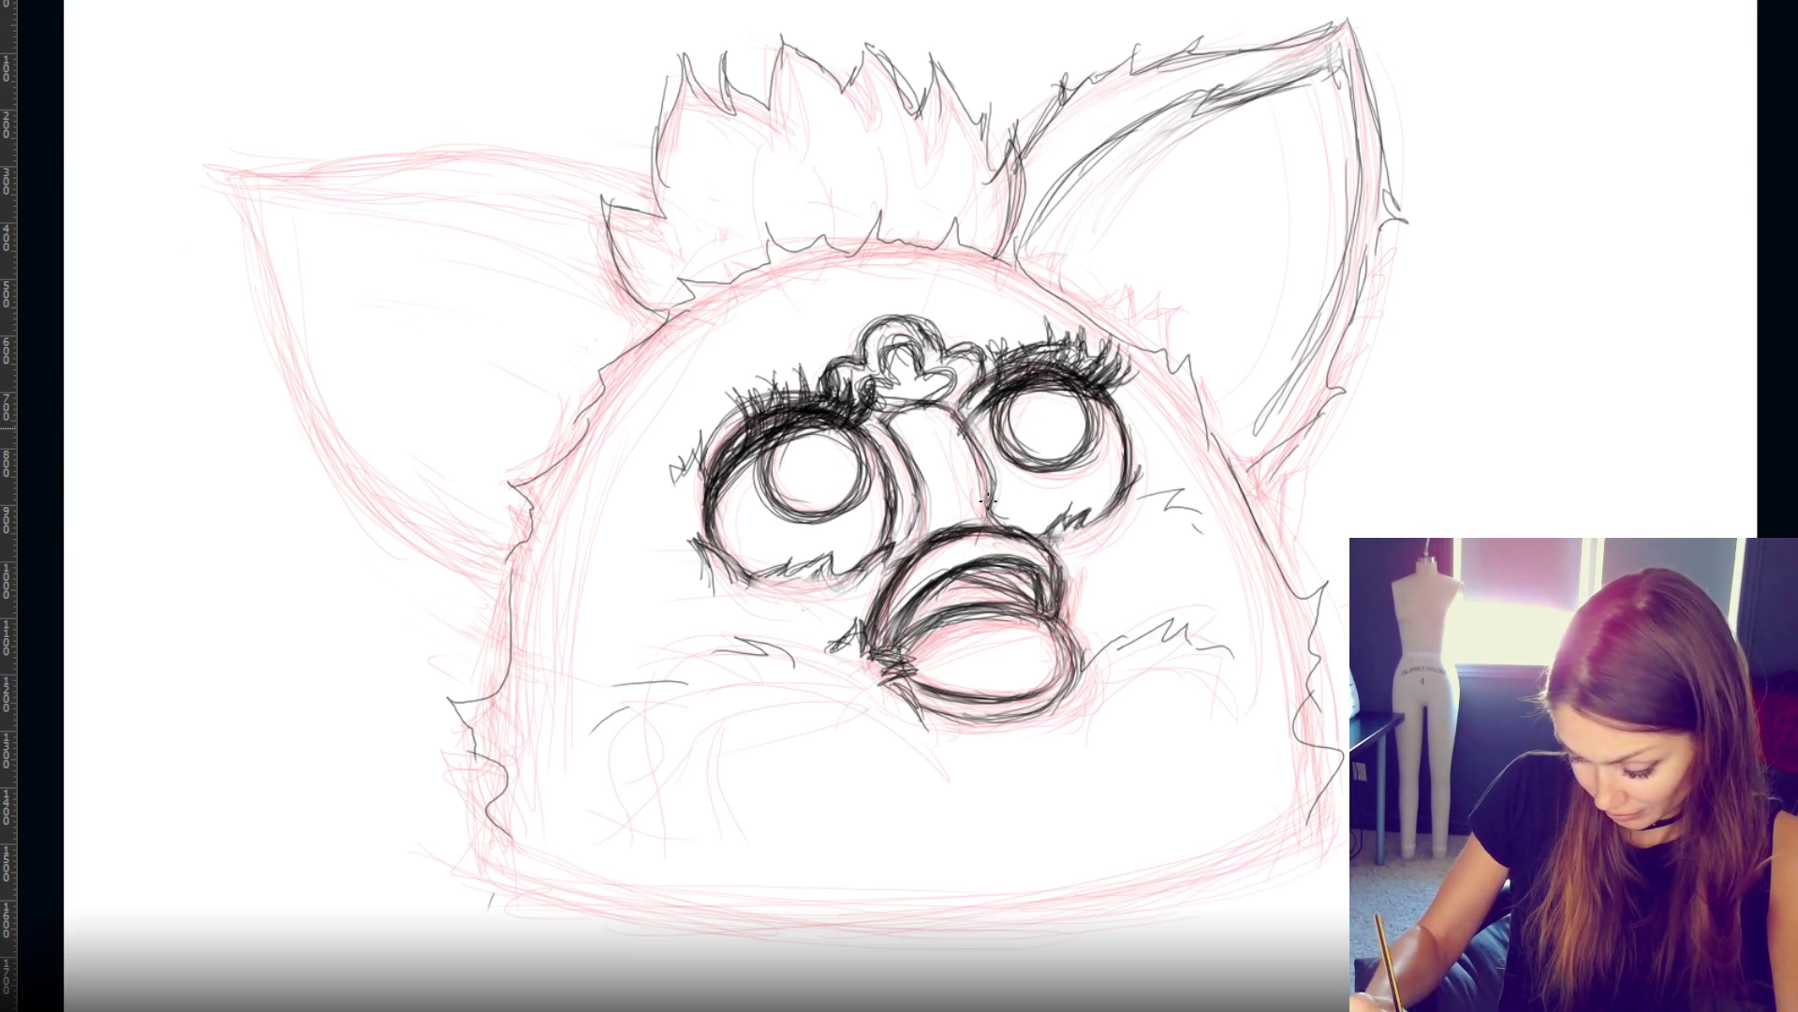
drag(965, 423, 984, 506)
drag(970, 416, 989, 515)
drag(894, 437, 920, 523)
drag(892, 435, 914, 536)
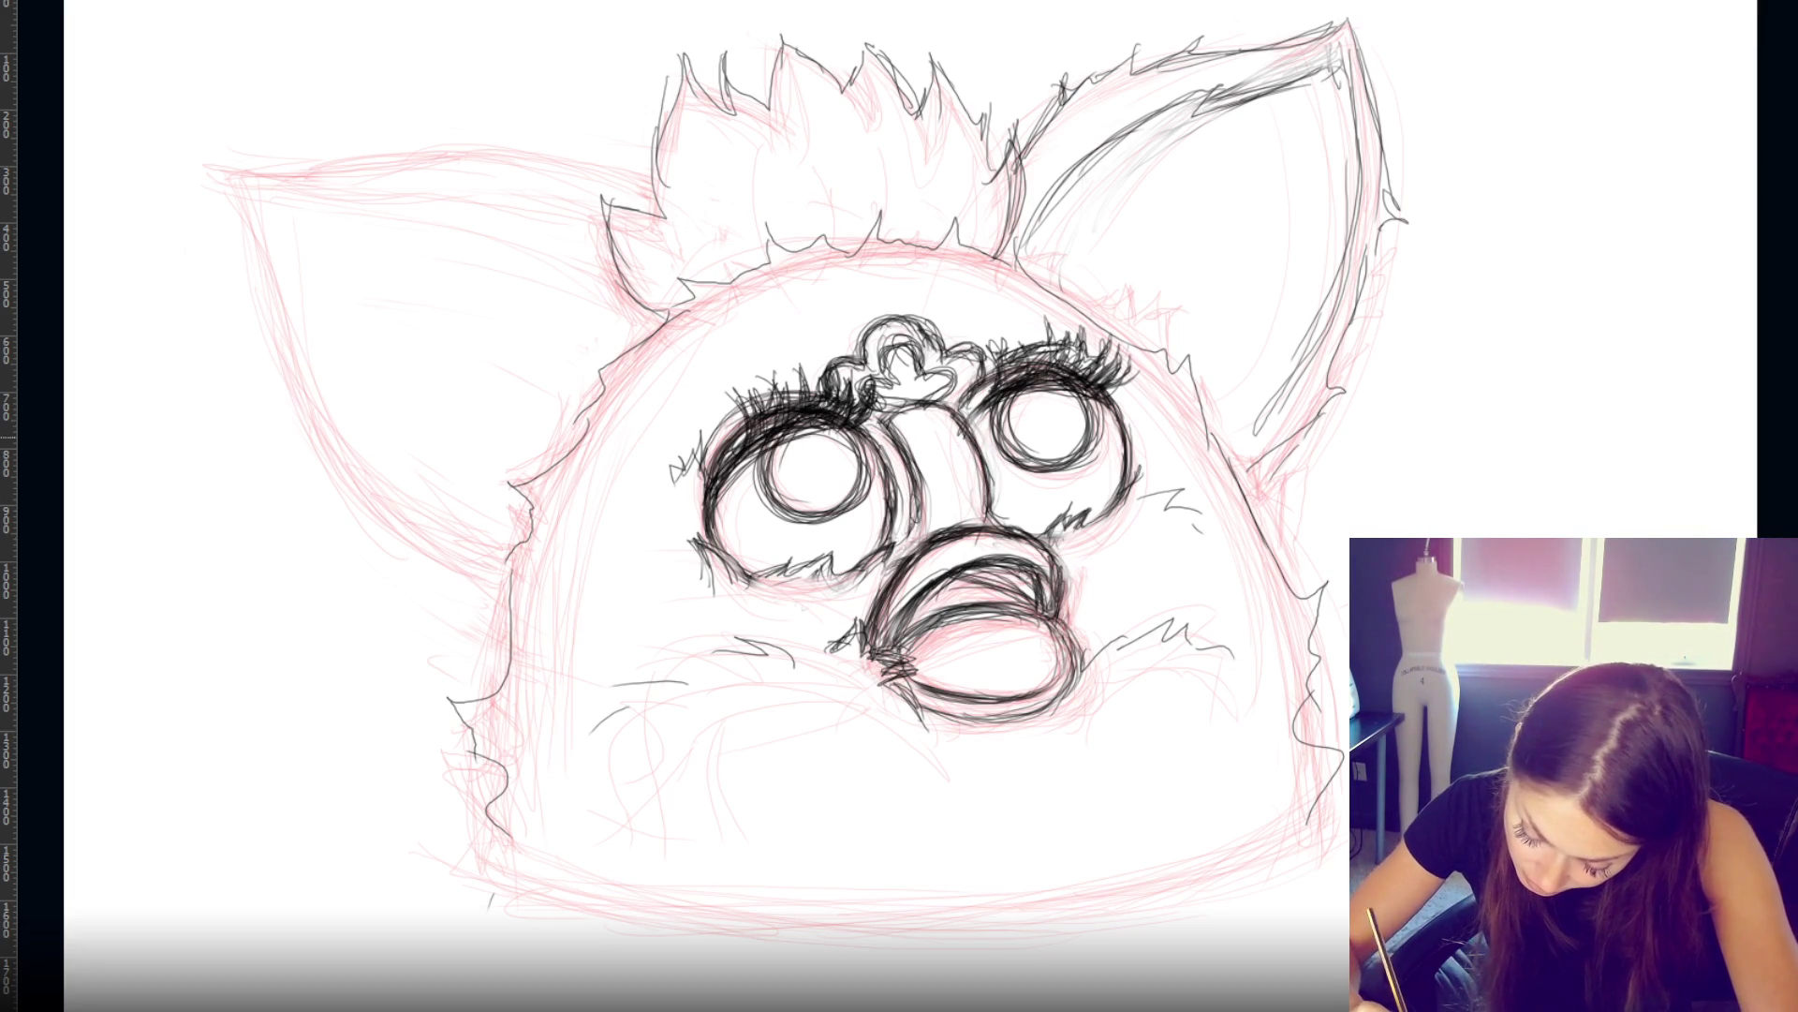
drag(873, 428, 925, 418)
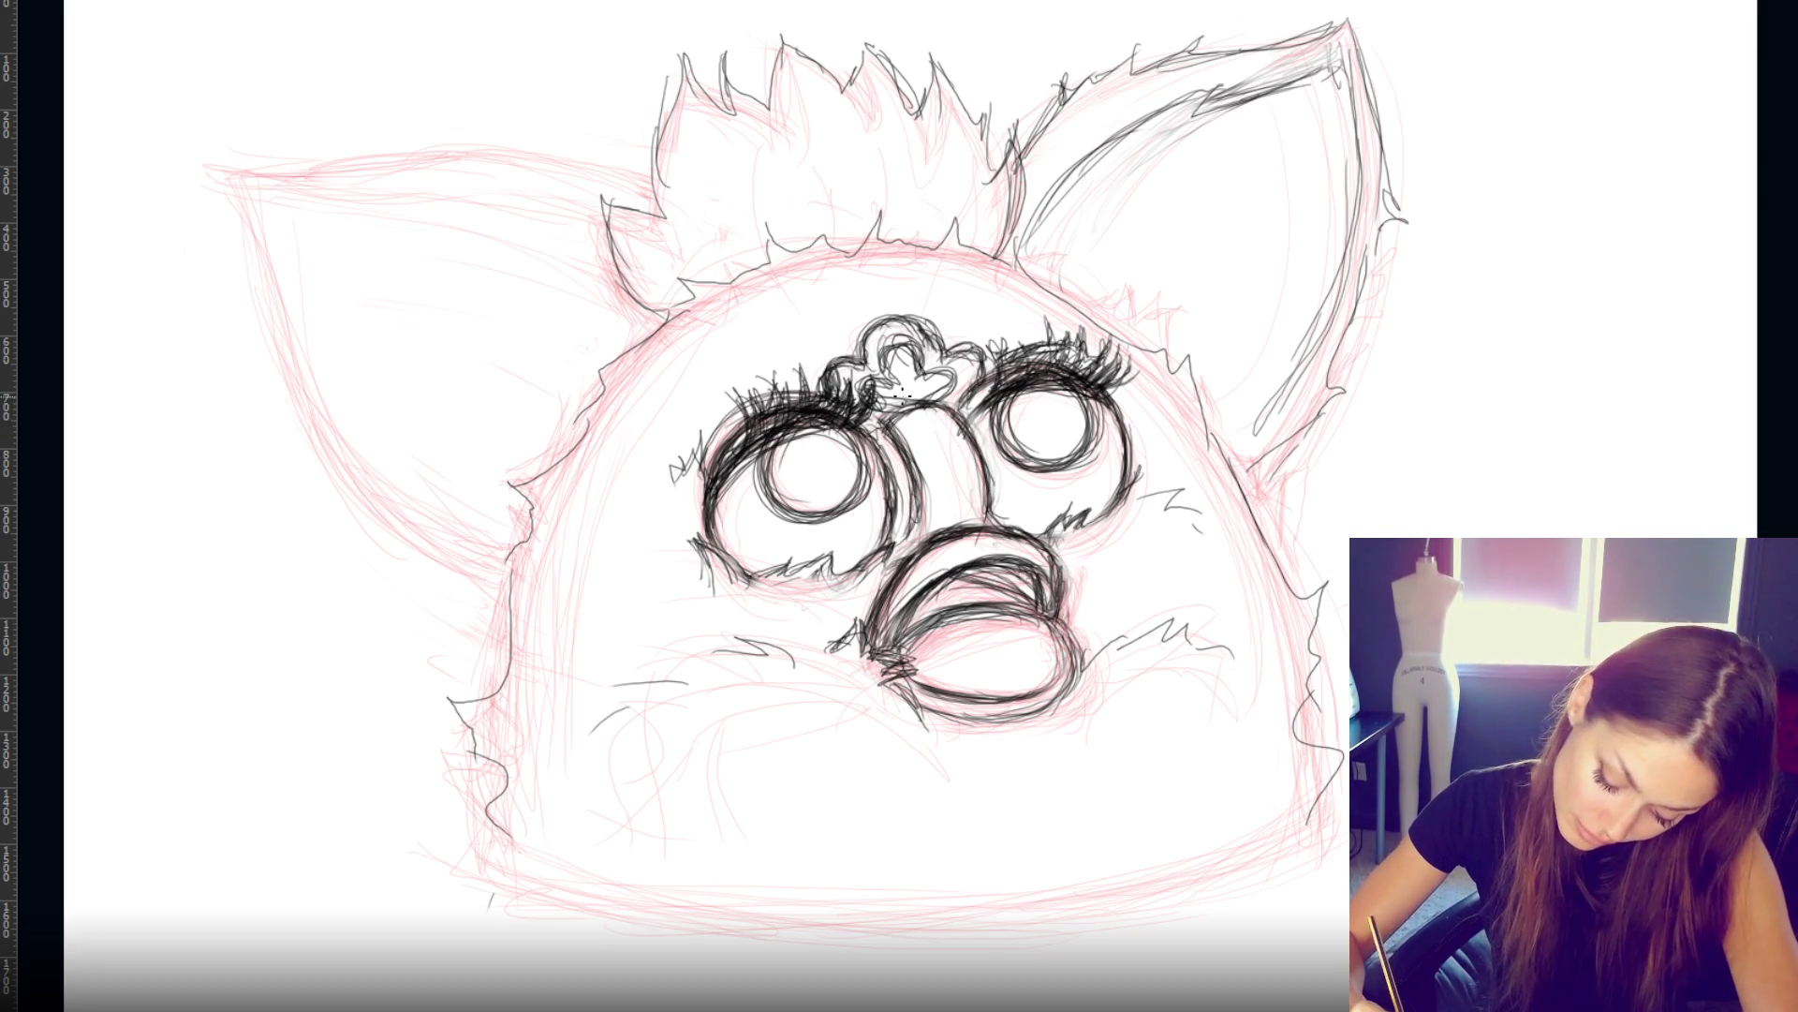
mouse_move(880, 354)
mouse_down()
mouse_move(918, 410)
mouse_move(938, 412)
mouse_move(951, 382)
mouse_move(886, 378)
mouse_move(869, 409)
mouse_move(942, 382)
mouse_up()
- Trace the right ear's inner curve and base fur, and ink the head's full left outline
mouse_move(1052, 206)
mouse_down()
mouse_move(1020, 255)
mouse_move(1085, 164)
mouse_move(1148, 119)
mouse_move(1331, 51)
mouse_move(1354, 94)
mouse_move(1344, 267)
mouse_move(1235, 440)
mouse_up()
mouse_move(1010, 249)
mouse_down()
mouse_move(1197, 384)
mouse_move(1270, 545)
mouse_move(1321, 585)
mouse_move(1302, 670)
mouse_move(1316, 740)
mouse_move(1349, 754)
mouse_move(1298, 824)
mouse_up()
mouse_move(464, 716)
mouse_down()
mouse_move(496, 656)
mouse_move(511, 482)
mouse_move(675, 300)
mouse_move(637, 325)
mouse_up()
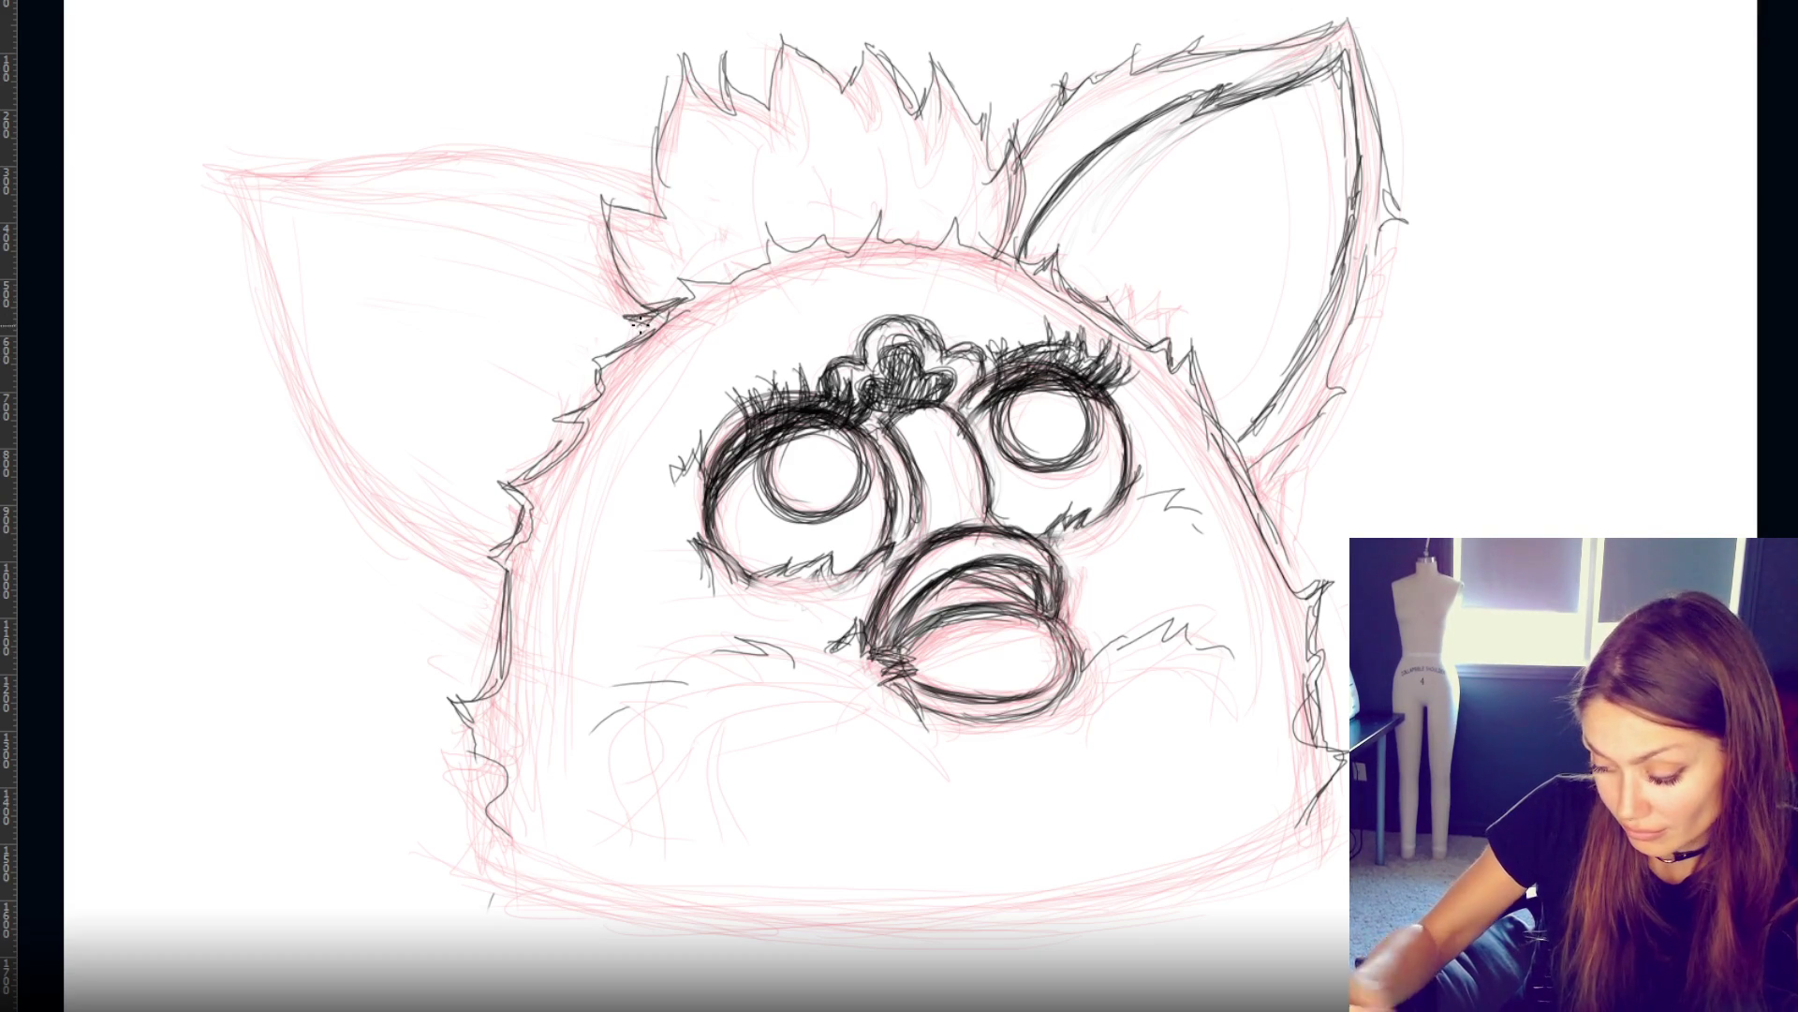
drag(481, 766, 498, 846)
- Darken the left cheek whiskers and add zigzag fur on the right cheek and beside the left eye
mouse_move(740, 642)
mouse_down()
mouse_move(799, 667)
mouse_move(777, 668)
mouse_up()
mouse_move(1126, 654)
mouse_down()
mouse_move(1171, 618)
mouse_move(1204, 627)
mouse_move(1192, 641)
mouse_up()
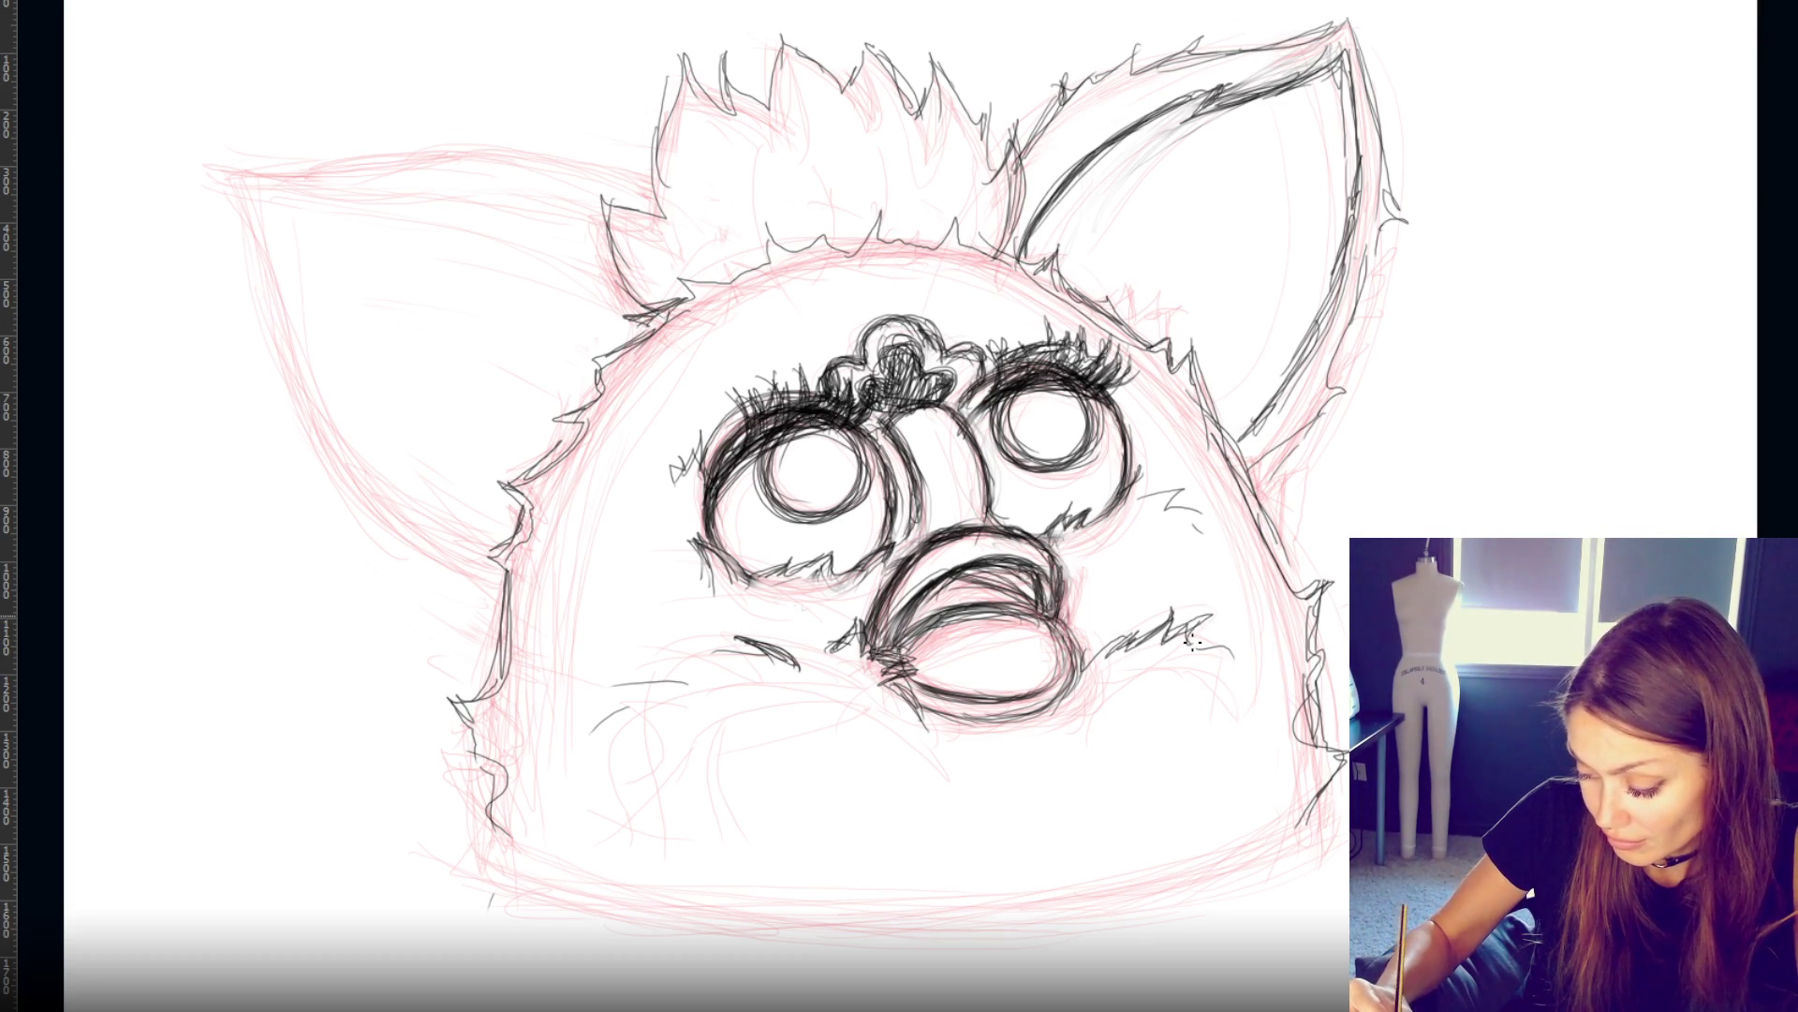
drag(1146, 496, 1205, 518)
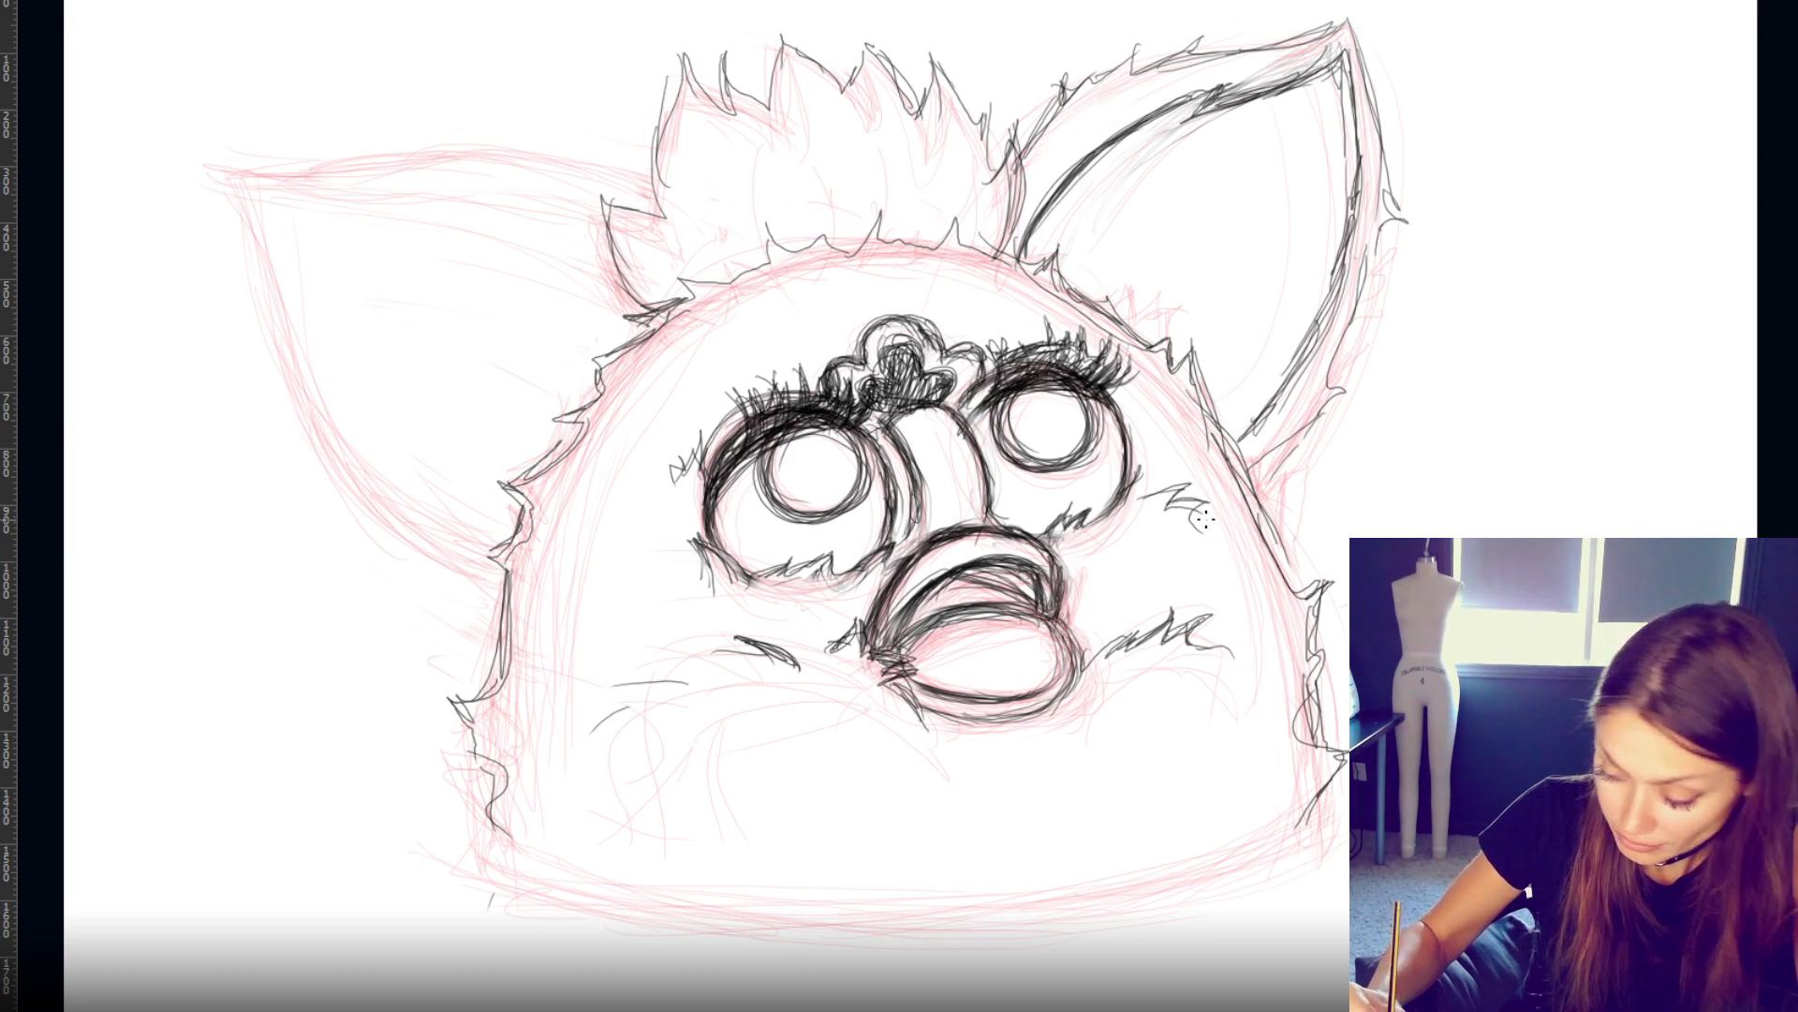
mouse_move(672, 473)
mouse_down()
mouse_move(742, 398)
mouse_move(811, 373)
mouse_up()
- Draw spiky fur on the top tuft and add fur lines inside it
mouse_move(781, 41)
mouse_down()
mouse_move(843, 86)
mouse_move(895, 85)
mouse_move(890, 103)
mouse_move(918, 52)
mouse_move(932, 107)
mouse_up()
mouse_move(843, 73)
mouse_down()
mouse_move(850, 56)
mouse_move(974, 112)
mouse_move(993, 94)
mouse_move(1007, 157)
mouse_move(1021, 127)
mouse_up()
mouse_move(778, 118)
mouse_down()
mouse_move(772, 56)
mouse_move(727, 61)
mouse_move(723, 99)
mouse_move(745, 103)
mouse_move(648, 173)
mouse_move(661, 208)
mouse_move(618, 201)
mouse_move(633, 263)
mouse_move(674, 302)
mouse_up()
drag(700, 160, 721, 252)
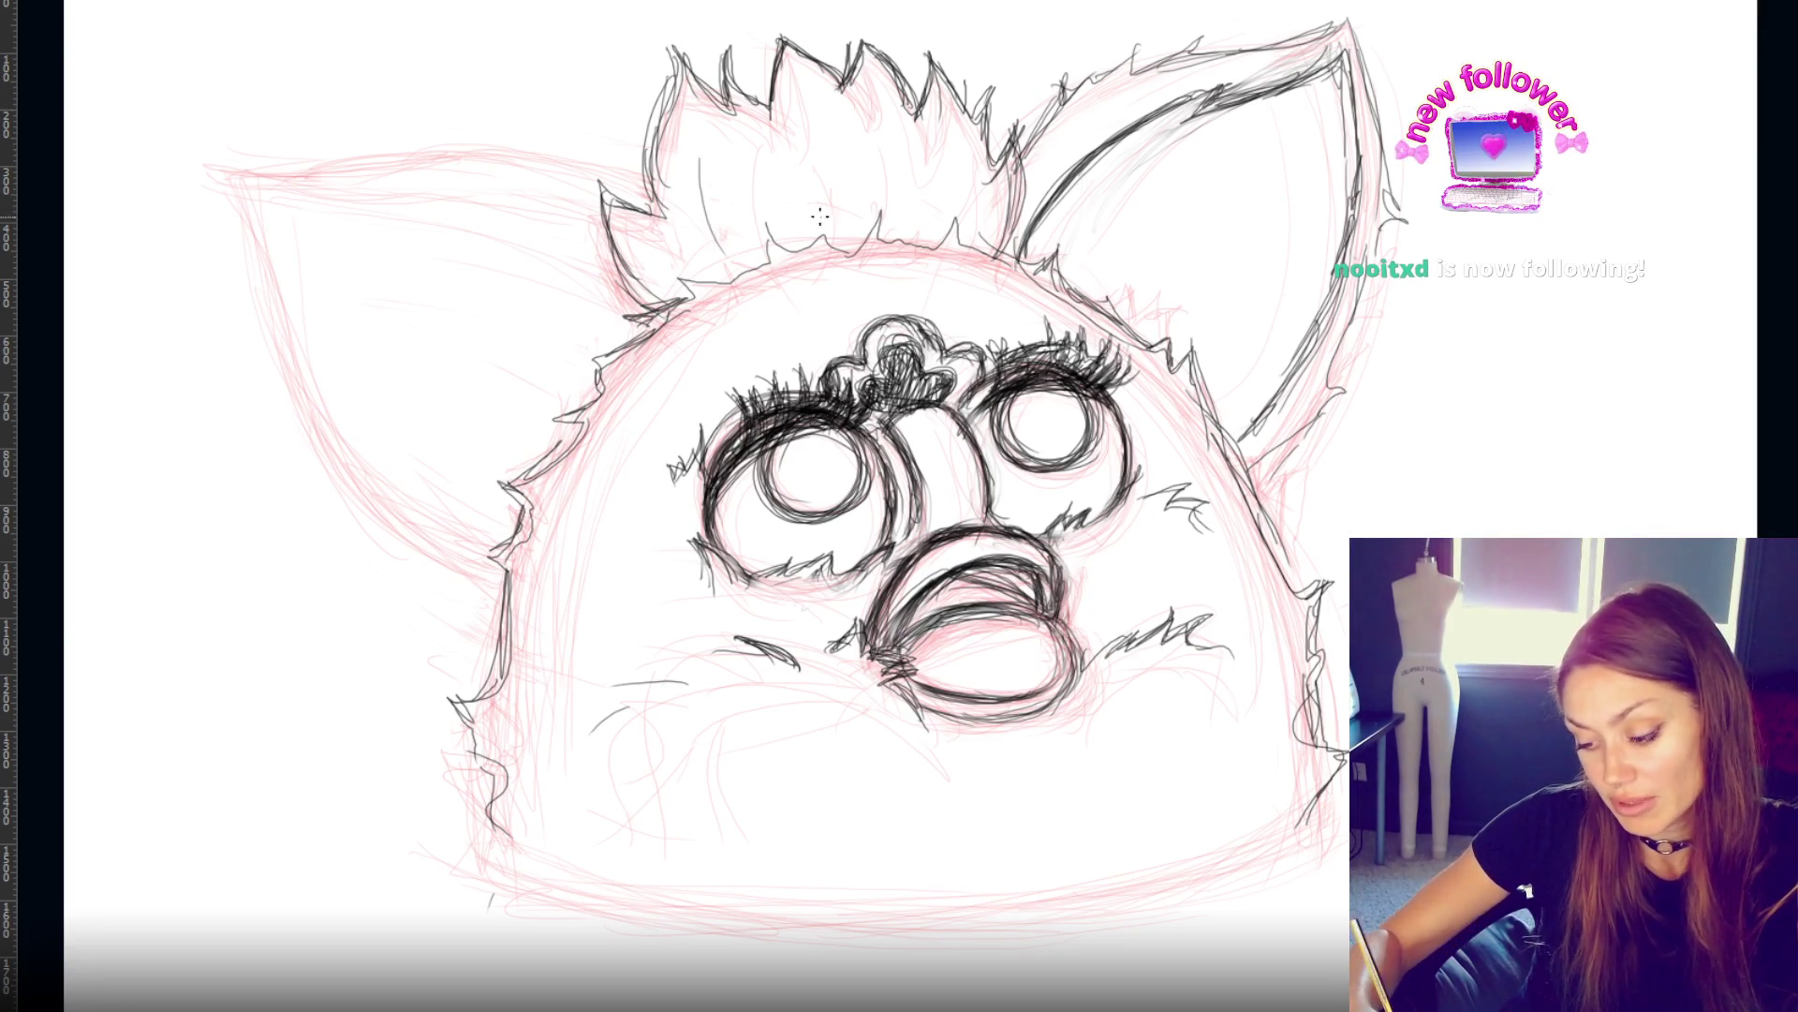
drag(836, 200, 897, 176)
drag(787, 161, 767, 240)
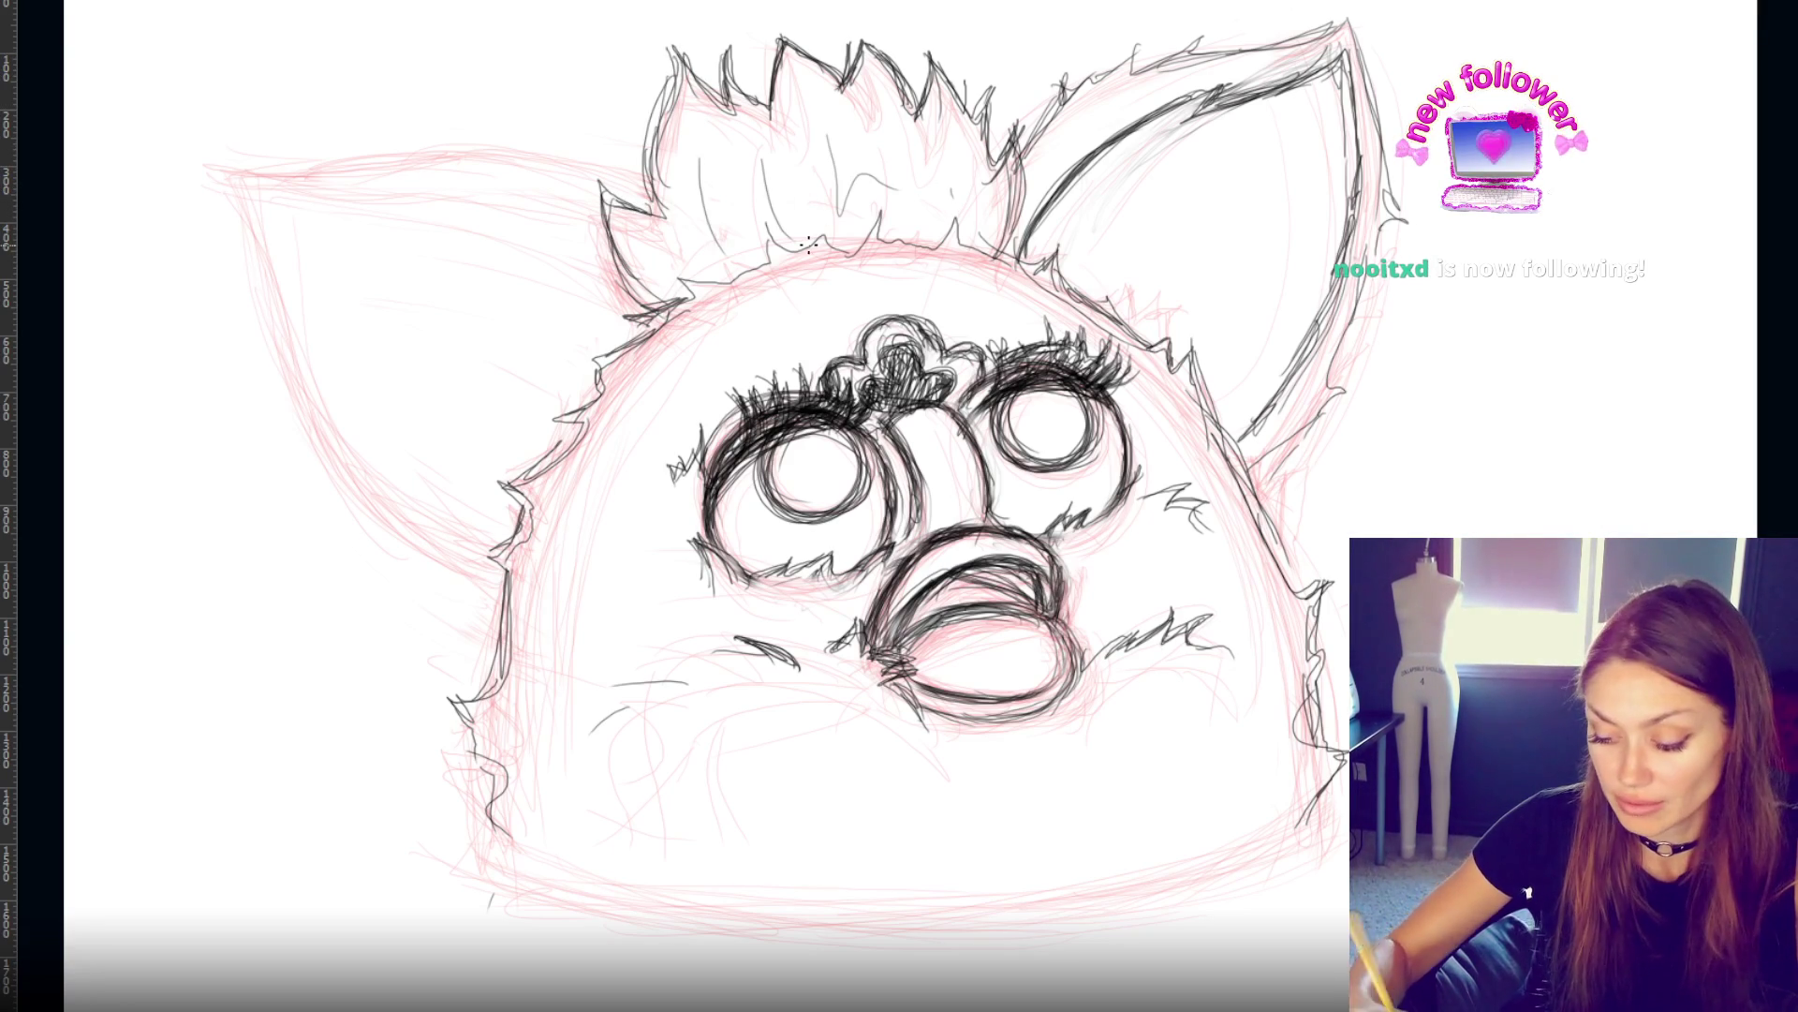
drag(676, 159, 691, 279)
- Refine the tuft's spiky upper-left edge and tall spike, then trace the left ear's outer edge
drag(680, 83, 661, 208)
drag(704, 42, 671, 107)
drag(744, 34, 723, 105)
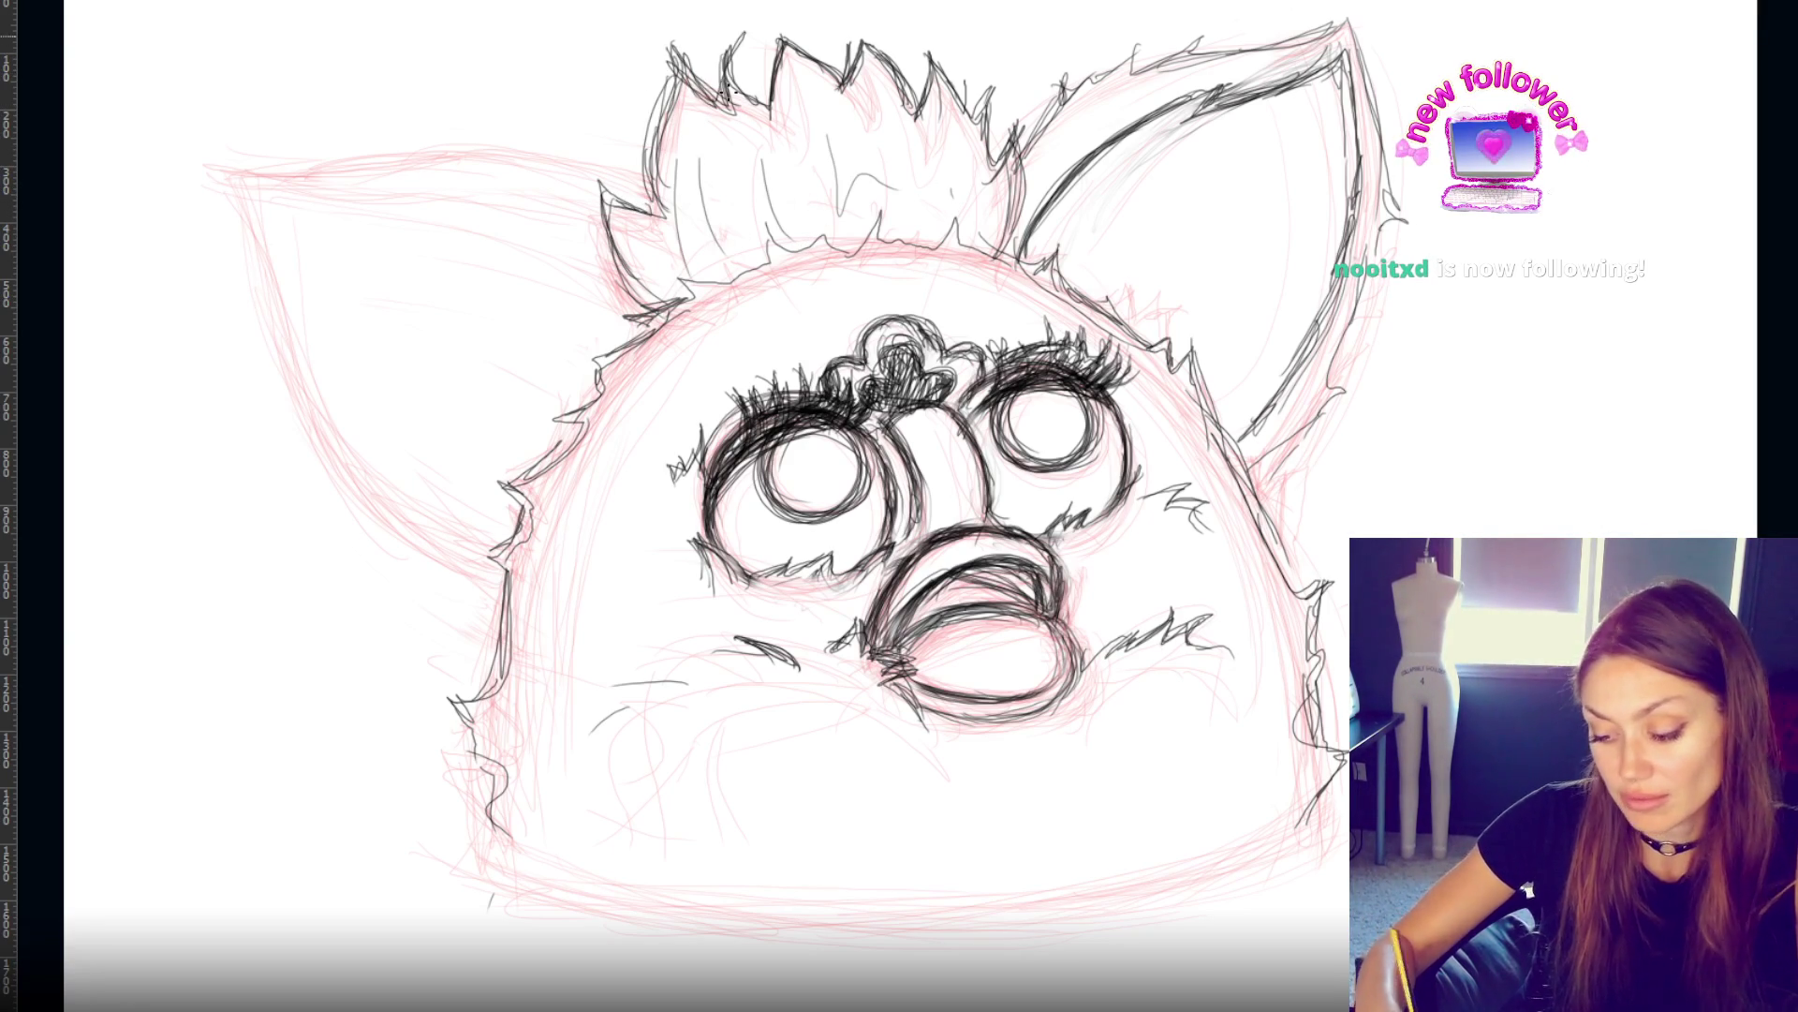
mouse_move(866, 46)
mouse_down()
mouse_move(848, 111)
mouse_move(816, 120)
mouse_move(780, 39)
mouse_move(826, 30)
mouse_up()
mouse_move(770, 99)
mouse_down()
mouse_move(789, 19)
mouse_move(848, 108)
mouse_up()
mouse_move(670, 42)
mouse_down()
mouse_move(694, 89)
mouse_move(660, 75)
mouse_move(660, 148)
mouse_move(679, 121)
mouse_up()
mouse_move(737, 47)
mouse_down()
mouse_move(721, 140)
mouse_move(665, 115)
mouse_move(728, 59)
mouse_move(766, 97)
mouse_move(666, 131)
mouse_up()
drag(721, 73, 688, 145)
drag(719, 66, 708, 133)
mouse_move(763, 45)
mouse_down()
mouse_move(726, 108)
mouse_move(740, 120)
mouse_up()
drag(787, 14, 853, 83)
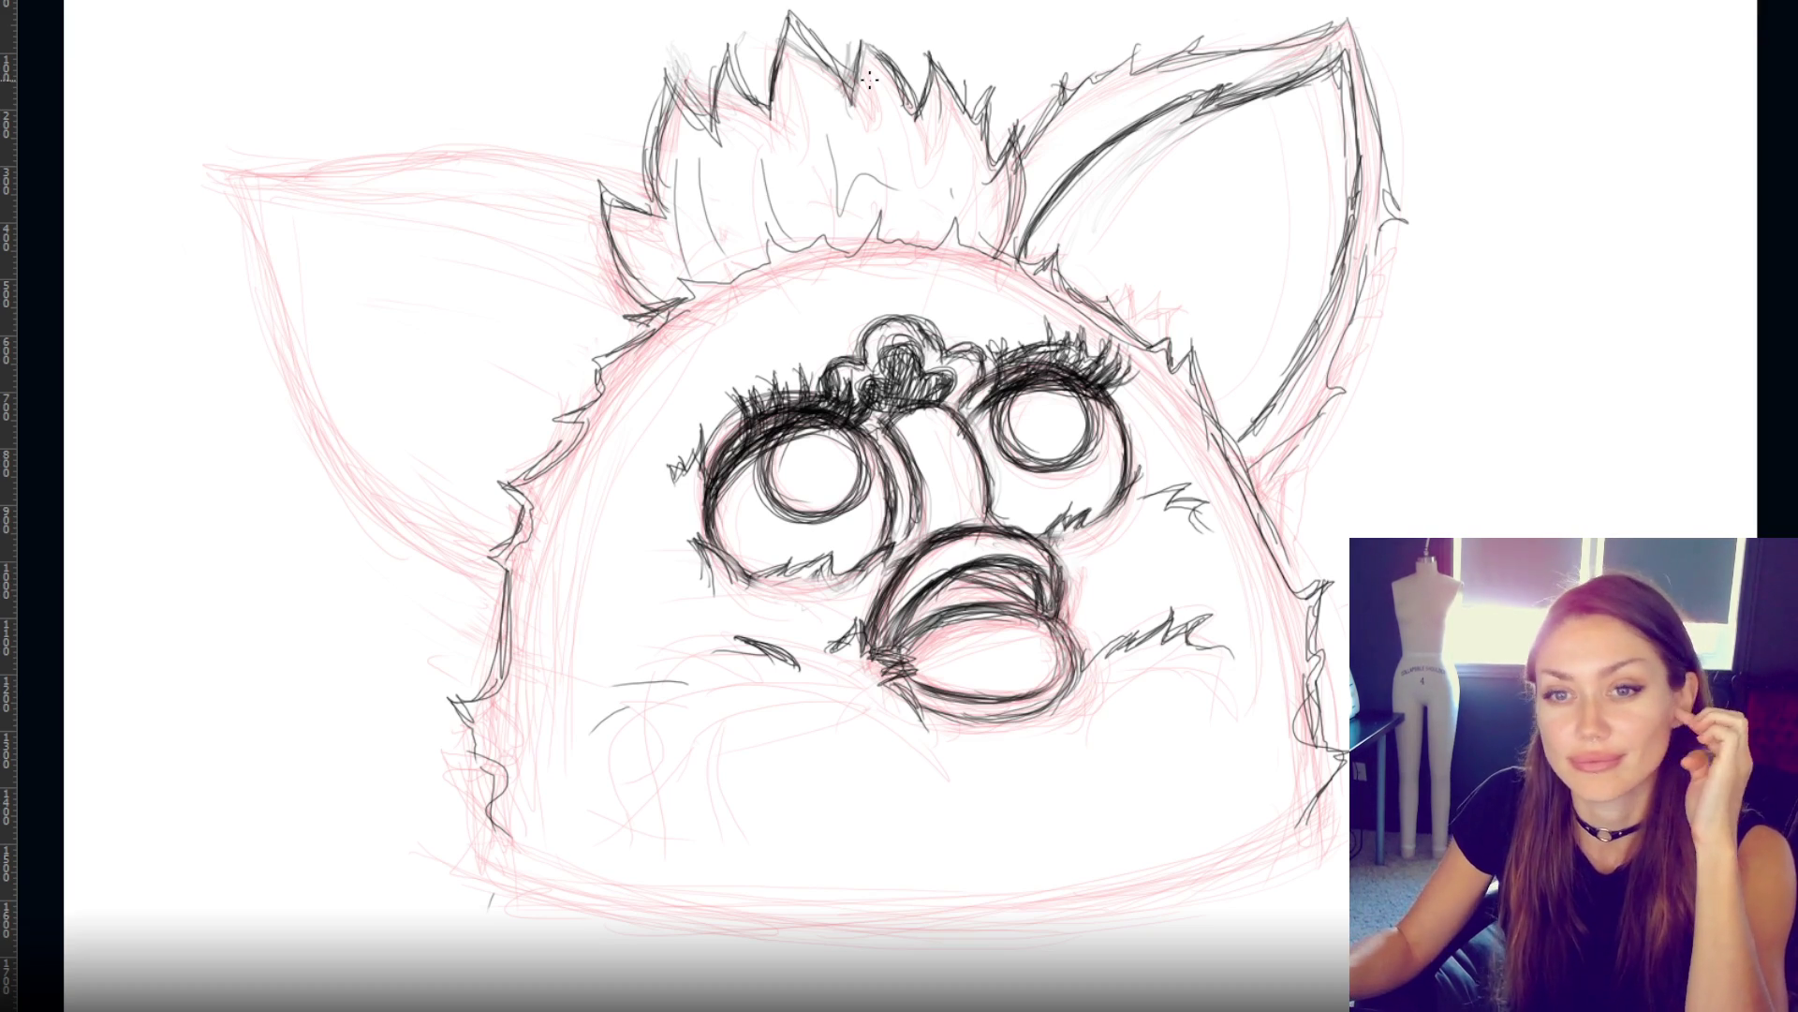
mouse_move(225, 185)
mouse_down()
mouse_move(288, 372)
mouse_move(449, 530)
mouse_move(513, 554)
mouse_up()
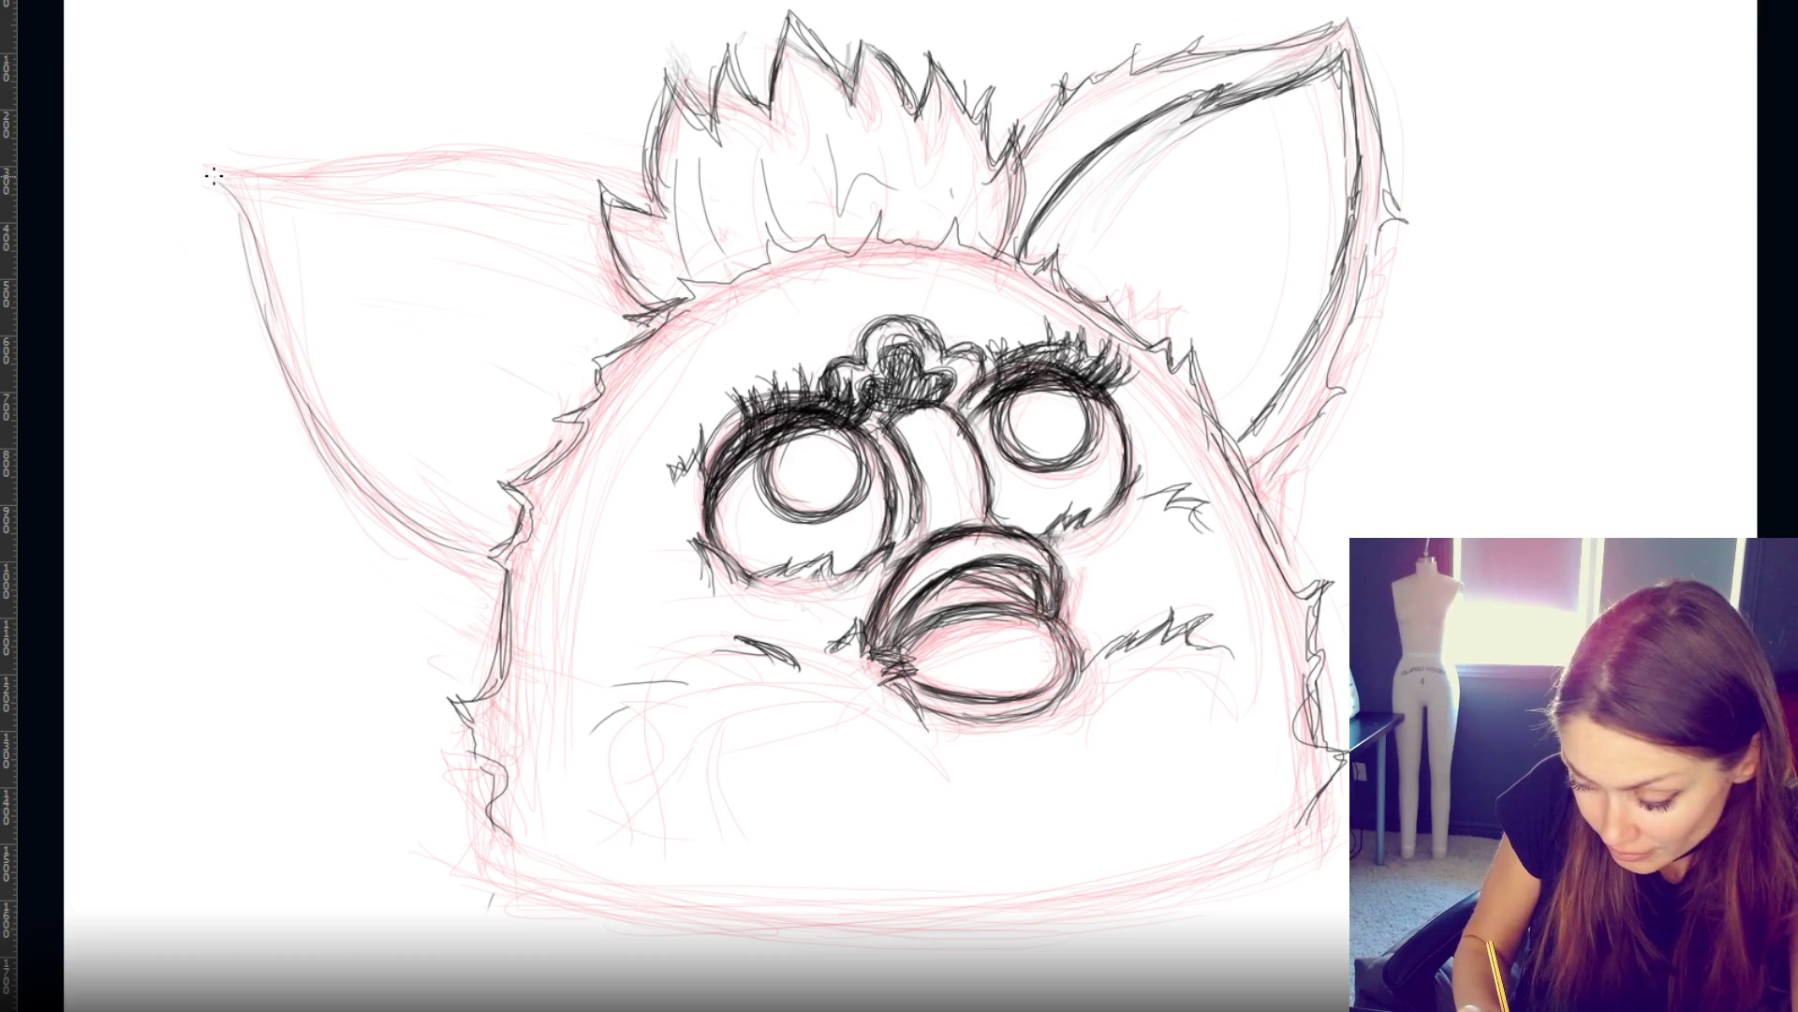
- Ink the left ear's top edge and its inner top line in dark pencil
mouse_move(227, 176)
mouse_down()
mouse_move(543, 150)
mouse_move(549, 180)
mouse_up()
drag(449, 156, 644, 180)
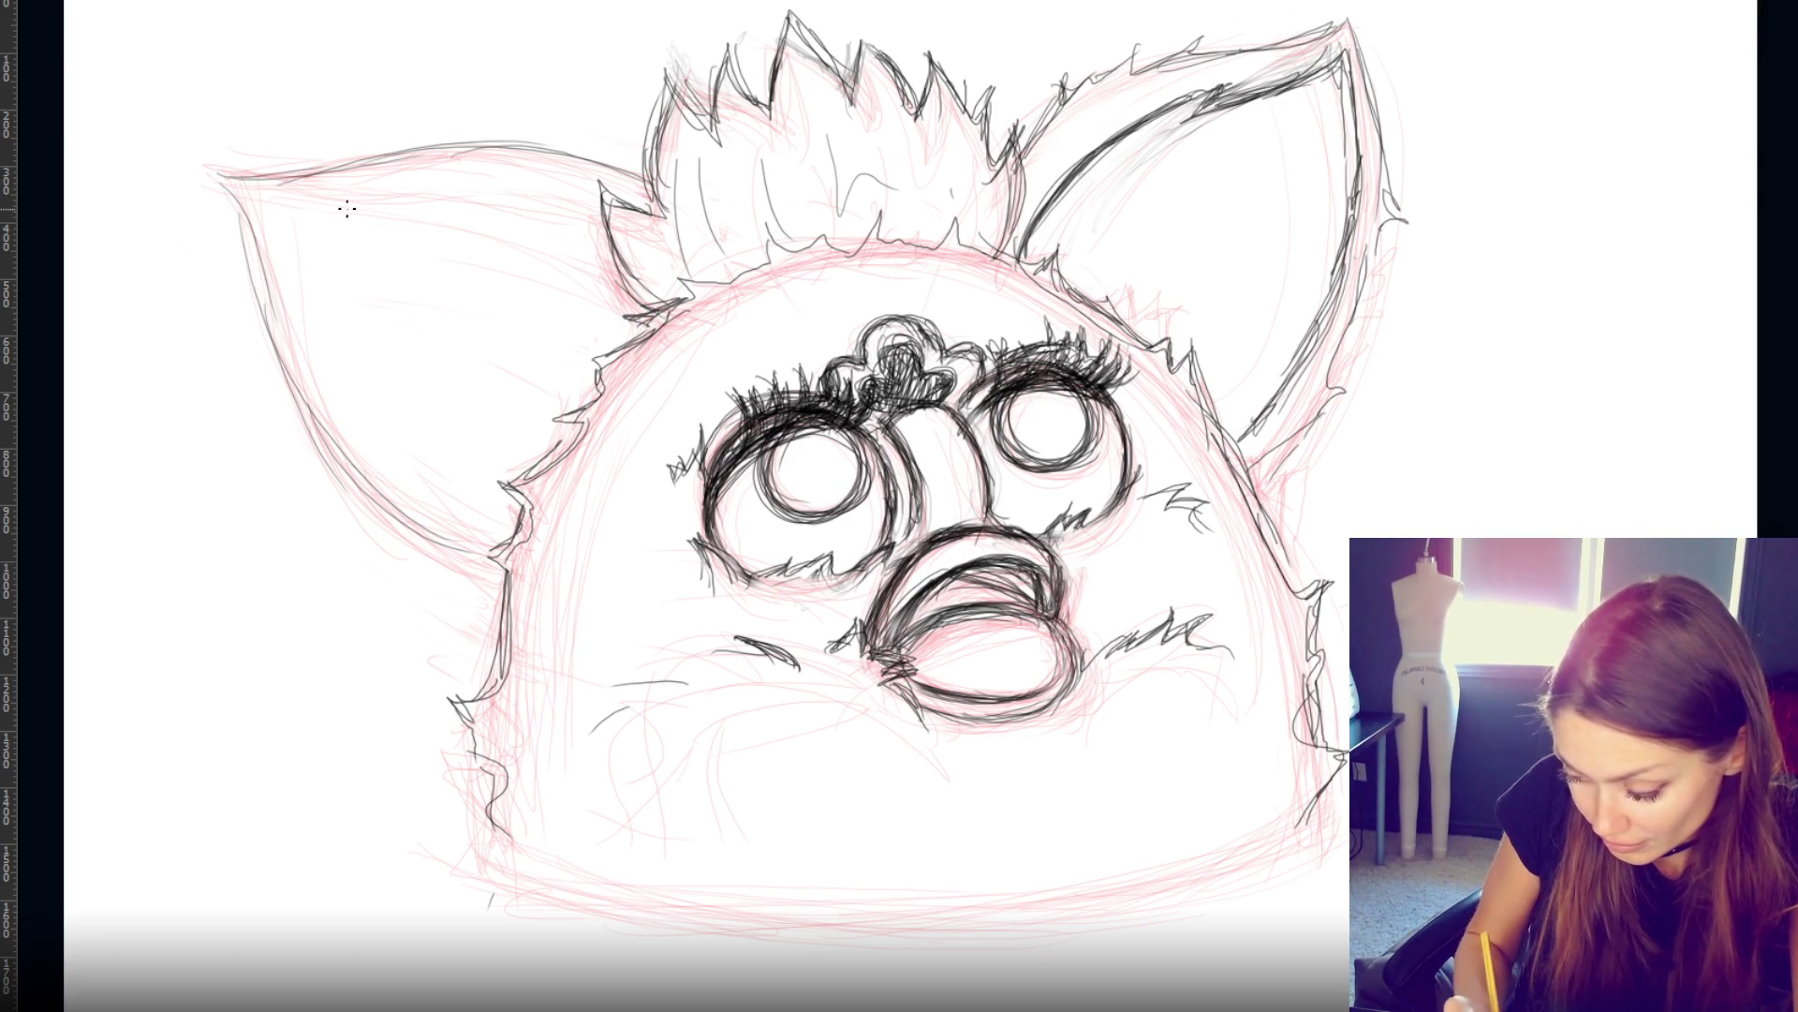
drag(278, 210, 559, 217)
drag(360, 201, 607, 225)
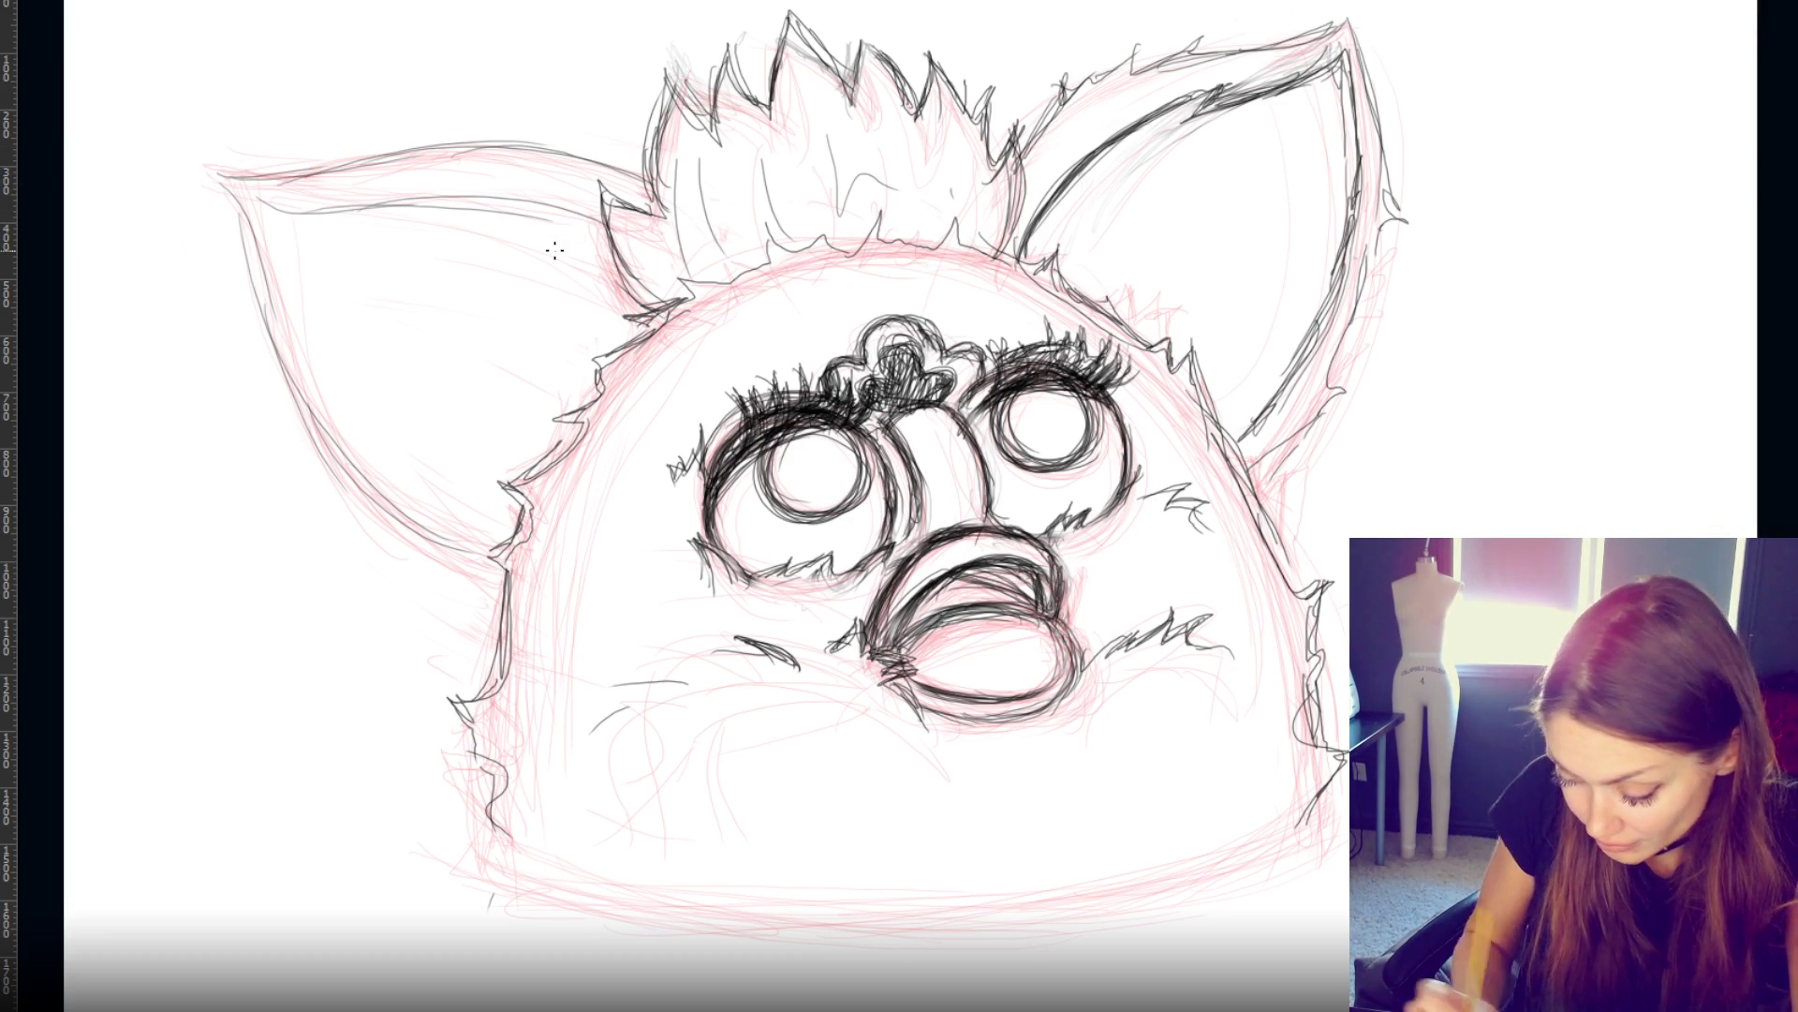
drag(412, 209, 614, 228)
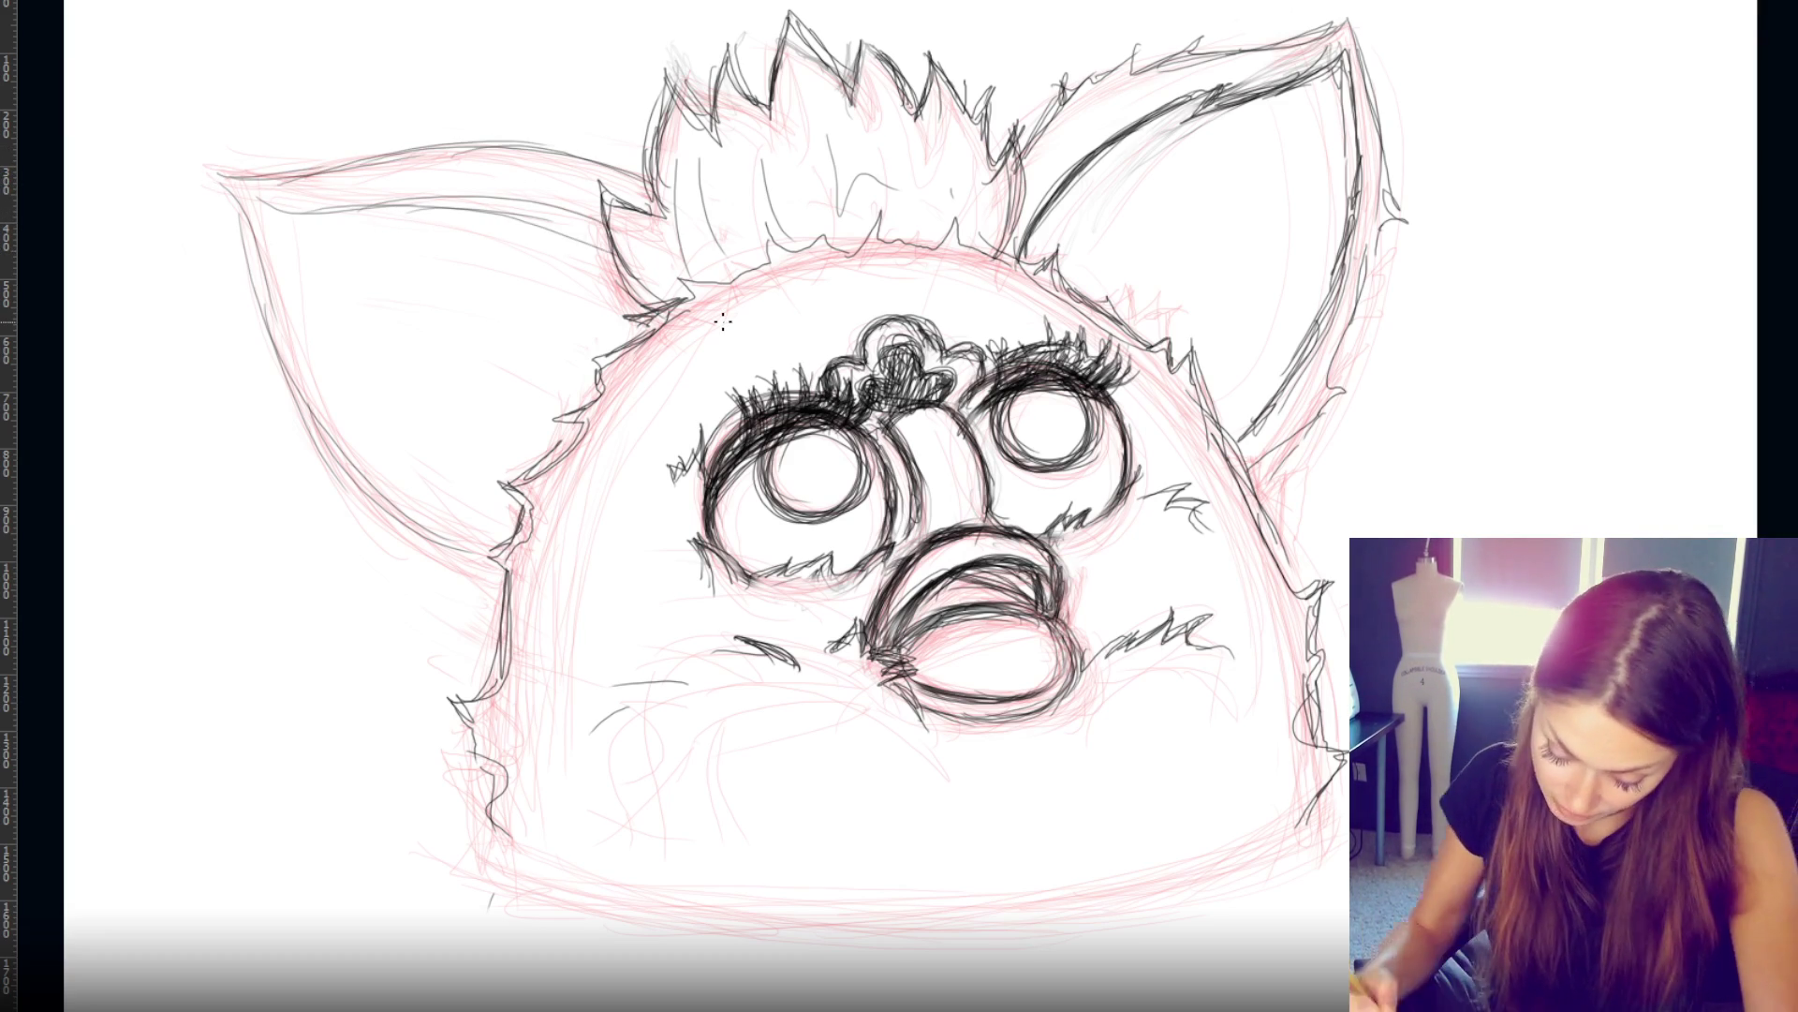
- Trace the left ear's inner edge and add fur strokes along its top where it meets the tuft
drag(255, 201, 370, 417)
mouse_move(251, 195)
mouse_down()
mouse_move(285, 286)
mouse_move(451, 510)
mouse_up()
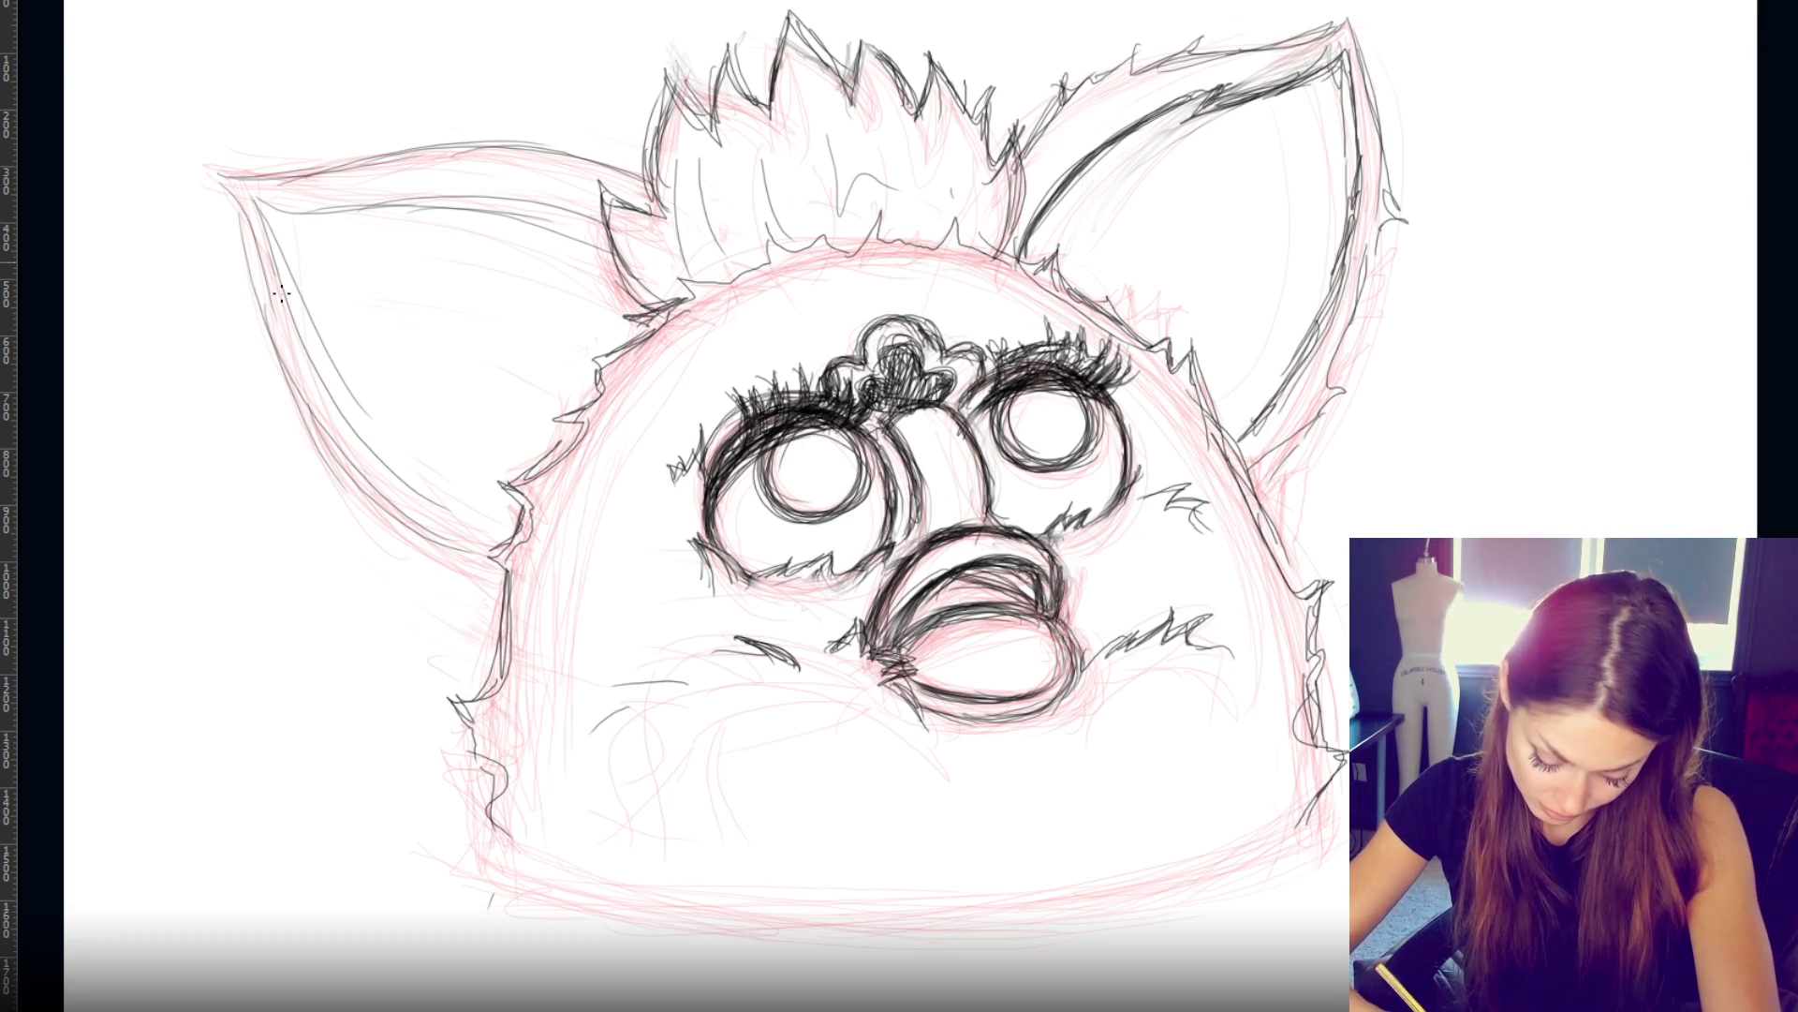
drag(273, 277, 497, 519)
drag(291, 408, 505, 559)
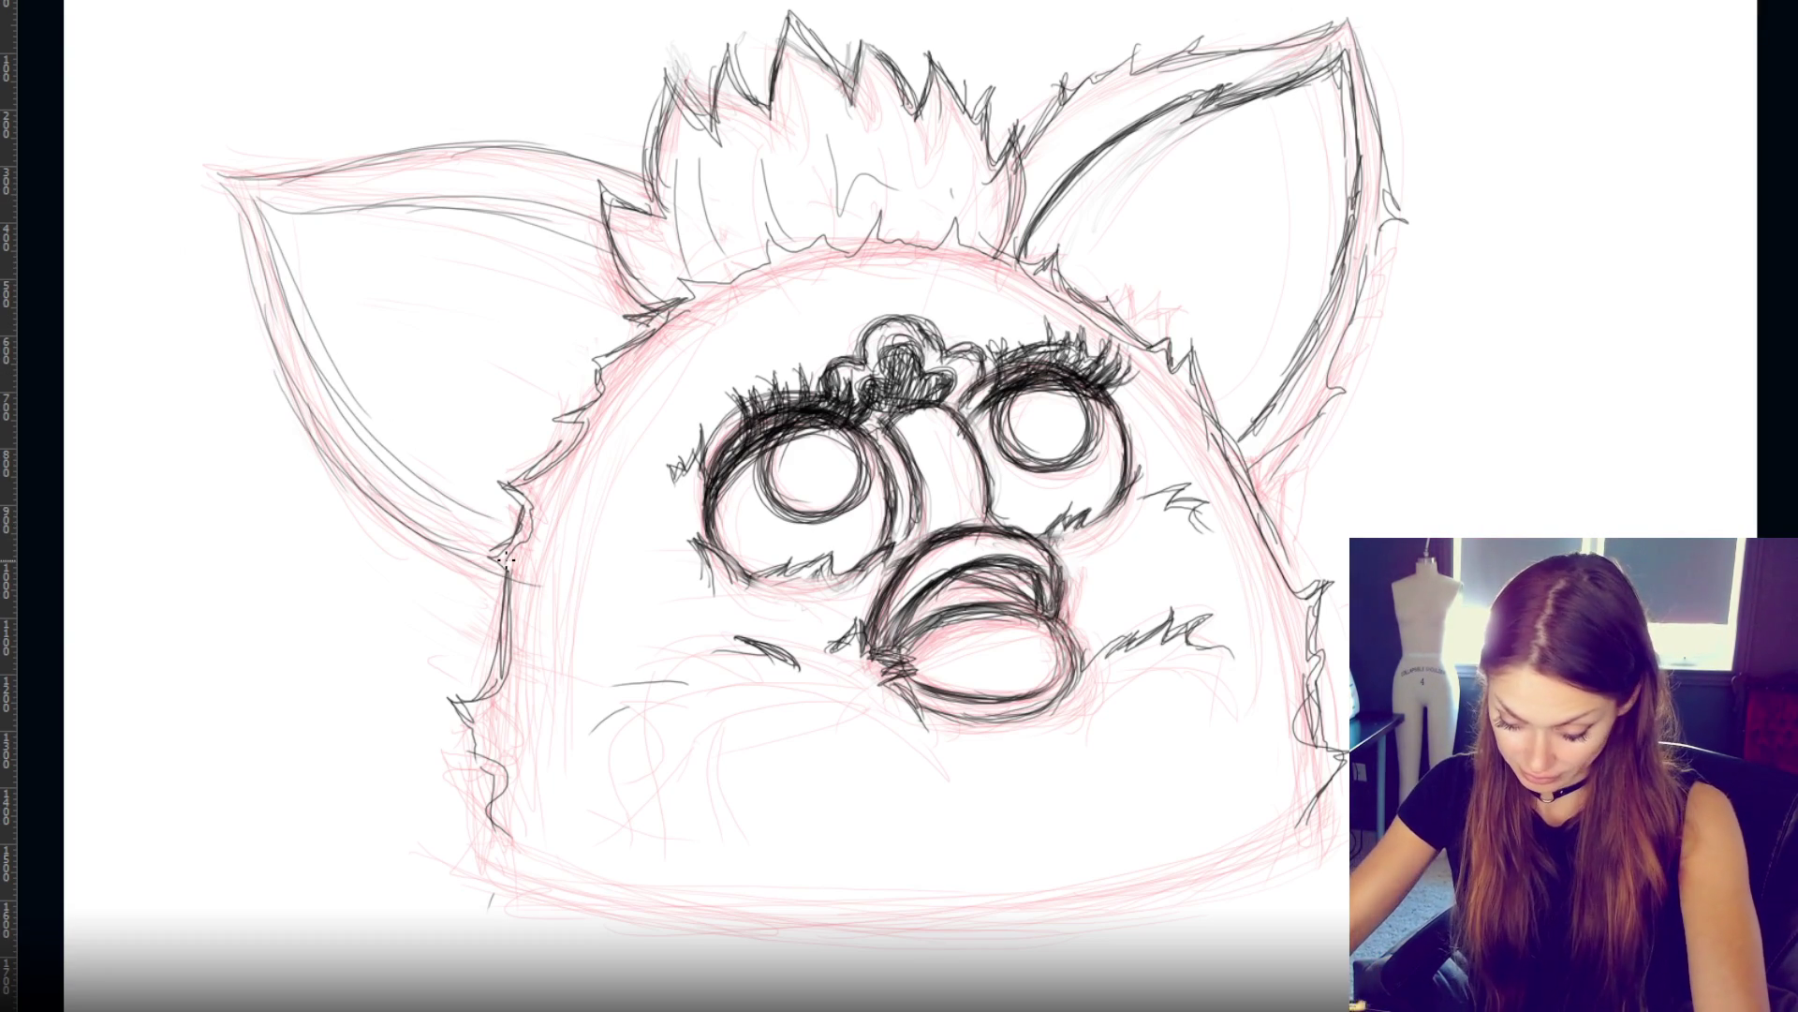
drag(493, 206, 604, 239)
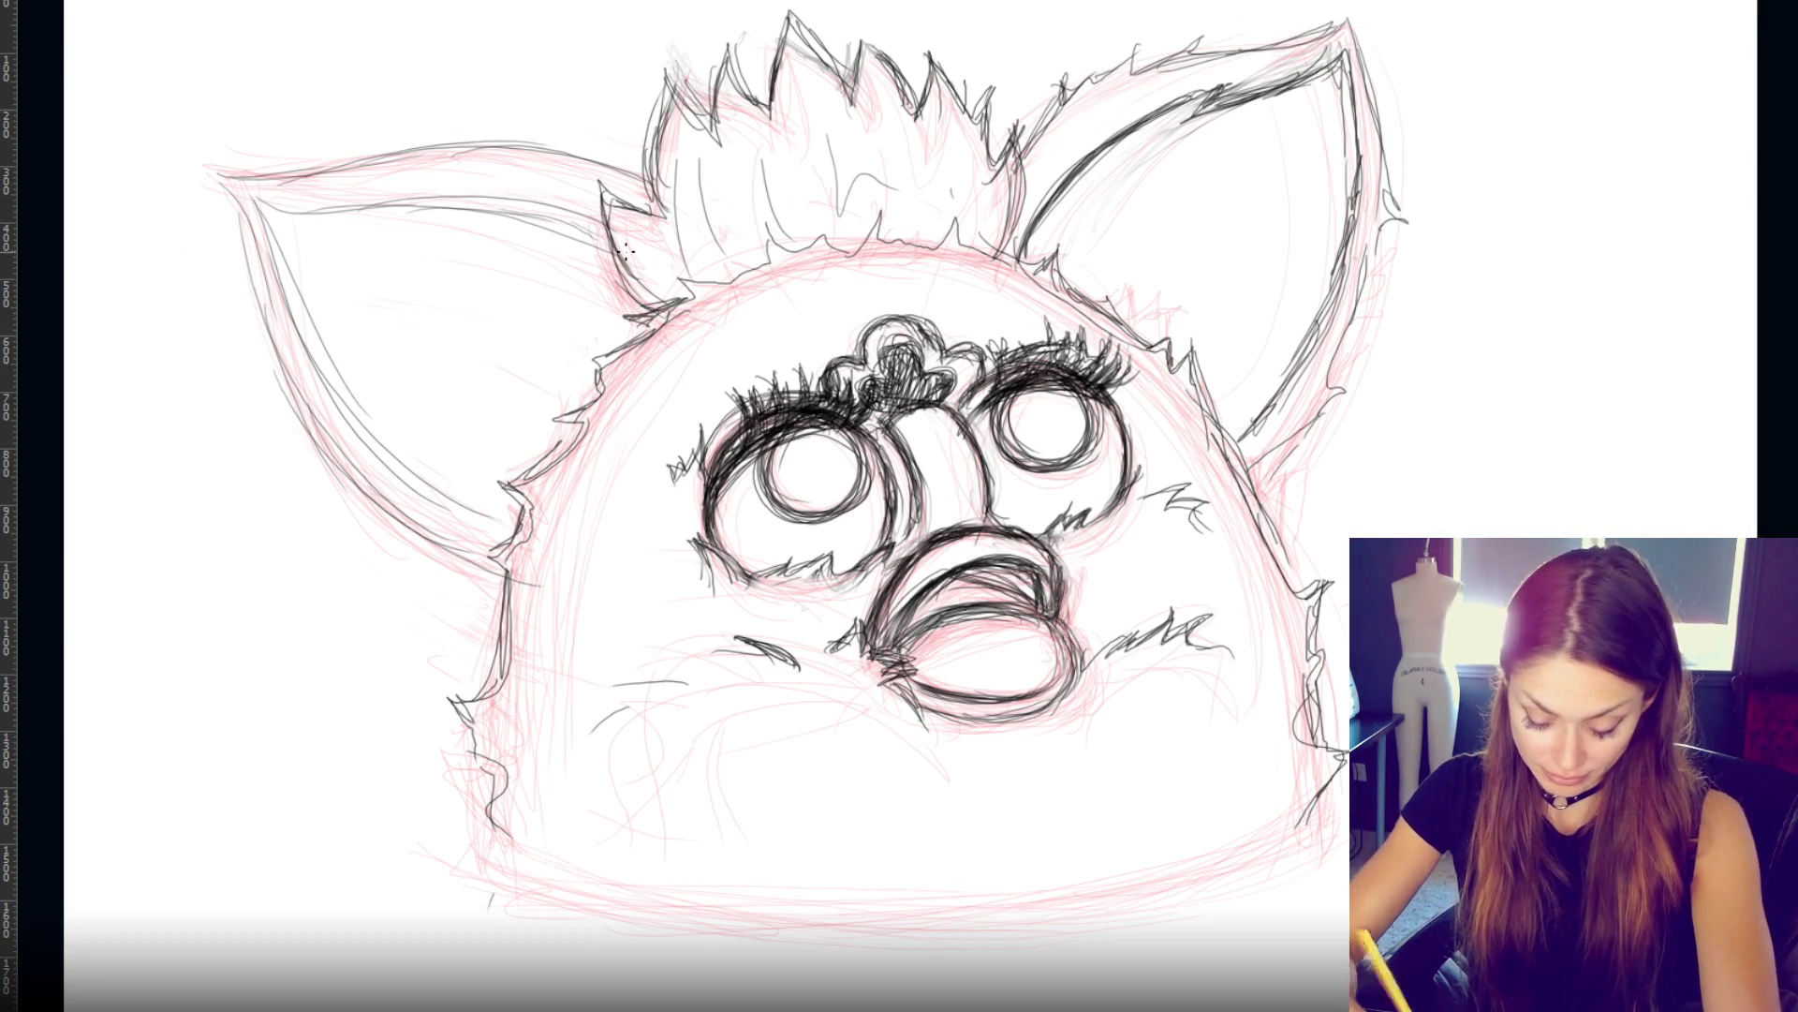
mouse_move(590, 146)
mouse_down()
mouse_move(641, 182)
mouse_move(633, 171)
mouse_up()
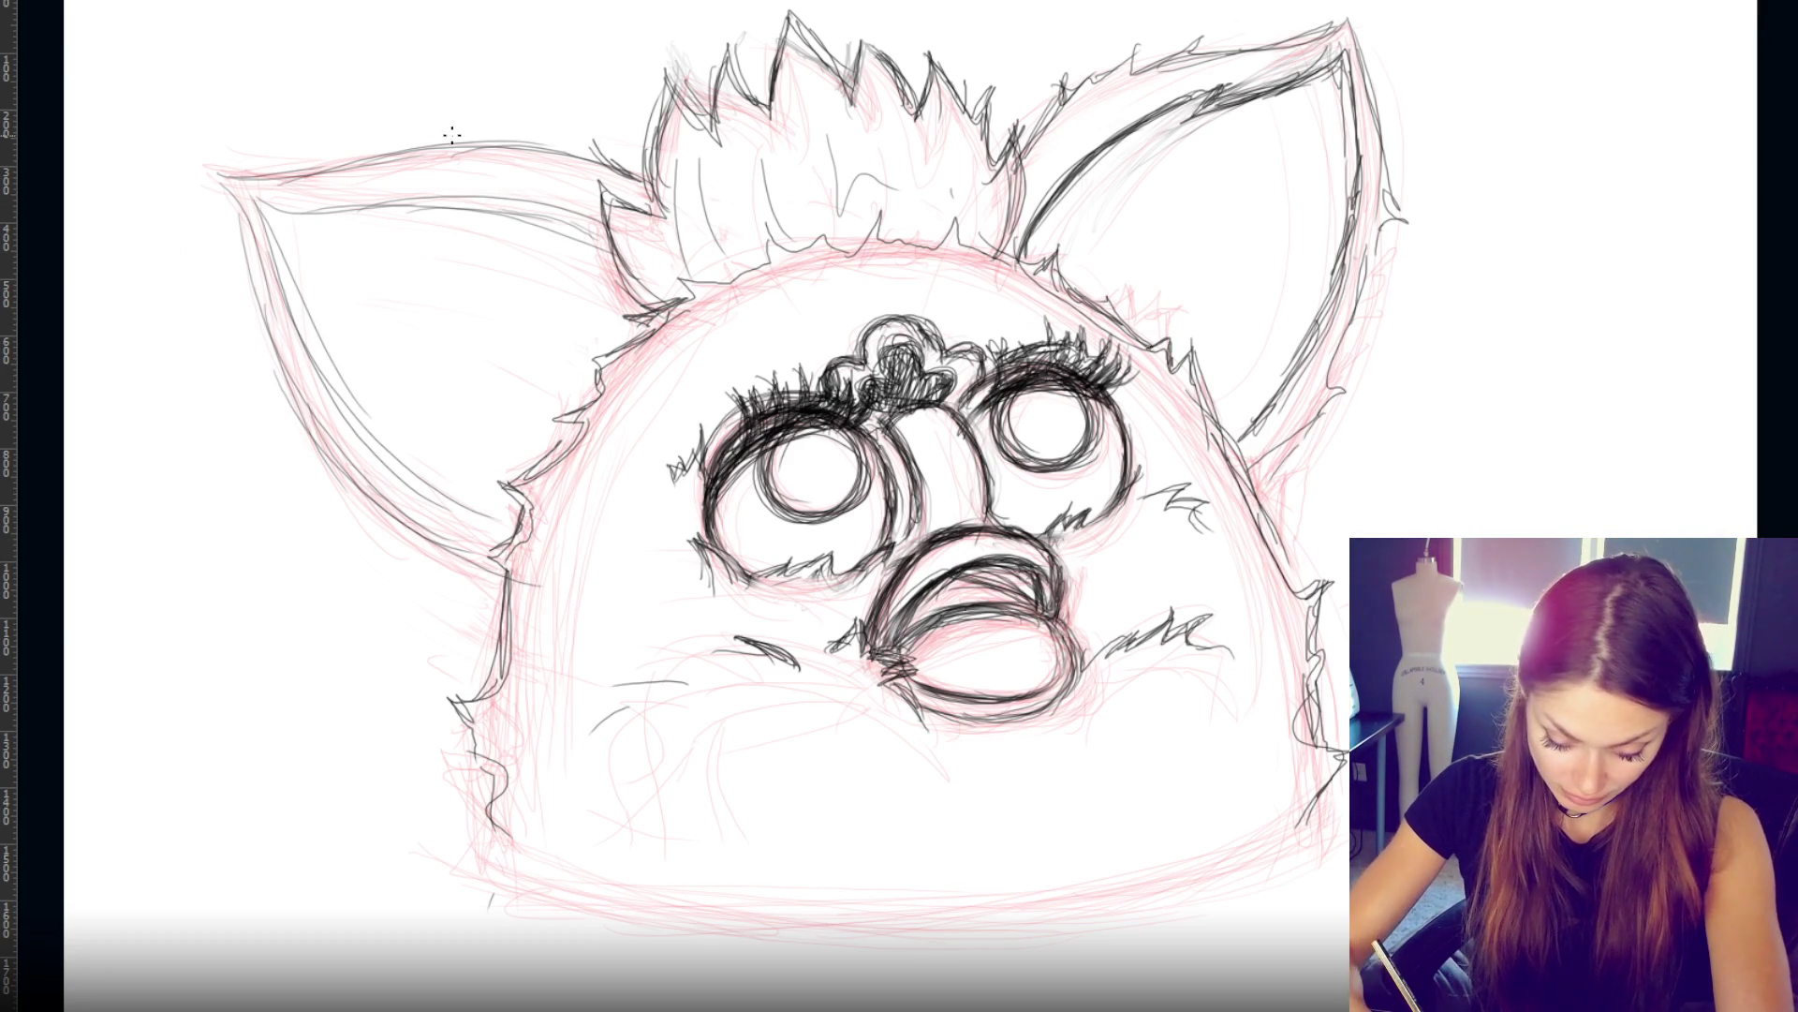
mouse_move(412, 136)
mouse_down()
mouse_move(573, 154)
mouse_move(644, 186)
mouse_up()
mouse_move(513, 113)
mouse_down()
mouse_move(566, 161)
mouse_move(510, 147)
mouse_up()
drag(399, 127, 459, 147)
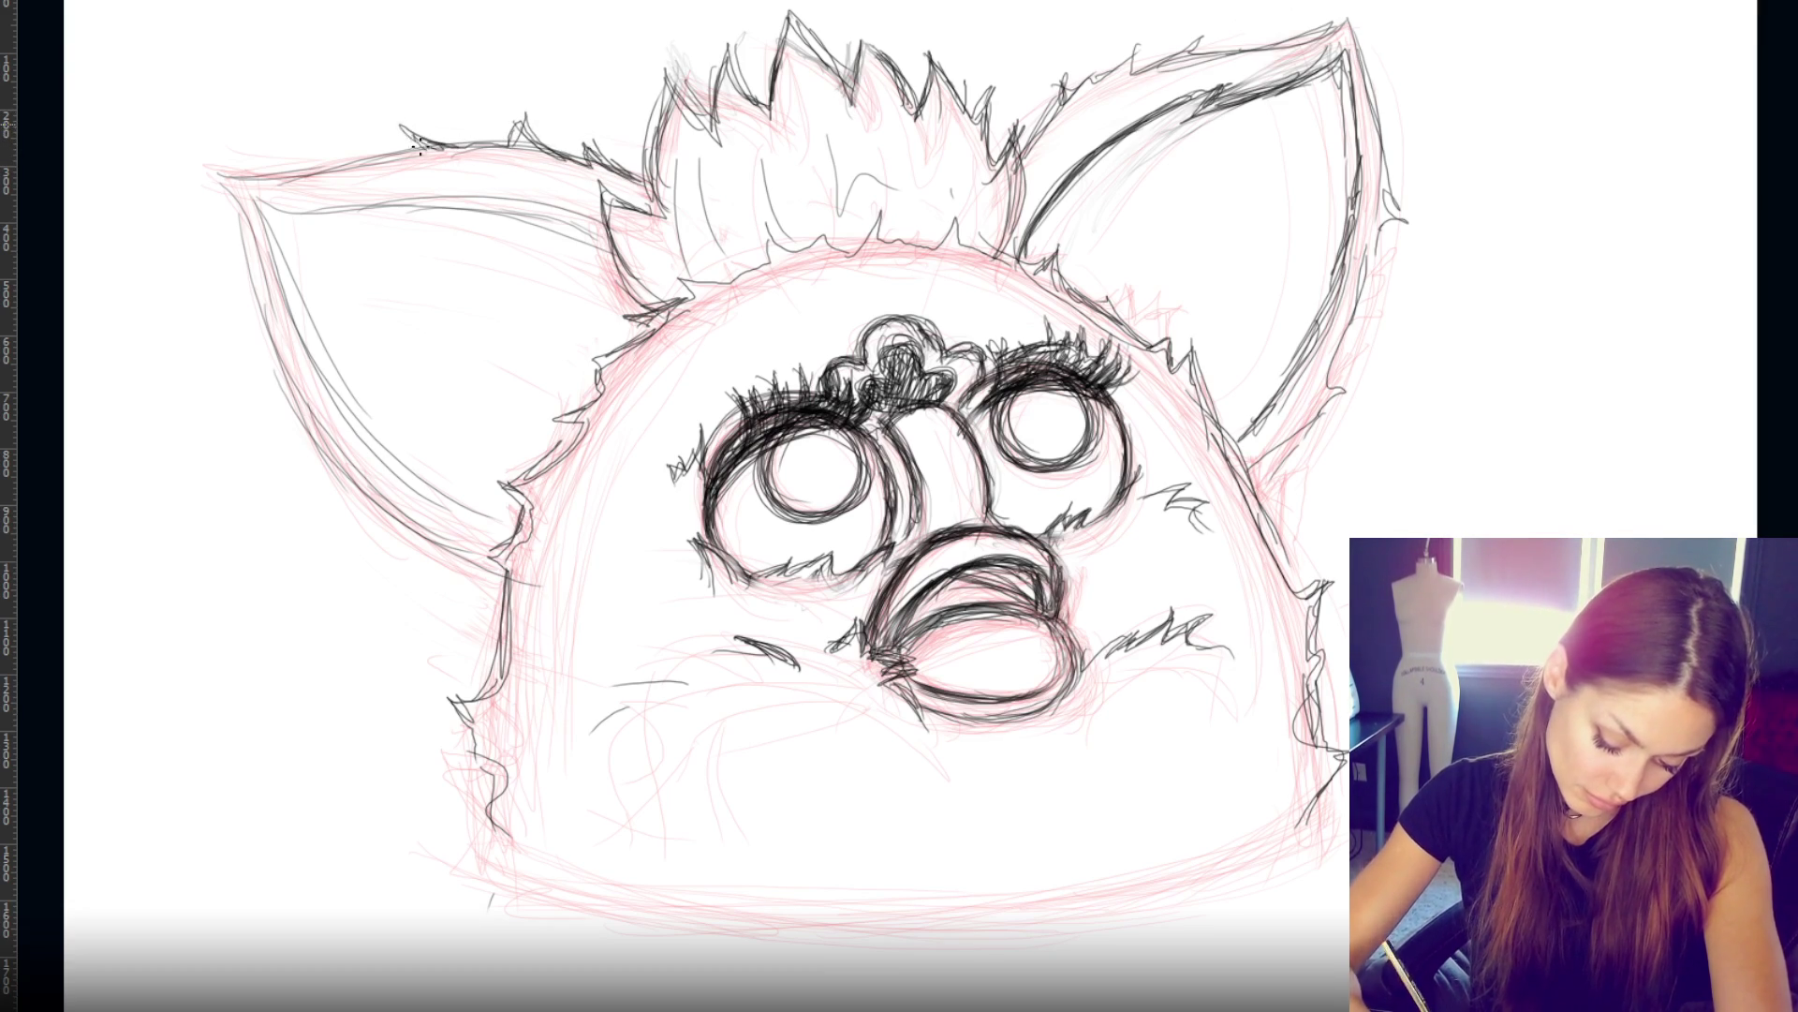
- Ink the left ear's outer edge and darken its lower inner edge
mouse_move(249, 180)
mouse_down()
mouse_move(430, 148)
mouse_move(273, 313)
mouse_up()
mouse_move(236, 213)
mouse_down()
mouse_move(326, 422)
mouse_move(387, 487)
mouse_move(514, 553)
mouse_up()
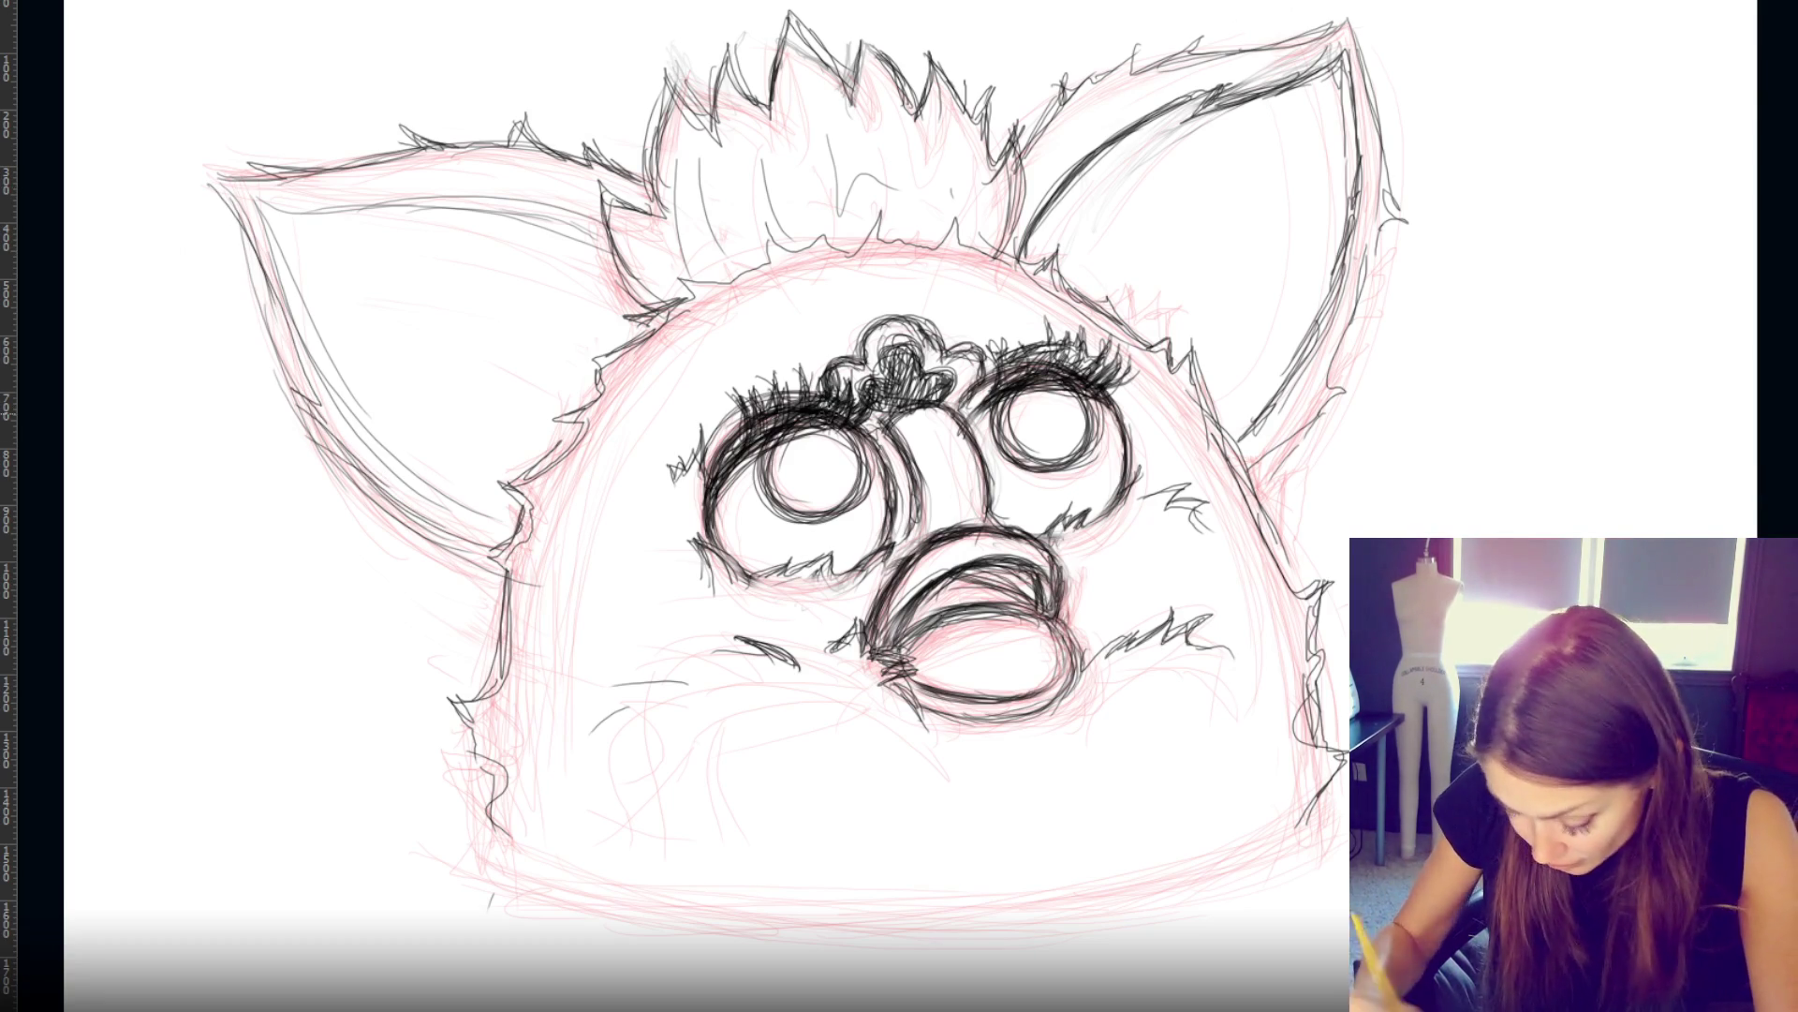
drag(362, 483, 509, 564)
drag(404, 520, 506, 554)
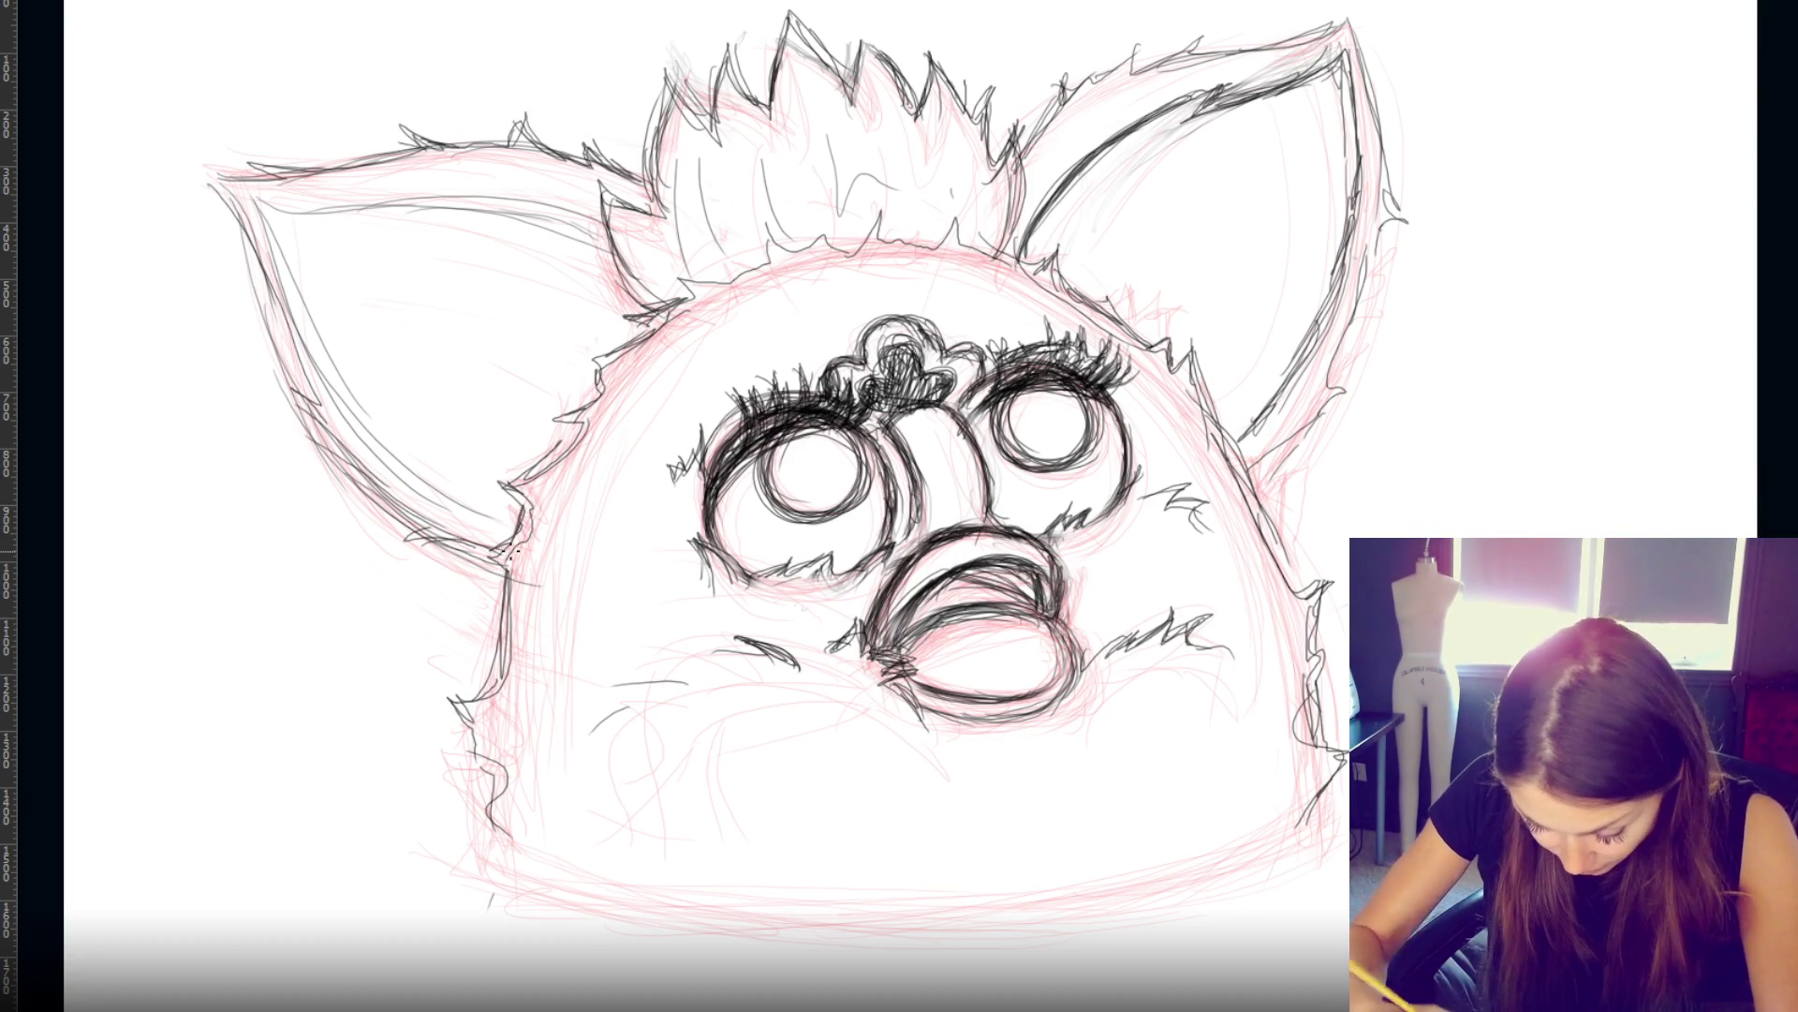
mouse_move(249, 222)
mouse_down()
mouse_move(431, 492)
mouse_move(503, 520)
mouse_up()
mouse_move(334, 369)
mouse_down()
mouse_move(360, 418)
mouse_move(517, 528)
mouse_up()
drag(478, 517, 332, 392)
drag(247, 206, 368, 450)
drag(281, 281, 433, 484)
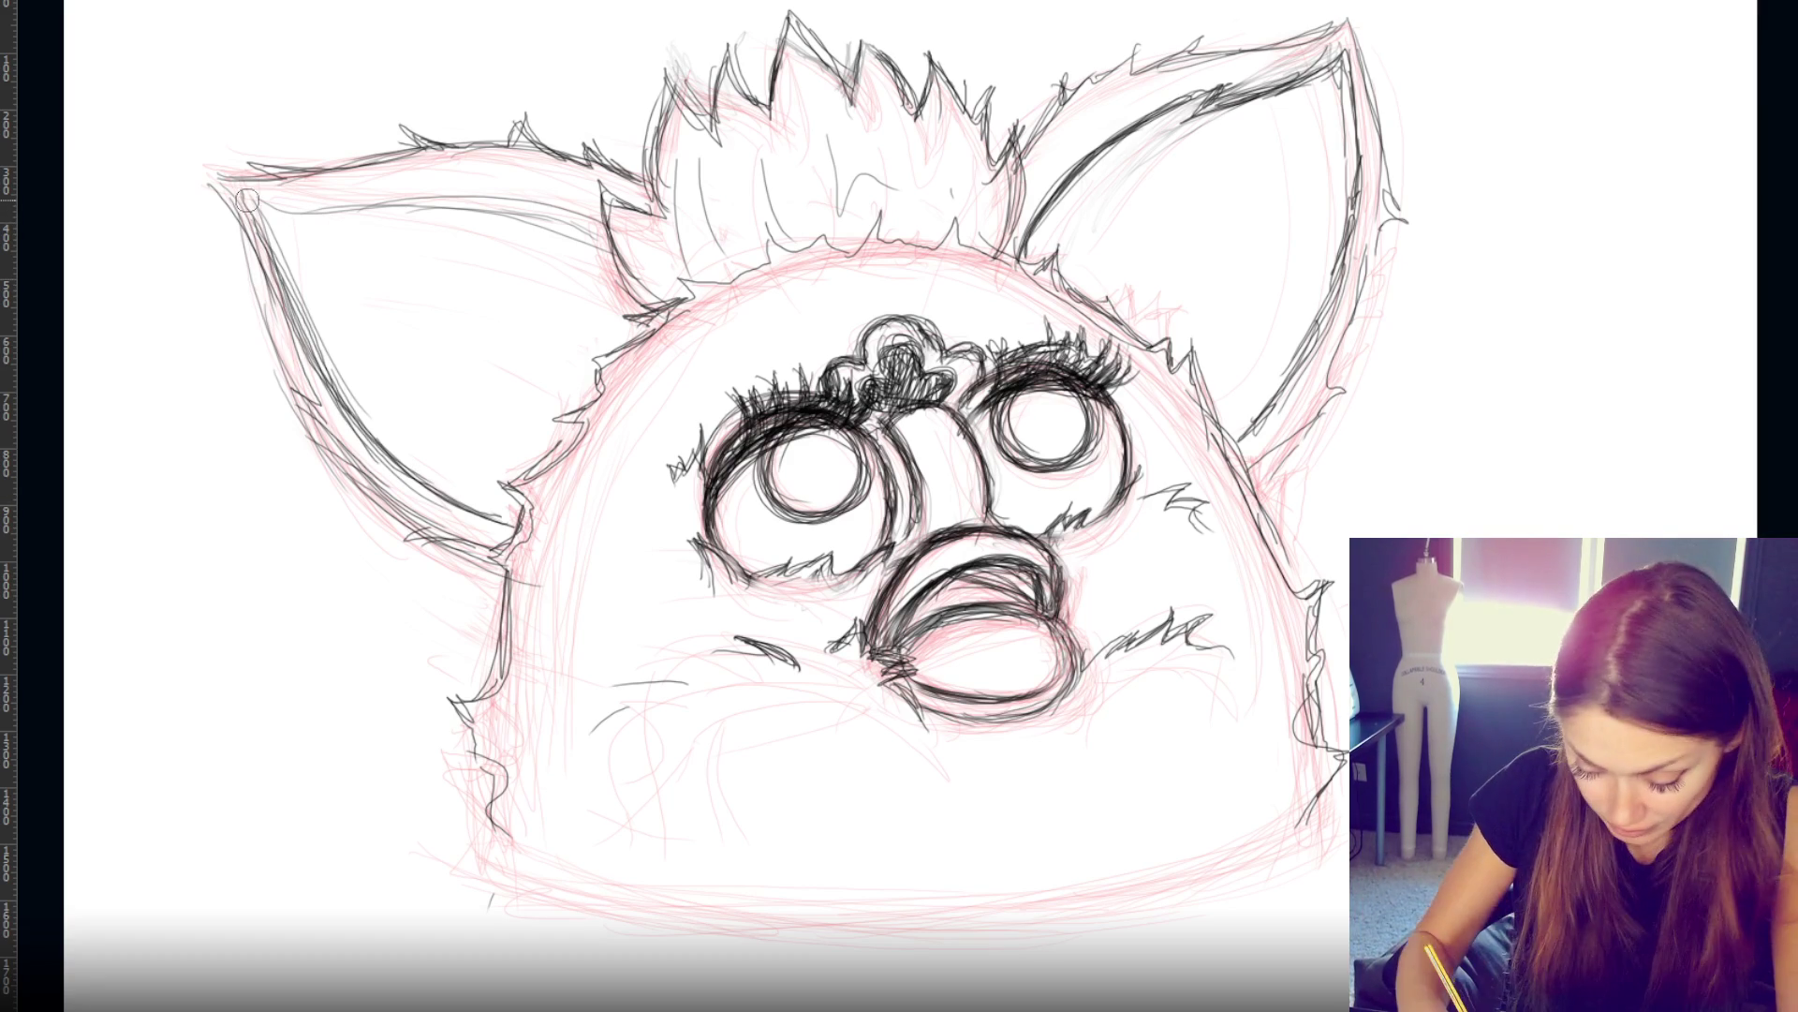
- Undo the bad inner-edge strokes, redraw that edge, and extend the right ear's tip upward
key(ctrl+z)
key(ctrl+z)
key(ctrl+z)
mouse_move(281, 260)
mouse_down()
mouse_move(248, 218)
mouse_move(368, 440)
mouse_up()
drag(207, 195, 318, 406)
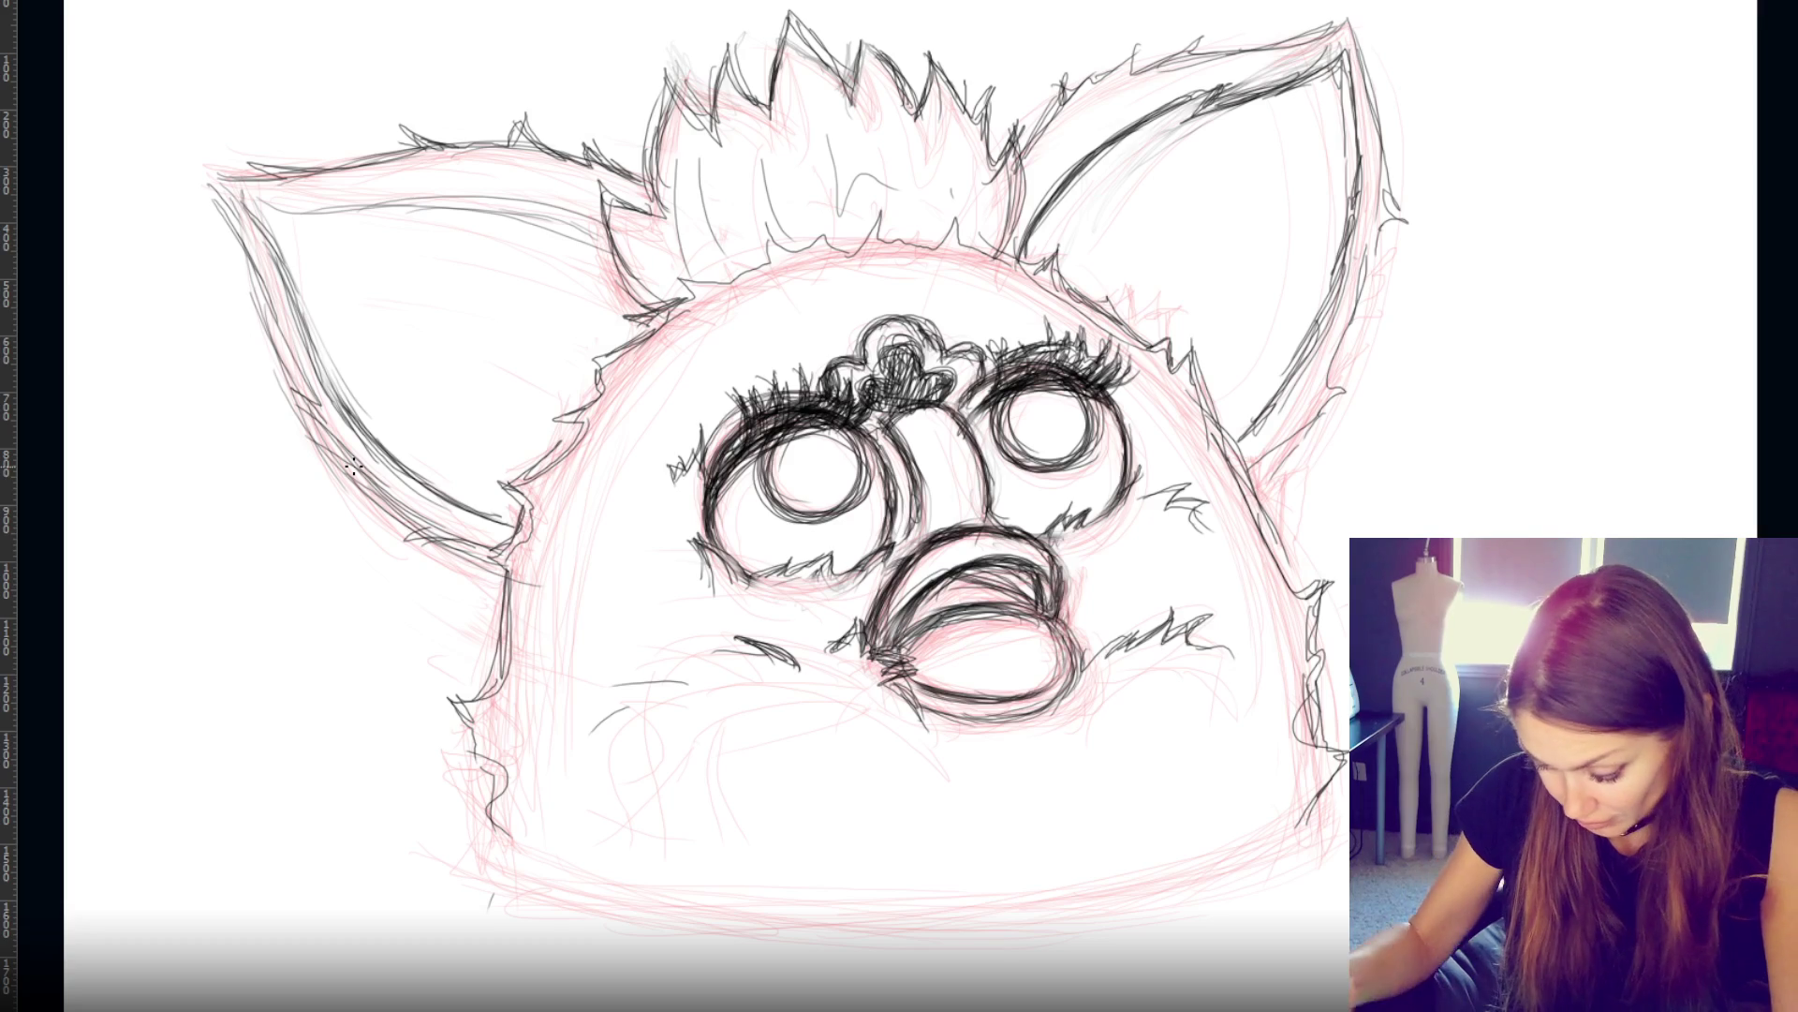
mouse_move(243, 199)
mouse_down()
mouse_move(592, 219)
mouse_move(235, 210)
mouse_move(300, 219)
mouse_move(251, 257)
mouse_move(181, 176)
mouse_move(241, 184)
mouse_up()
drag(1346, 38, 1352, 5)
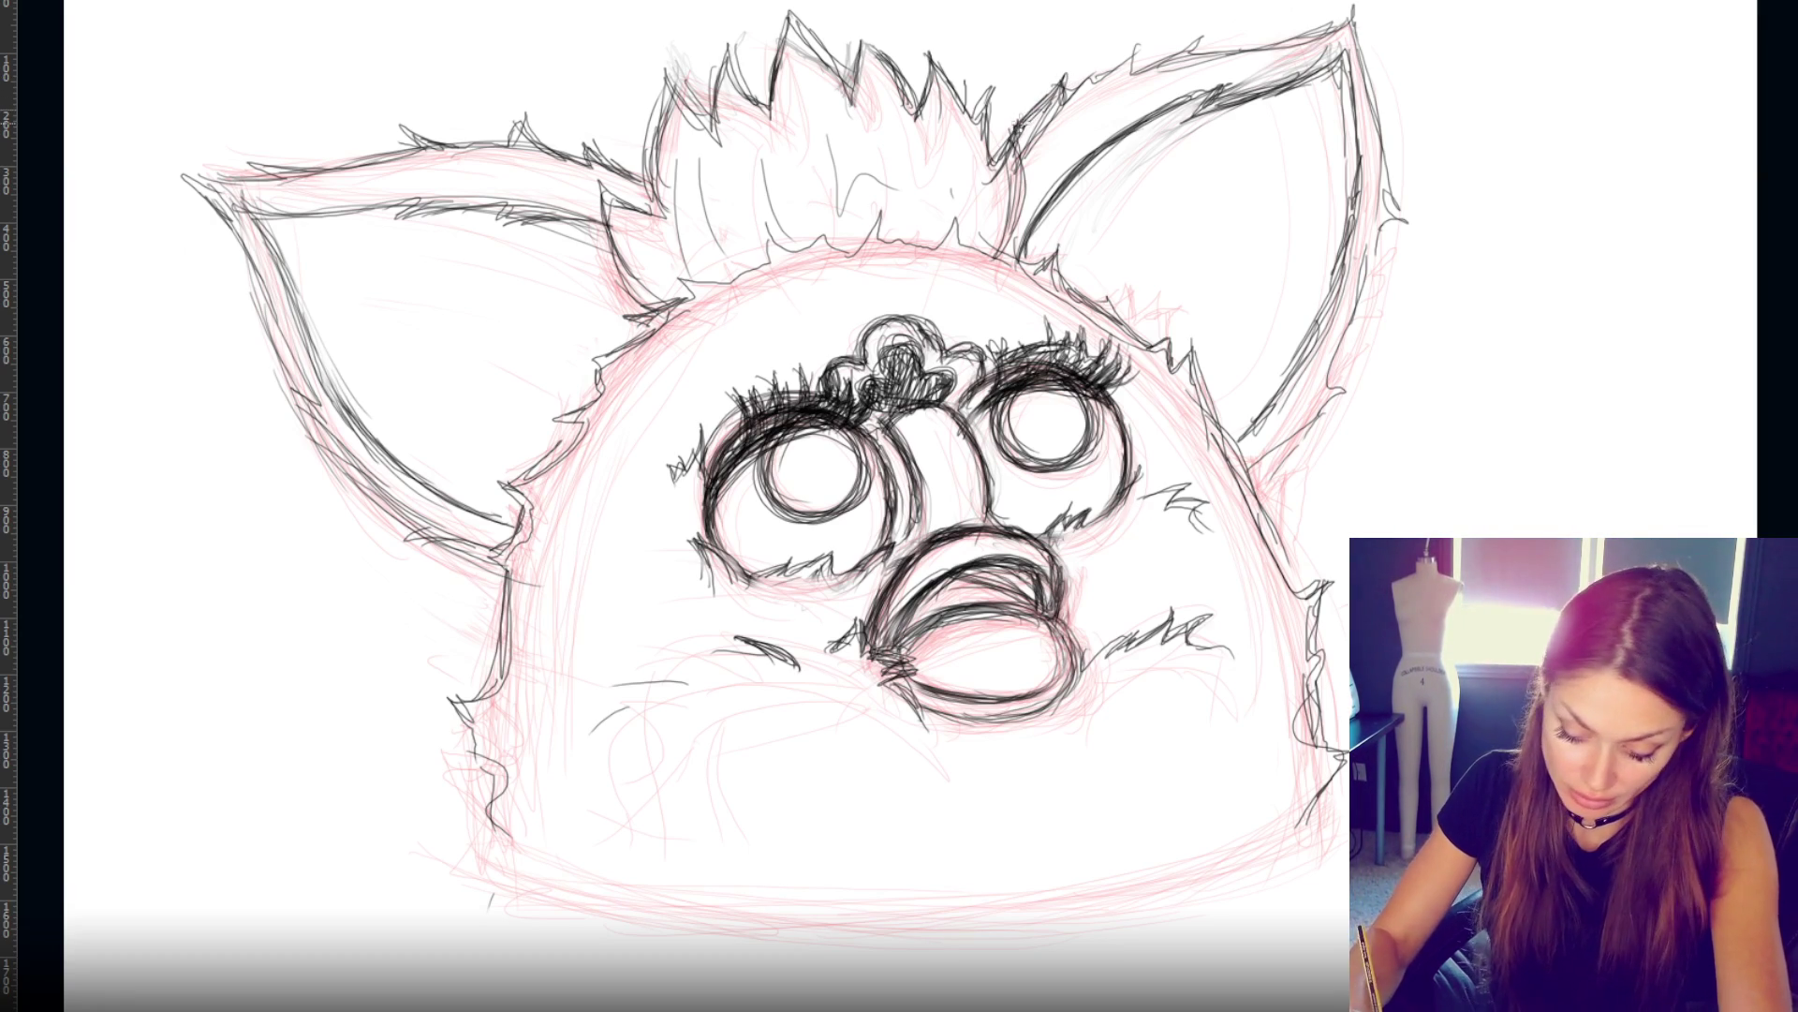
- Erase the sketch lines between the tuft and right ear and thicken the tuft's right edge
mouse_move(1002, 122)
mouse_down()
mouse_move(1012, 149)
mouse_move(1040, 103)
mouse_move(983, 191)
mouse_up()
key(b)
mouse_move(1040, 121)
mouse_down()
mouse_move(1027, 111)
mouse_move(1134, 58)
mouse_up()
drag(993, 71, 1024, 204)
drag(996, 106, 1015, 234)
drag(1022, 163, 995, 268)
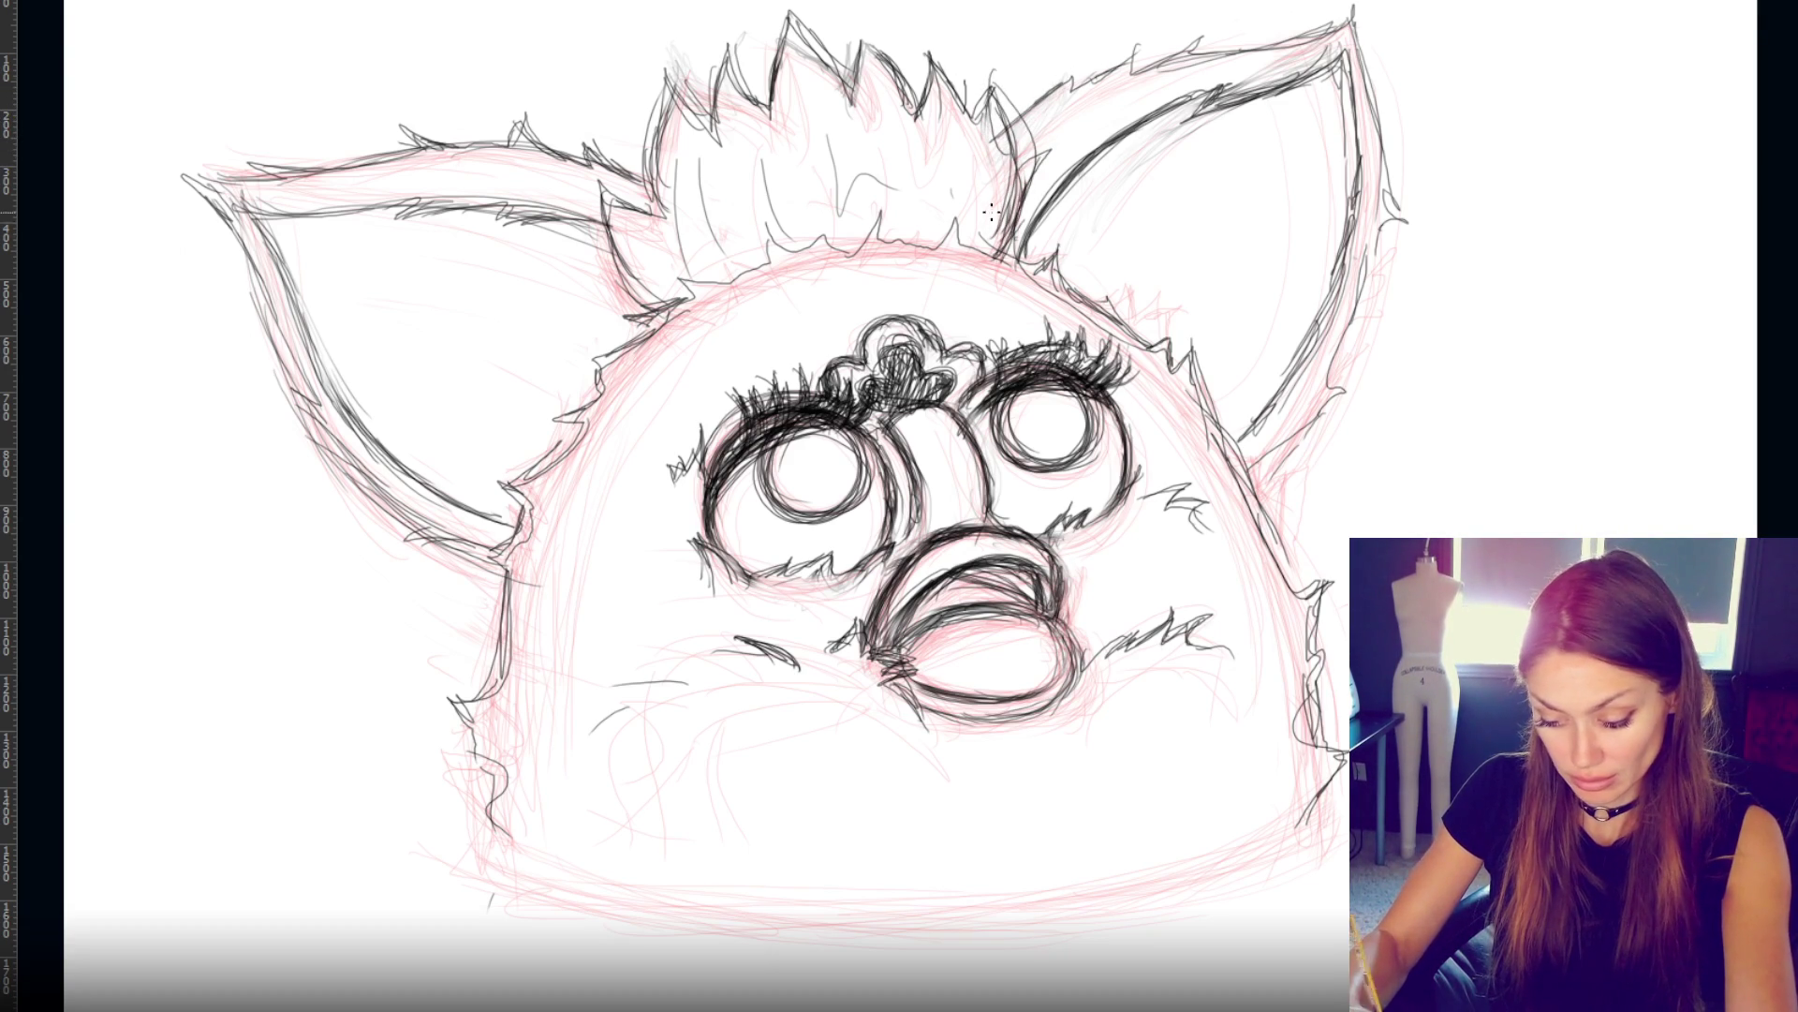
- Lighten and redraw the tuft's right side from below its peak down to the right ear
key(e)
mouse_move(937, 57)
mouse_down()
mouse_move(923, 136)
mouse_move(1002, 122)
mouse_move(936, 151)
mouse_move(935, 40)
mouse_move(974, 84)
mouse_move(940, 40)
mouse_move(1010, 167)
mouse_up()
key(b)
drag(979, 89, 1014, 215)
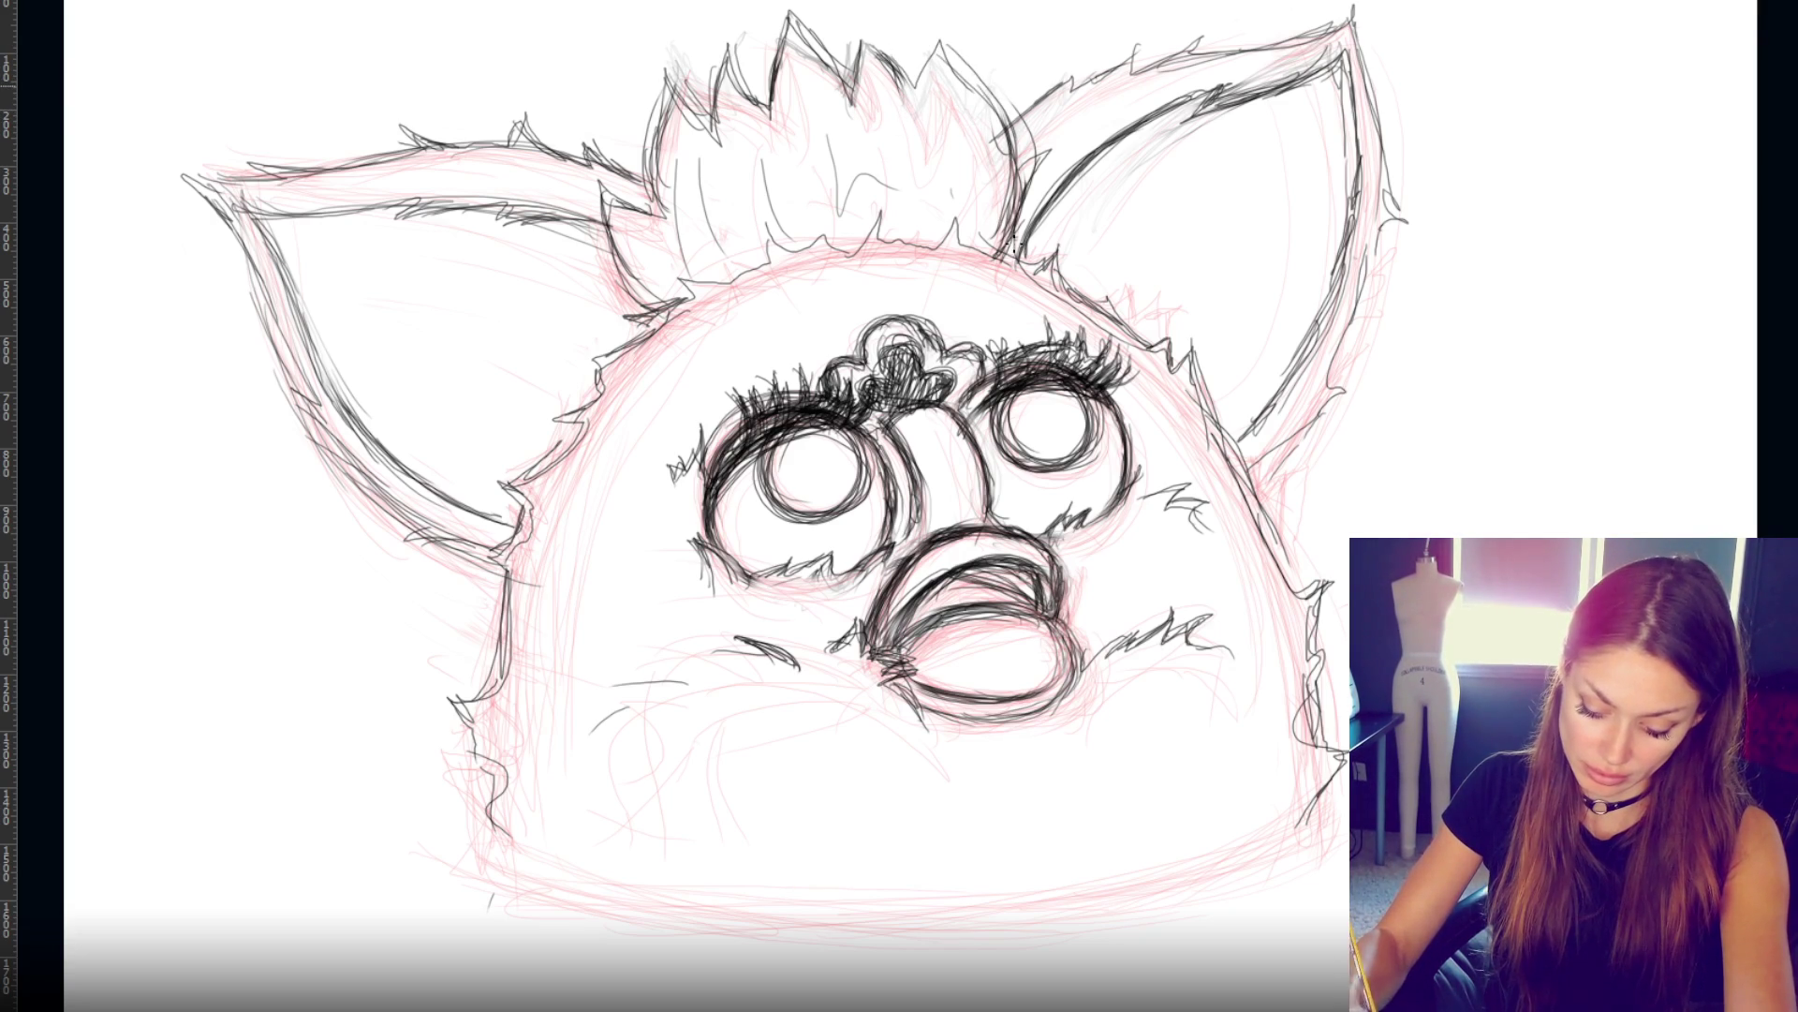
key(e)
mouse_move(1016, 117)
mouse_down()
mouse_move(998, 196)
mouse_move(1022, 141)
mouse_move(1041, 142)
mouse_move(964, 41)
mouse_move(929, 102)
mouse_up()
key(b)
drag(966, 33, 932, 121)
key(ctrl+z)
mouse_move(965, 28)
mouse_down()
mouse_move(923, 113)
mouse_move(965, 85)
mouse_move(960, 101)
mouse_up()
- Ink the spikes across the tuft's peak and along its left side
mouse_move(854, 21)
mouse_down()
mouse_move(913, 85)
mouse_move(845, 117)
mouse_up()
drag(789, 11, 770, 77)
mouse_move(807, 6)
mouse_down()
mouse_move(780, 73)
mouse_move(854, 93)
mouse_move(769, 120)
mouse_up()
drag(751, 48, 716, 93)
mouse_move(761, 53)
mouse_down()
mouse_move(704, 108)
mouse_move(705, 77)
mouse_up()
drag(763, 79, 729, 124)
mouse_move(714, 54)
mouse_down()
mouse_move(722, 114)
mouse_move(647, 192)
mouse_up()
- Darken the junctions where the tuft meets the left and right ears
mouse_move(666, 85)
mouse_down()
mouse_move(646, 211)
mouse_move(590, 190)
mouse_move(637, 281)
mouse_up()
mouse_move(585, 183)
mouse_down()
mouse_move(665, 223)
mouse_move(588, 201)
mouse_move(598, 189)
mouse_move(590, 248)
mouse_move(647, 323)
mouse_up()
drag(665, 93, 654, 328)
drag(599, 227, 674, 320)
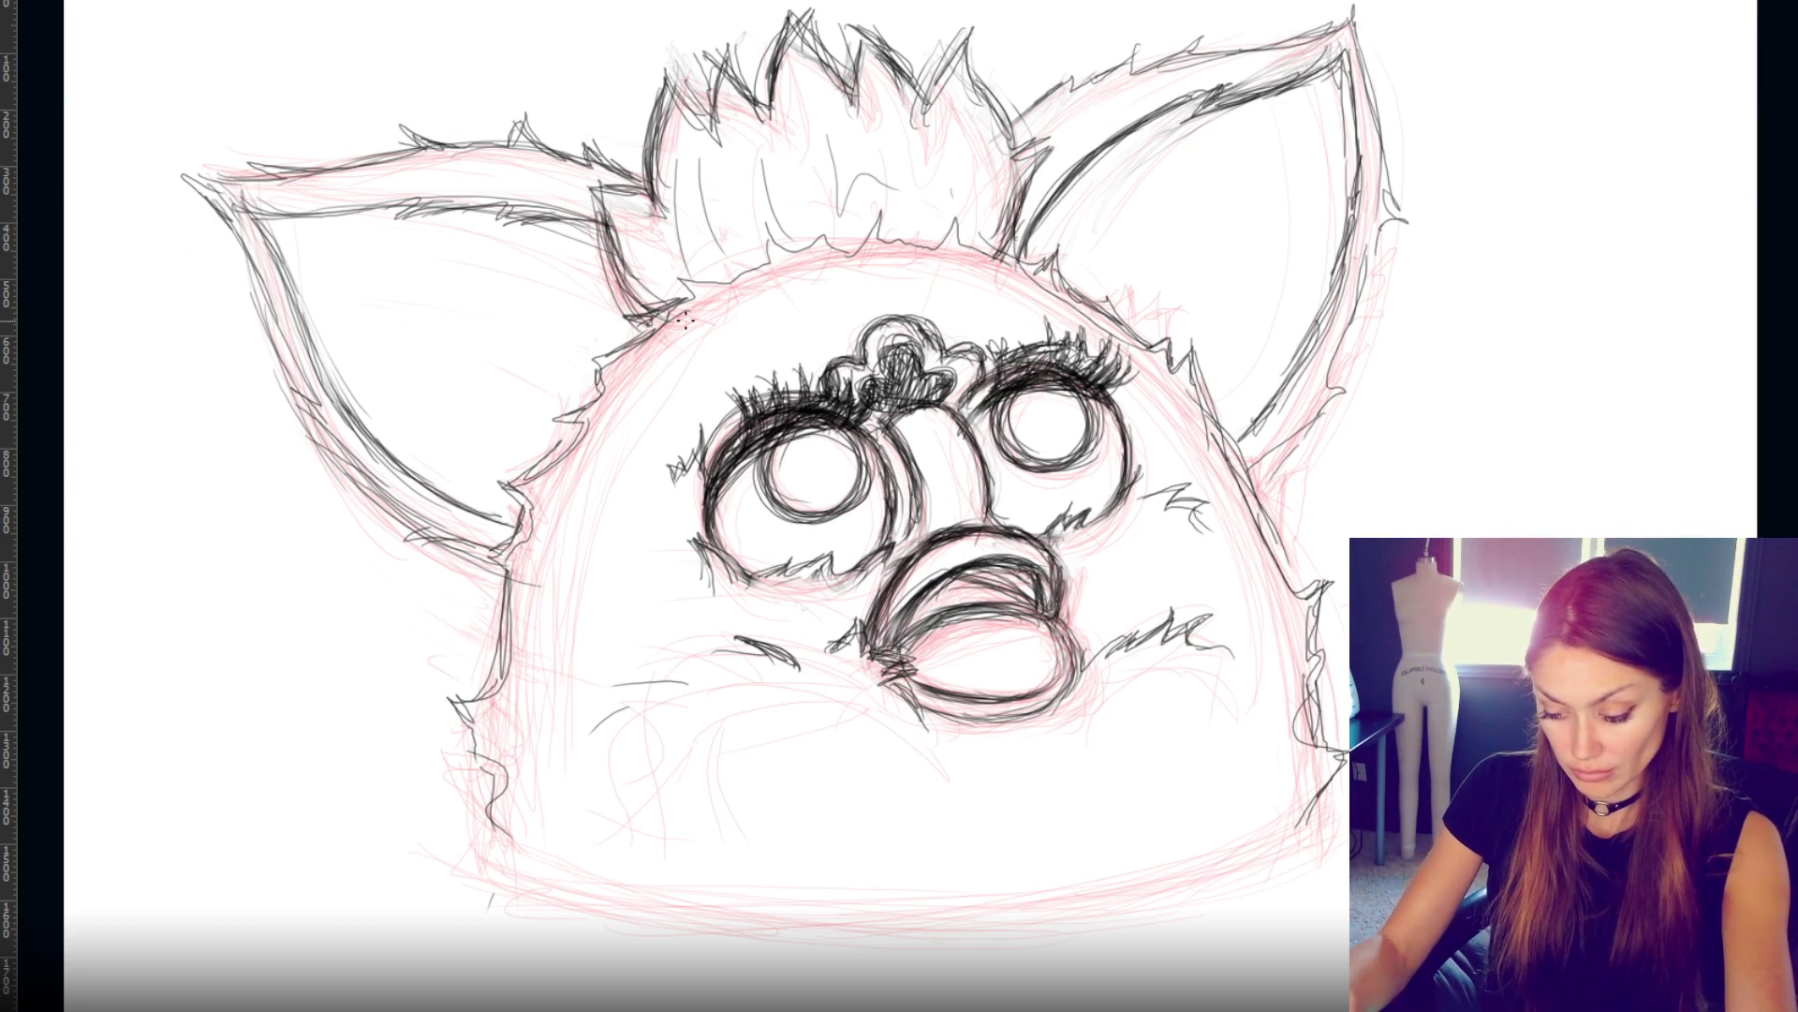
mouse_move(1037, 169)
mouse_down()
mouse_move(1014, 246)
mouse_move(1016, 163)
mouse_up()
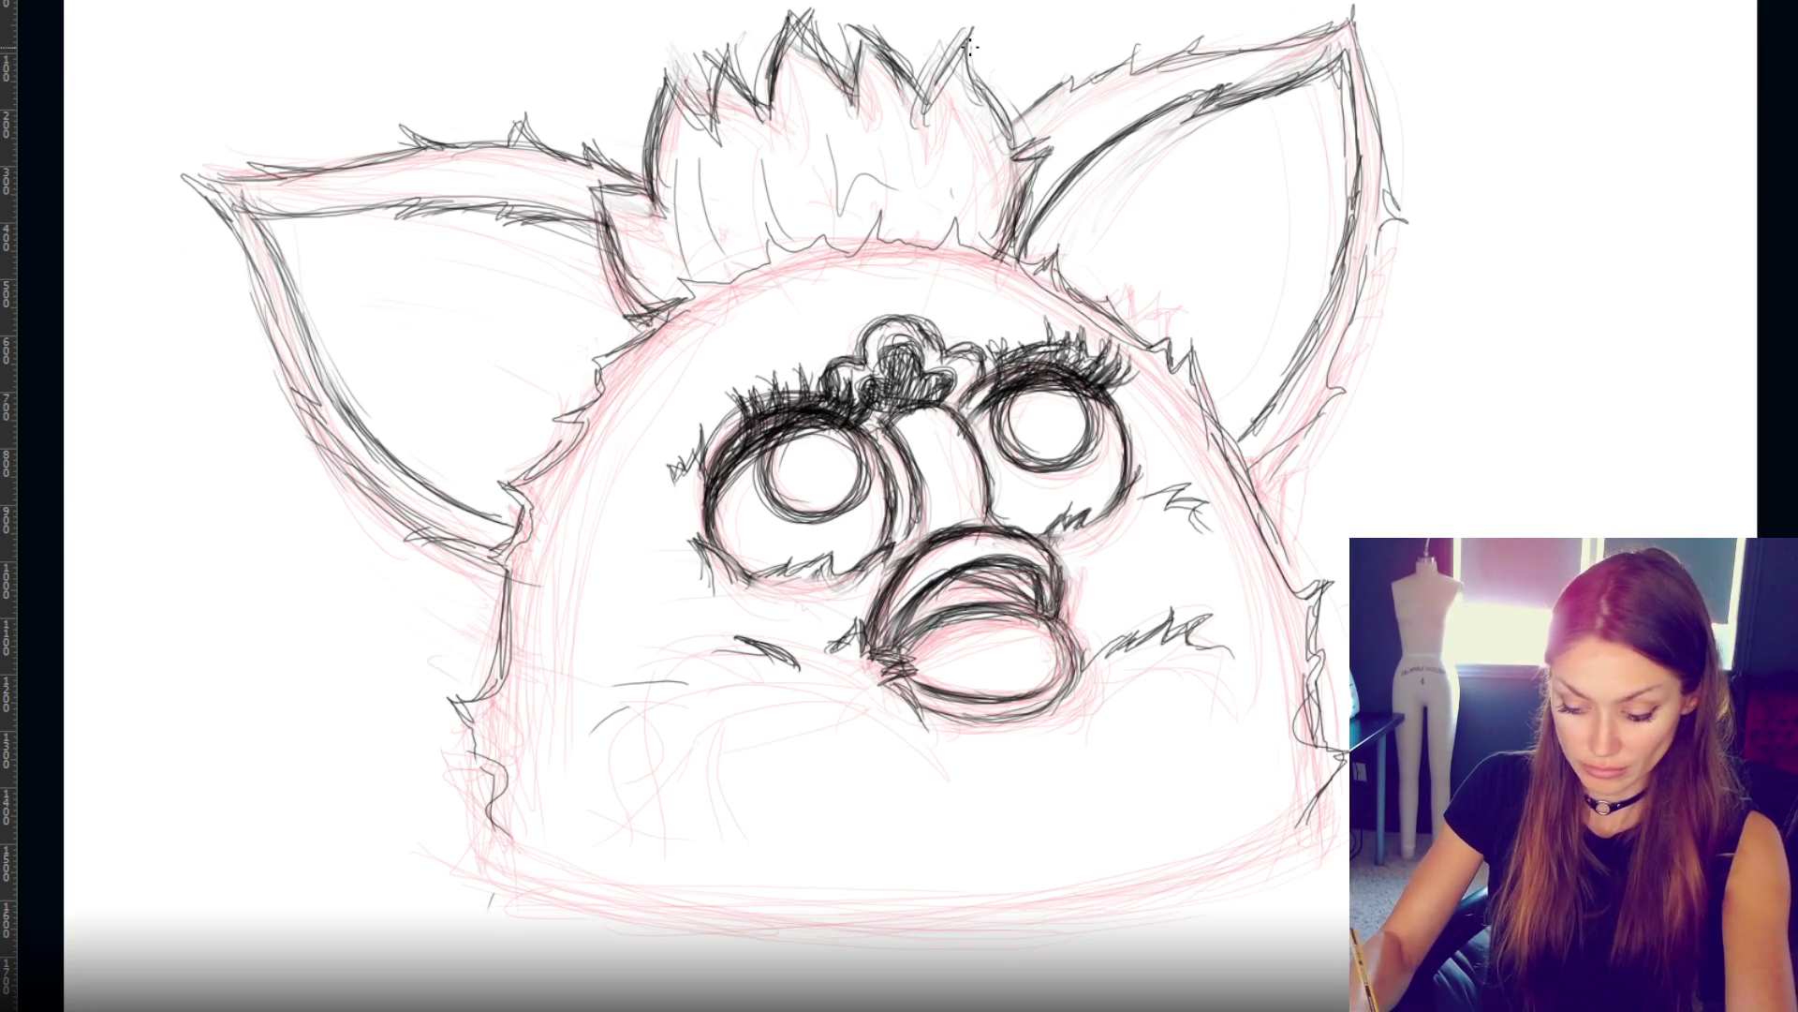
drag(975, 42, 954, 74)
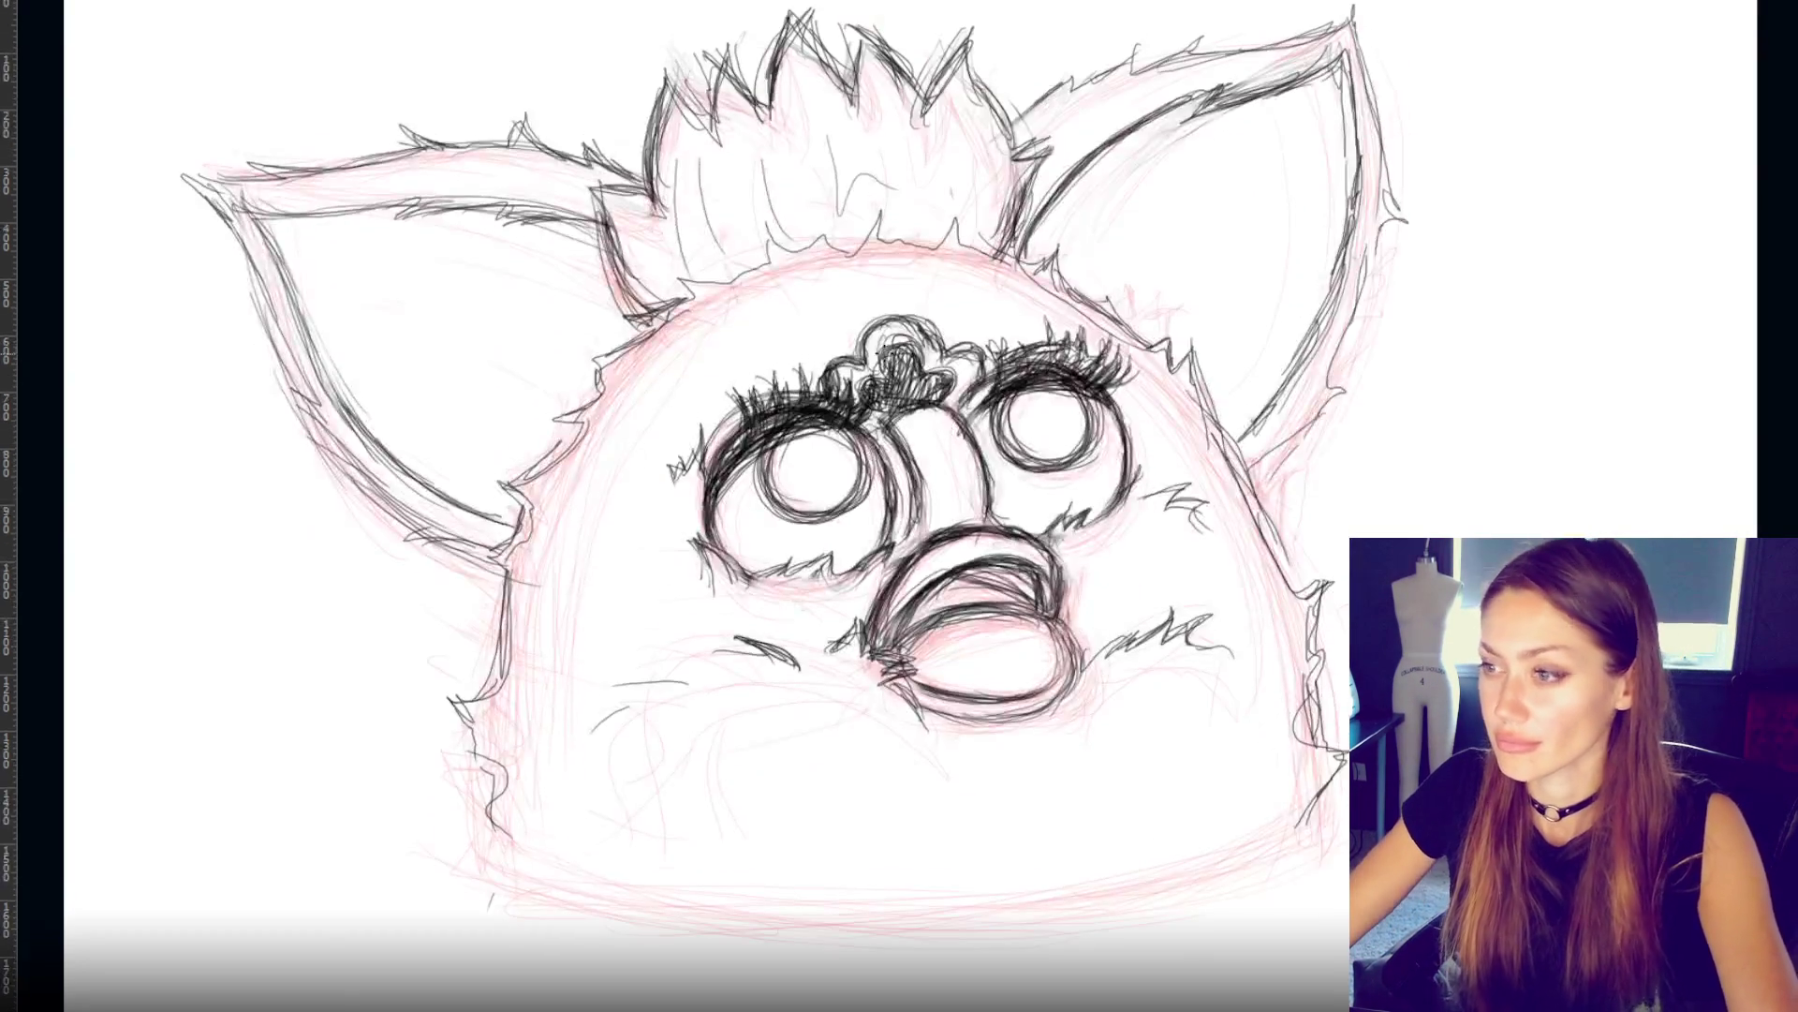
- Zoom the Photoshop view out to show the whole Furby drawing
scroll(896, 354, down, 1)
key(ctrl+minus)
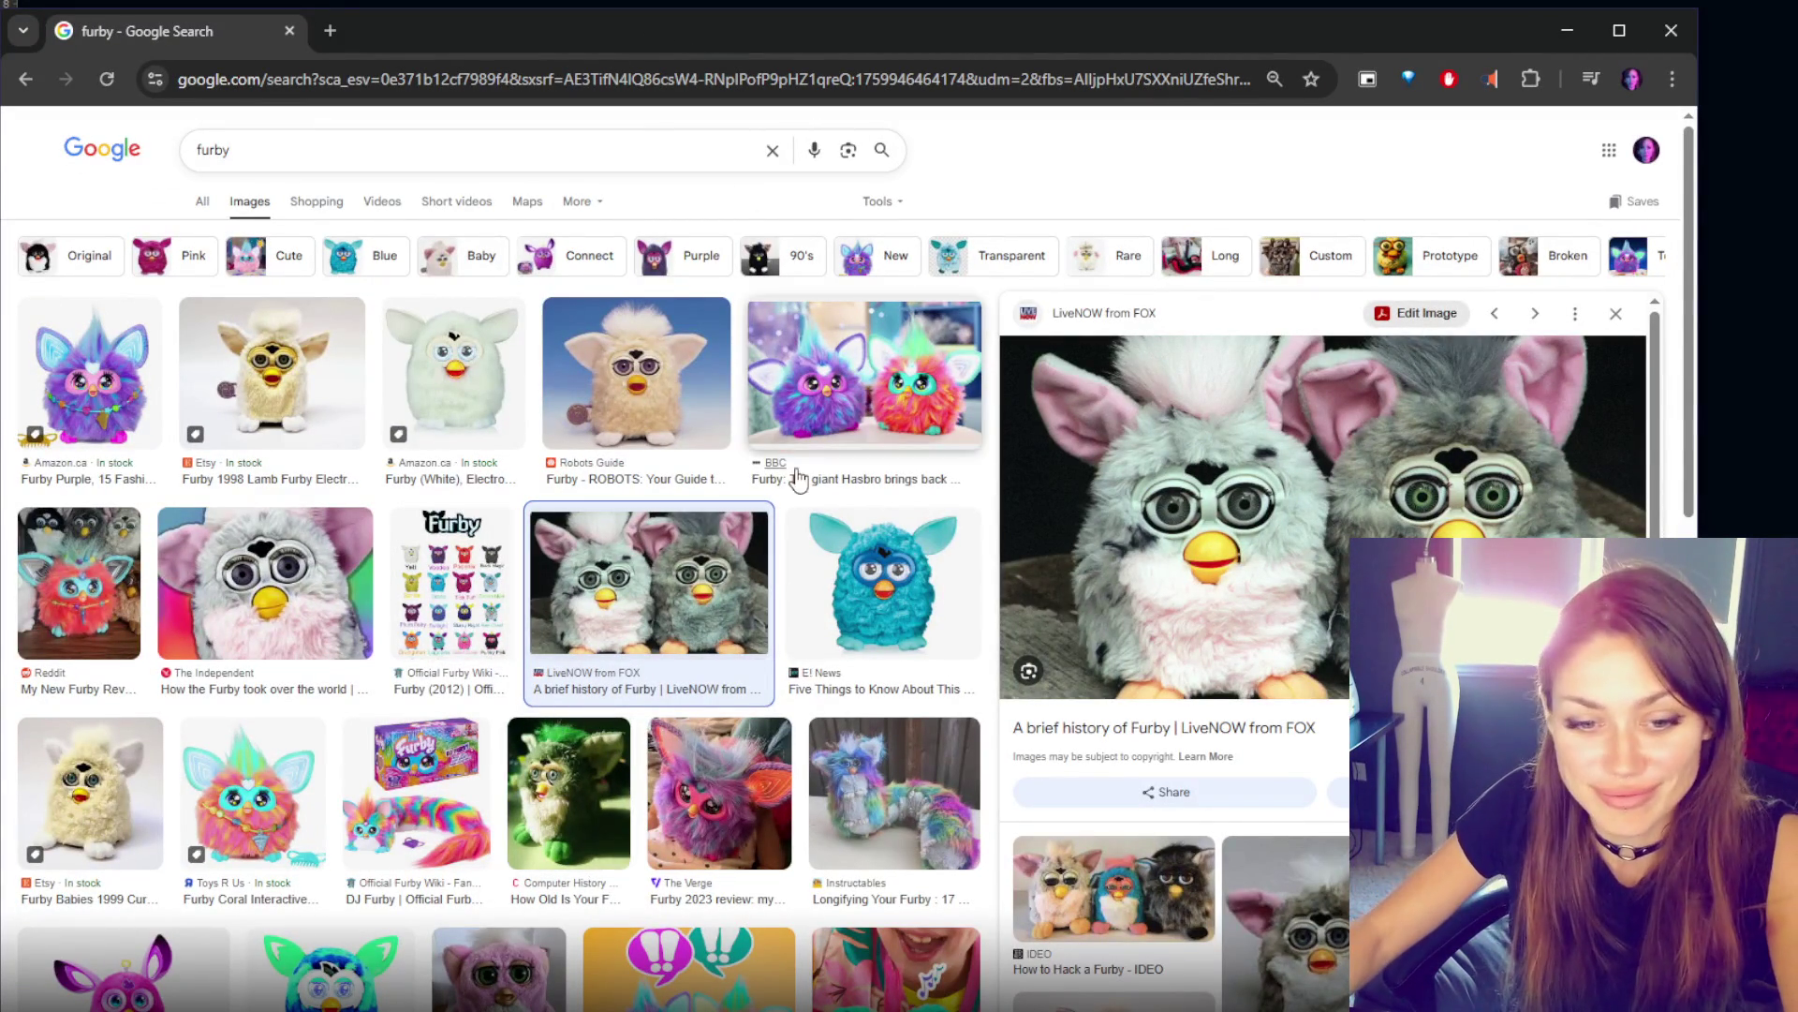
- Preview the Furby Babies 1999, teal, two grey Furbies and Independent close-up photos
scroll(653, 560, down, 2)
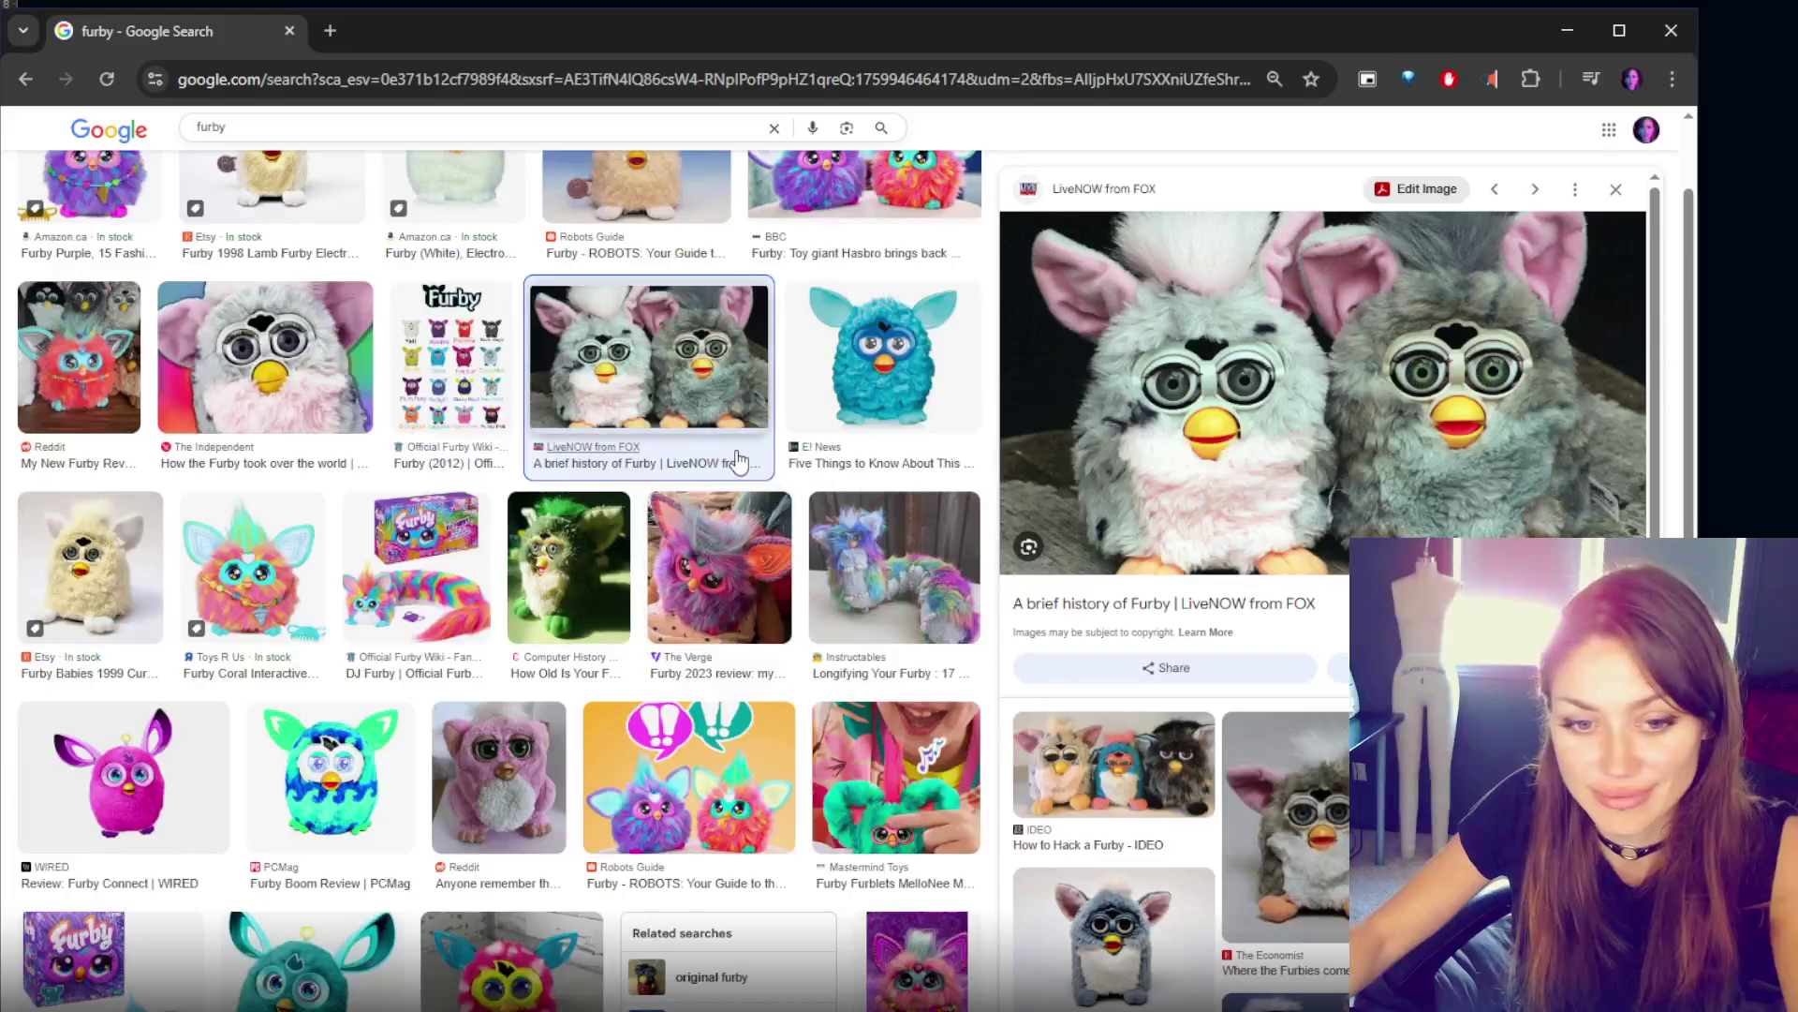
scroll(740, 459, down, 1)
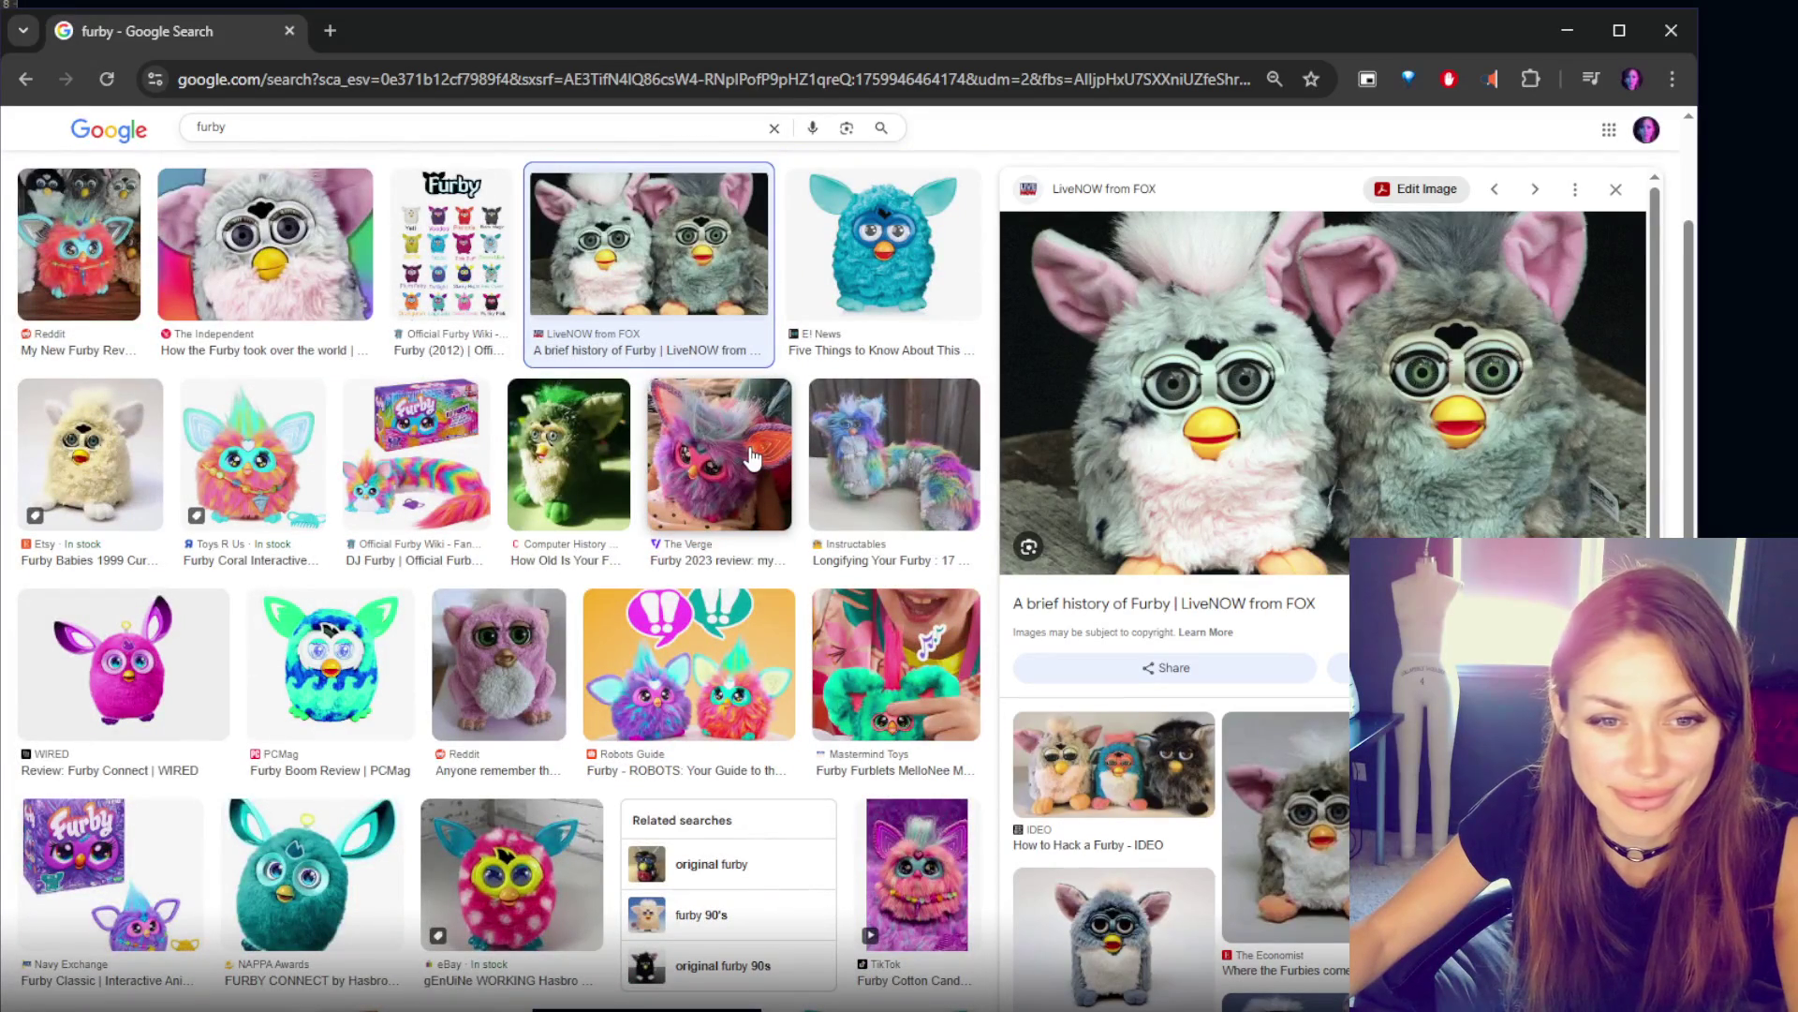
scroll(753, 457, down, 1)
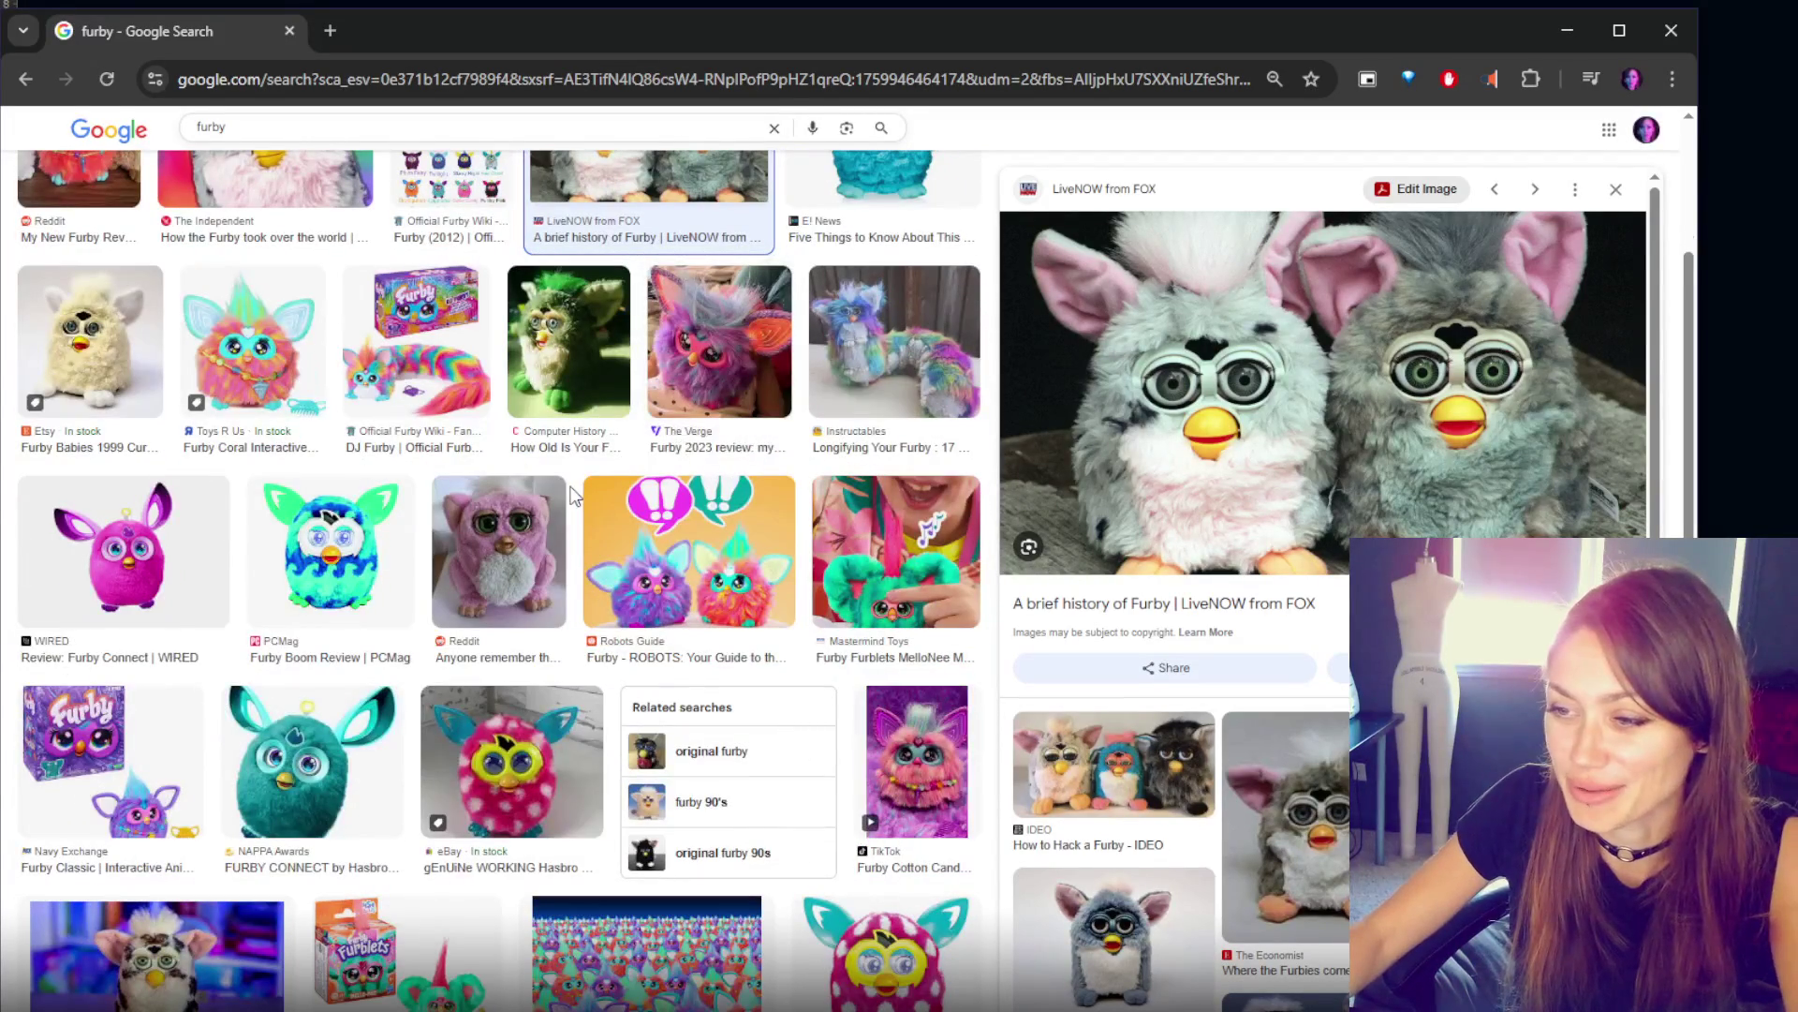
scroll(574, 496, up, 2)
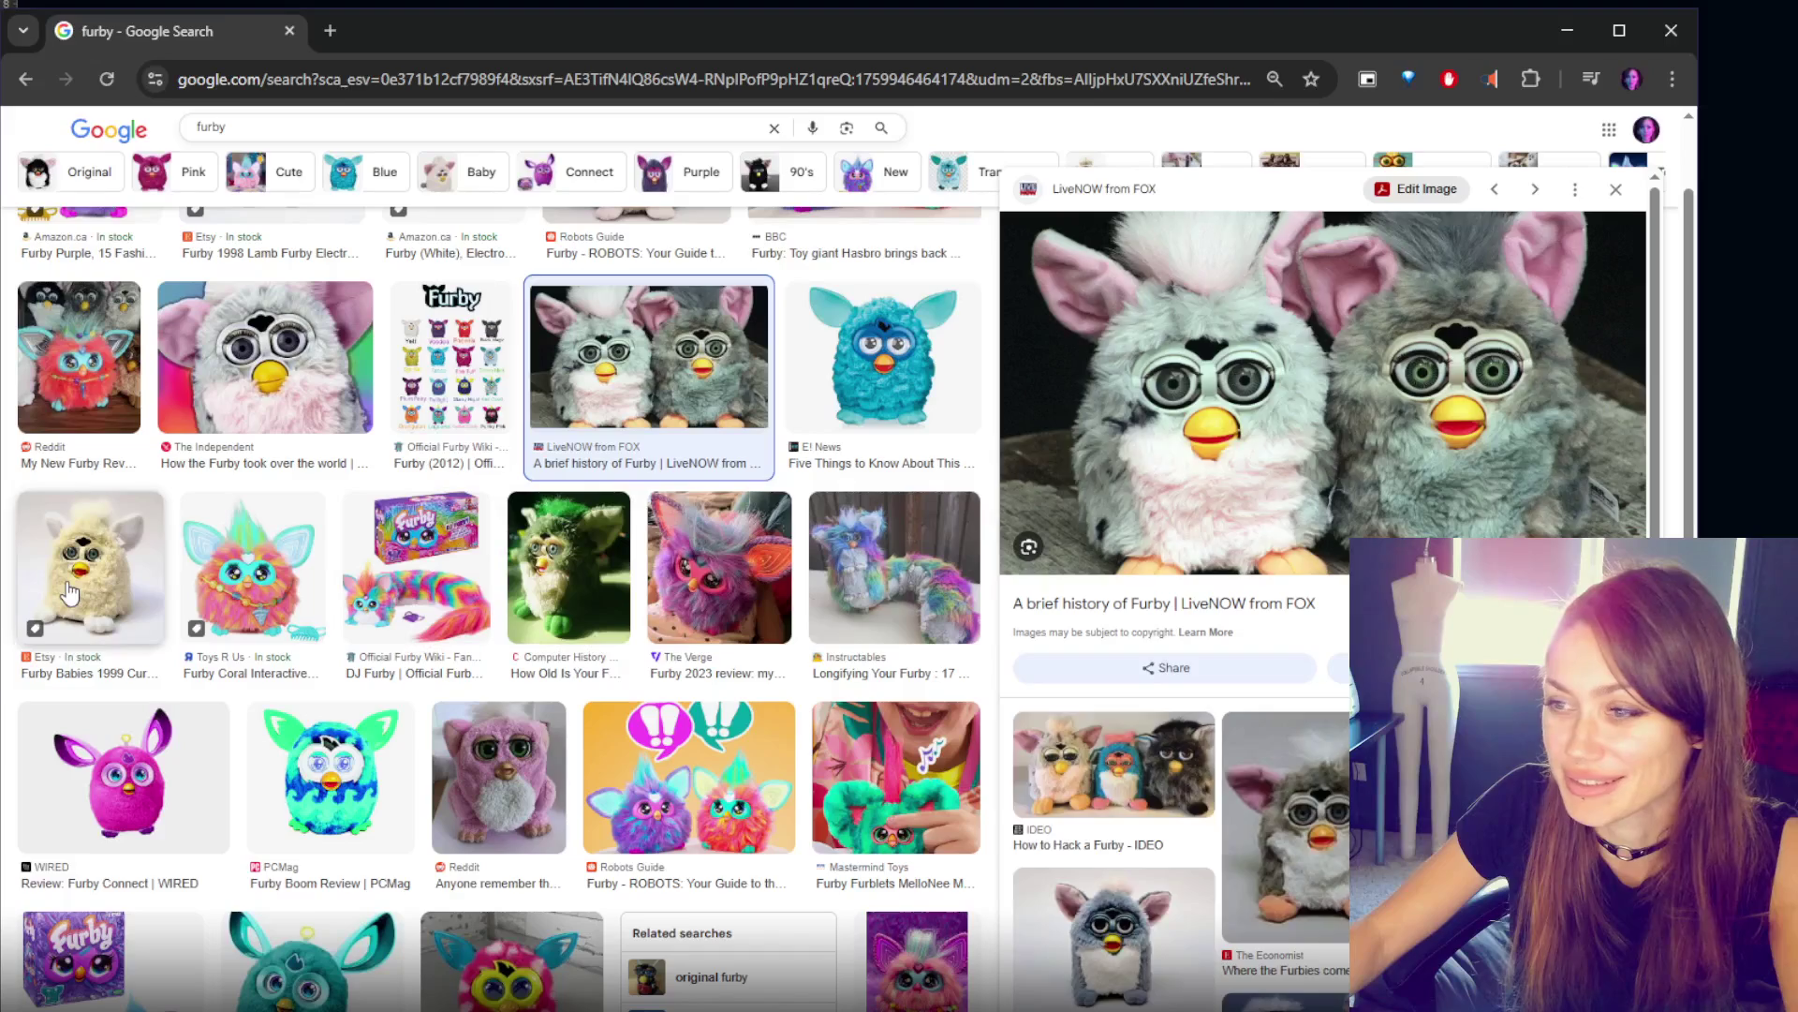
click(70, 590)
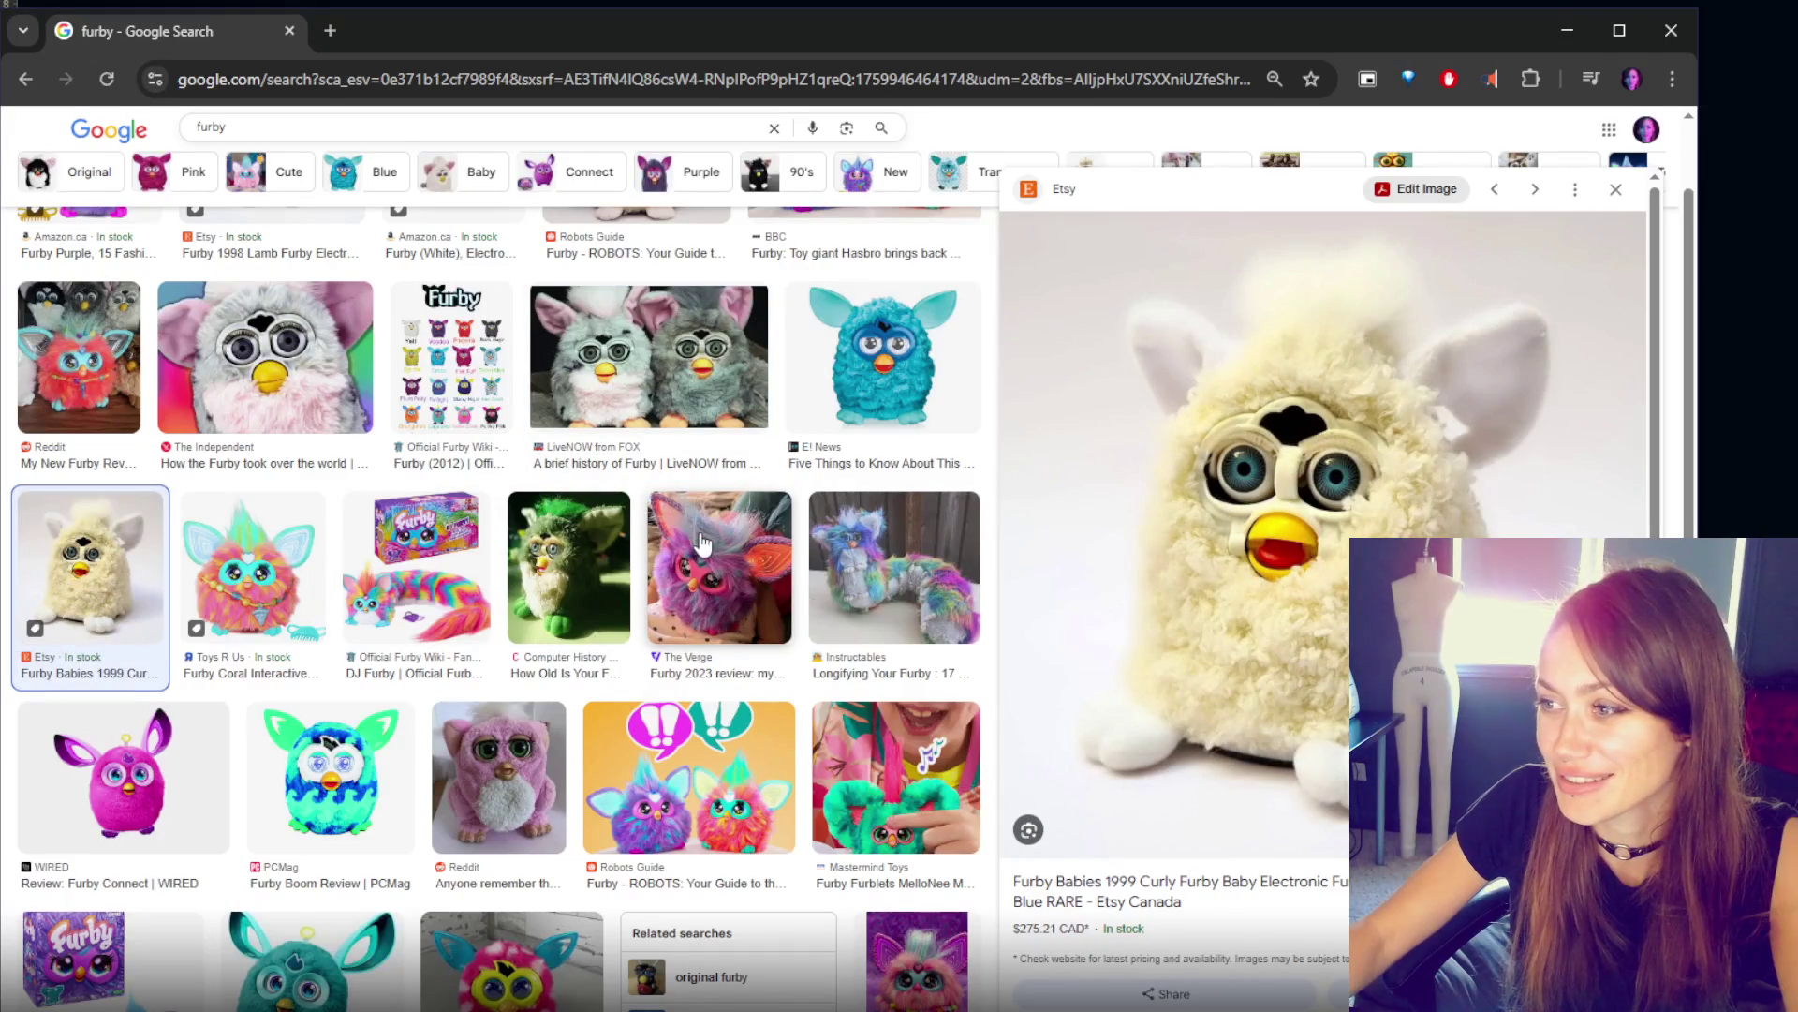
click(845, 304)
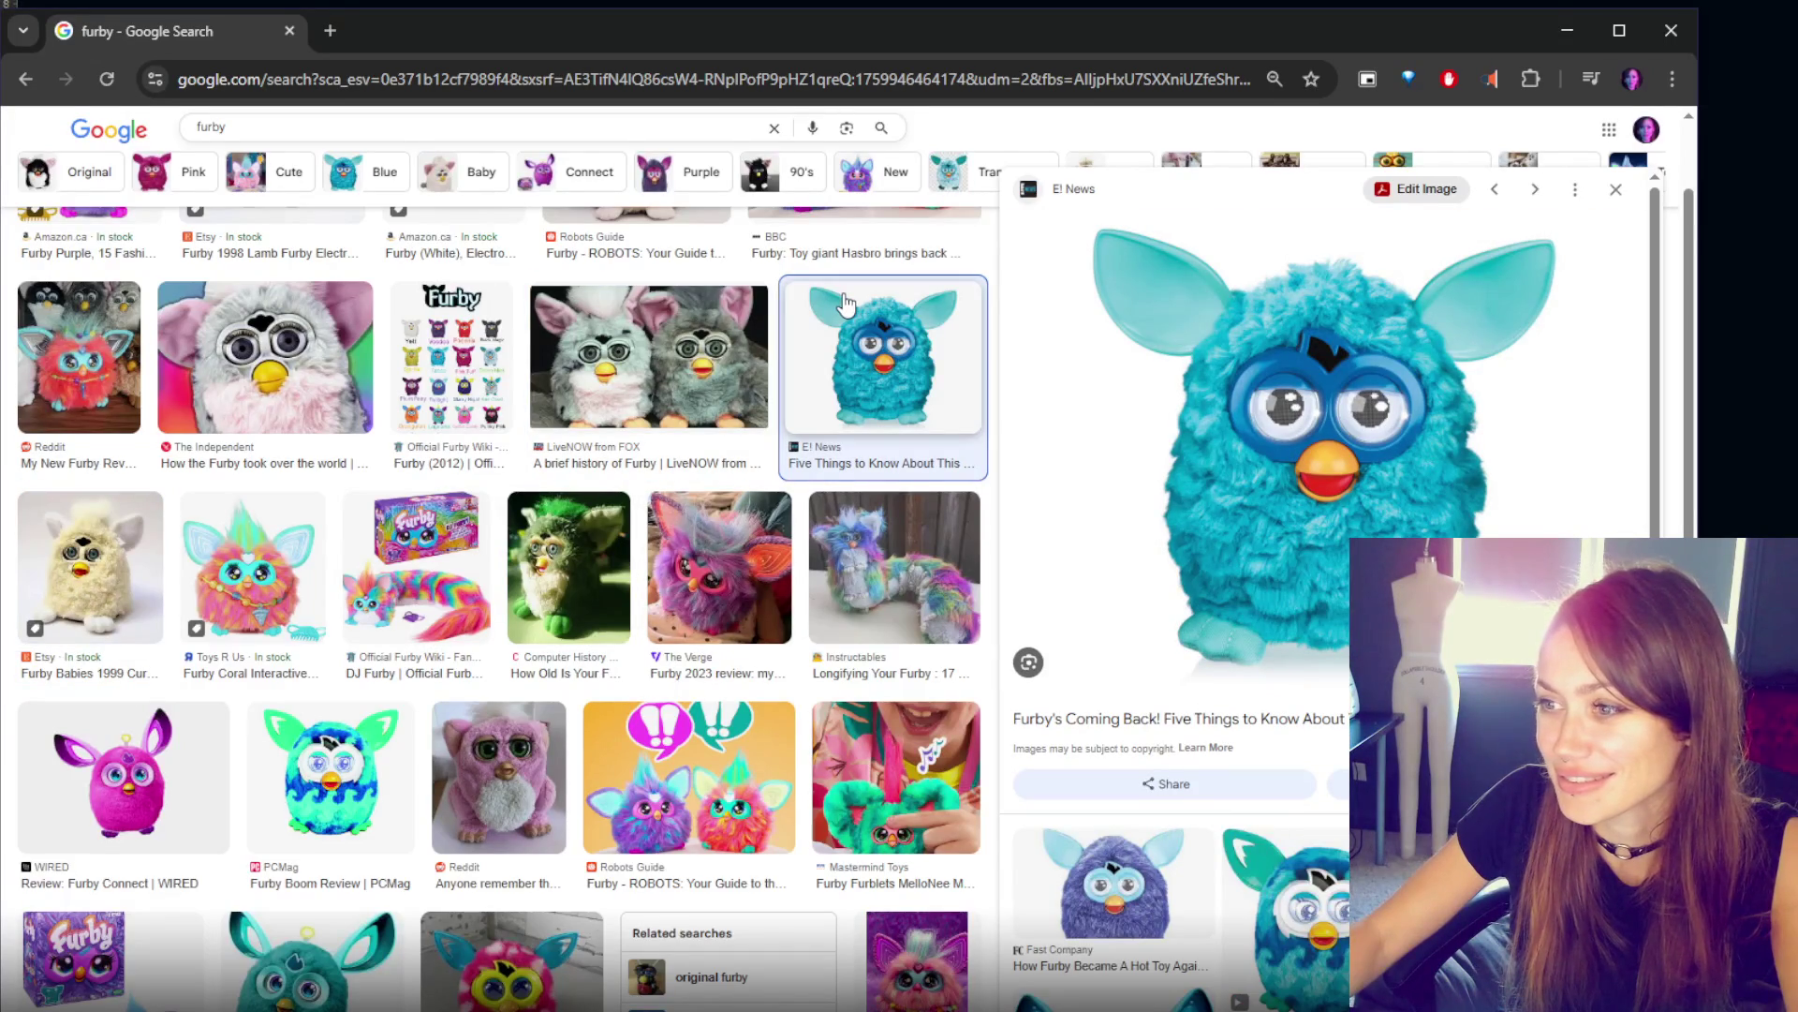
click(681, 351)
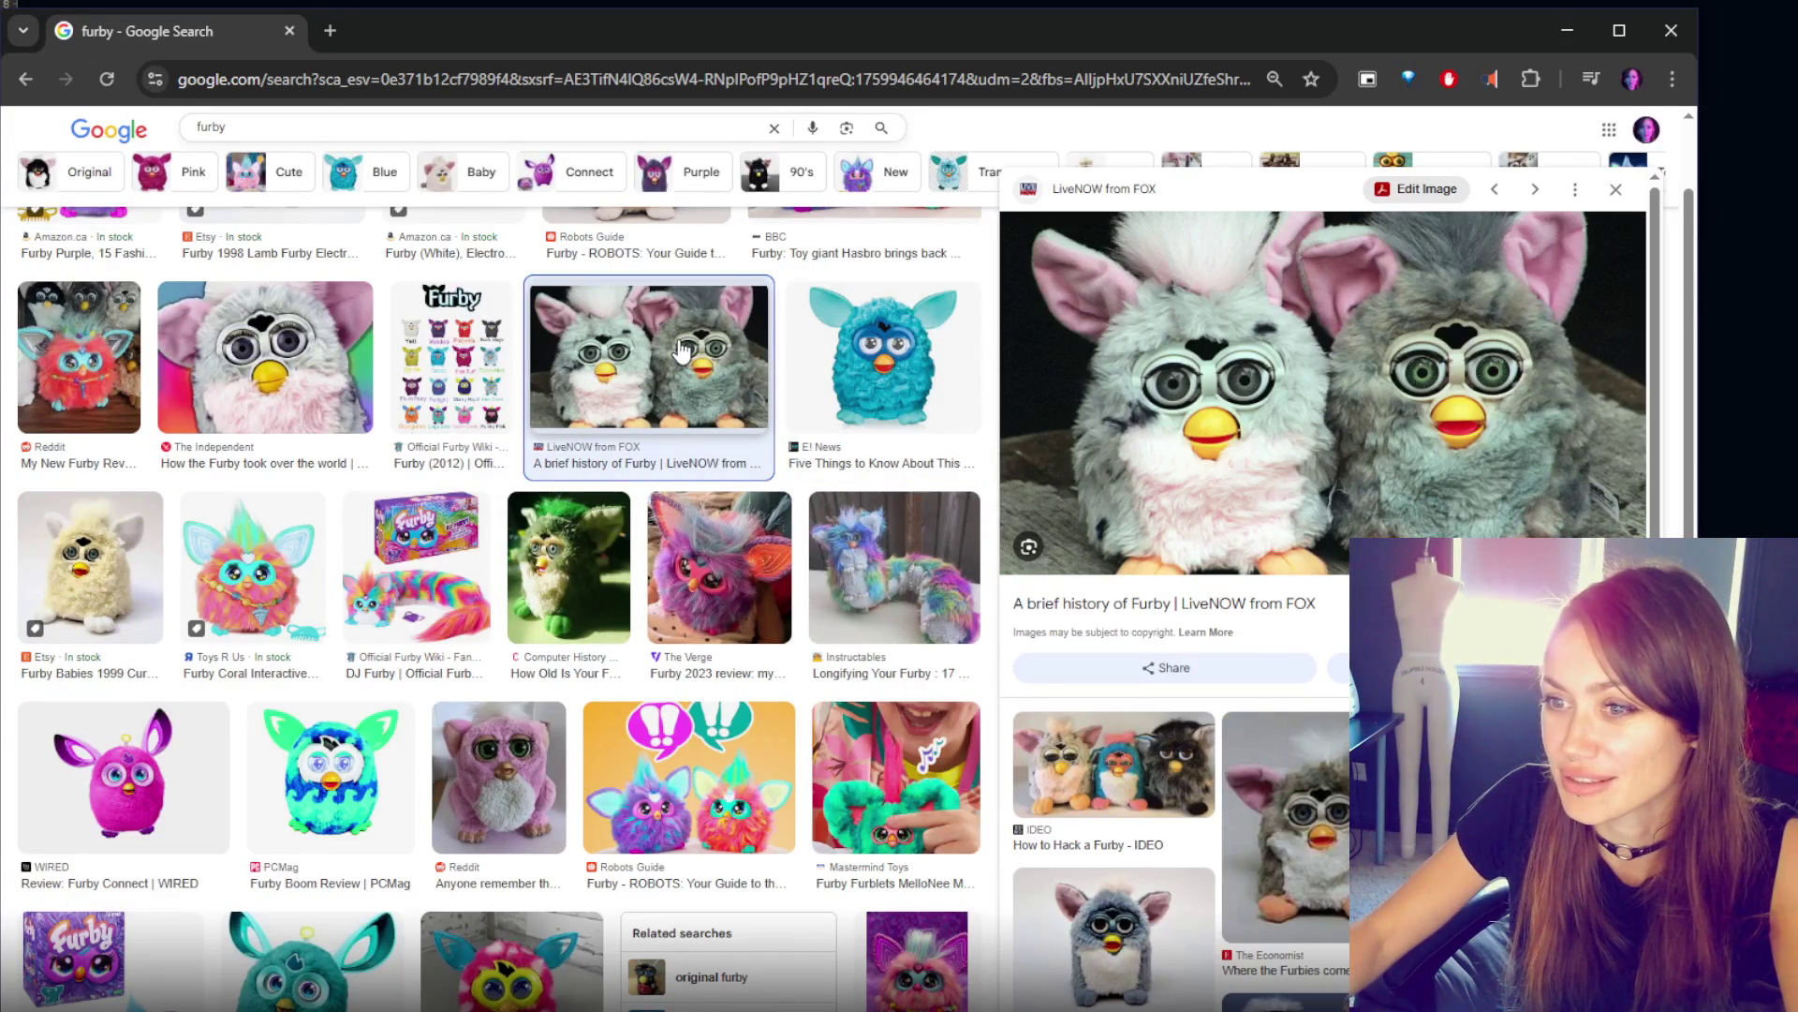
click(240, 379)
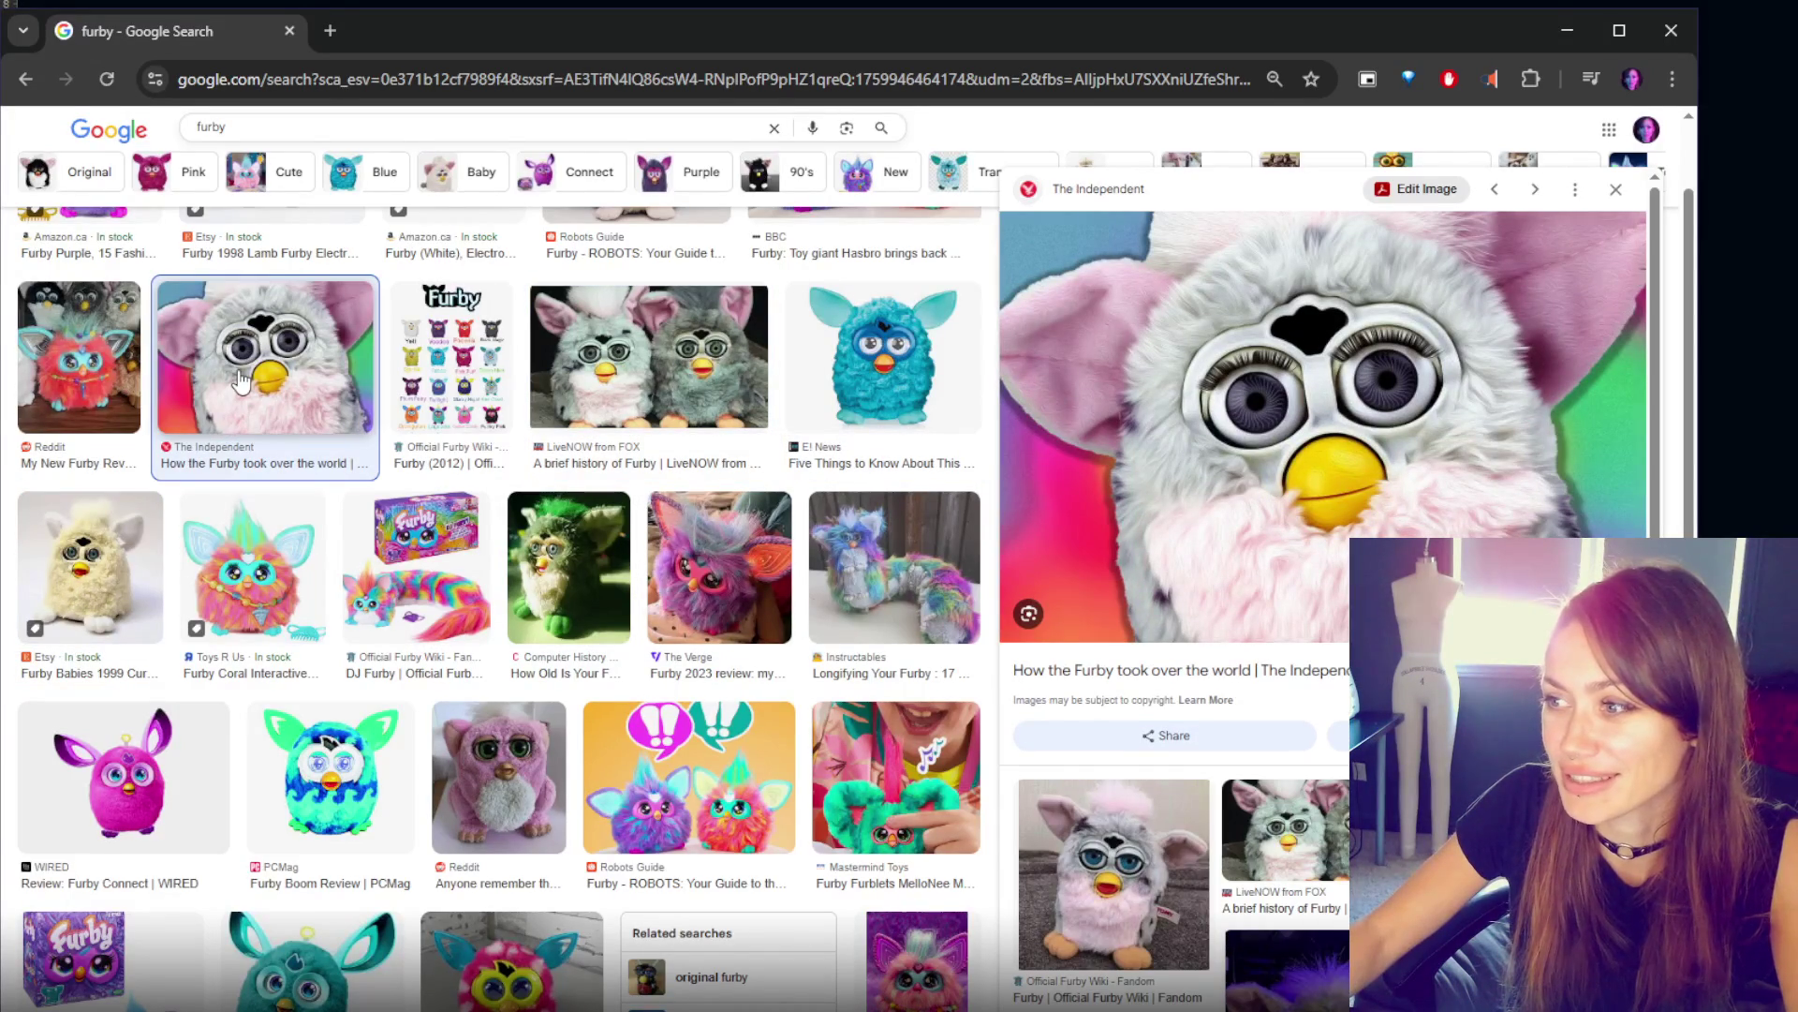
- Preview the Official Furby Wiki, purple Amazon.ca and Furby 1998 Lamb photos, revisiting earlier ones
scroll(241, 379, up, 1)
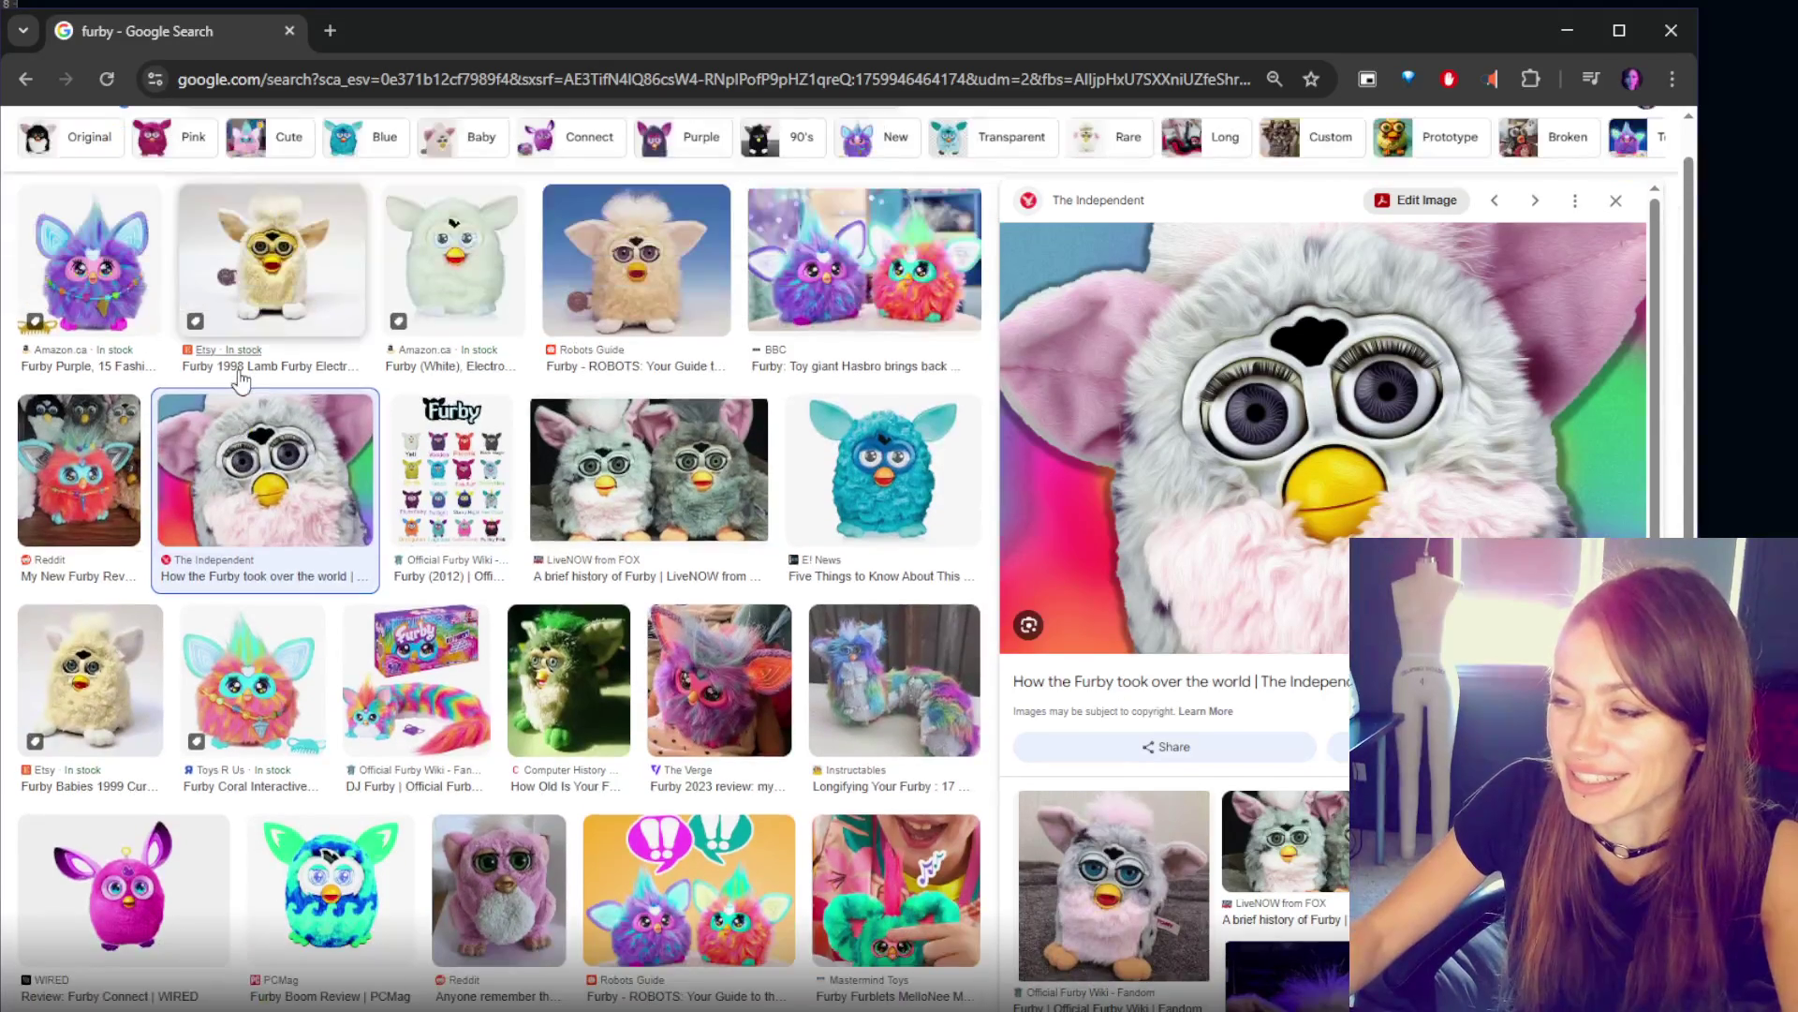
click(1093, 885)
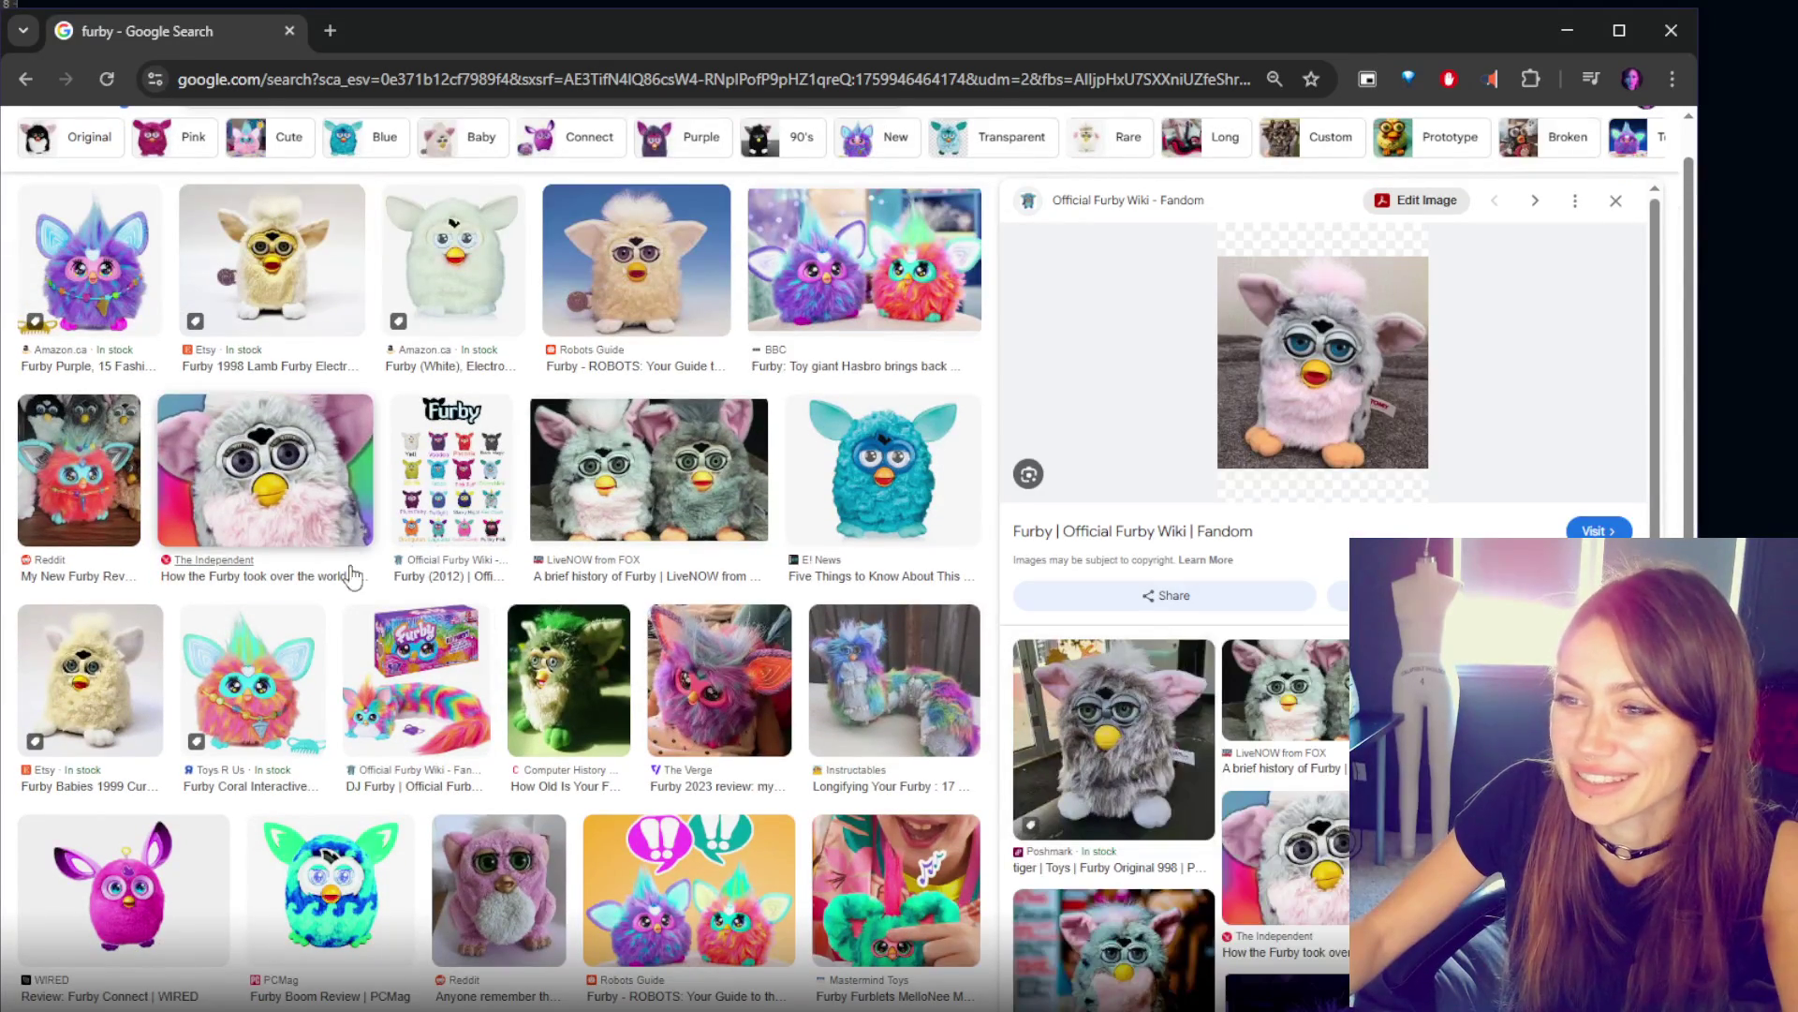
click(317, 516)
click(89, 263)
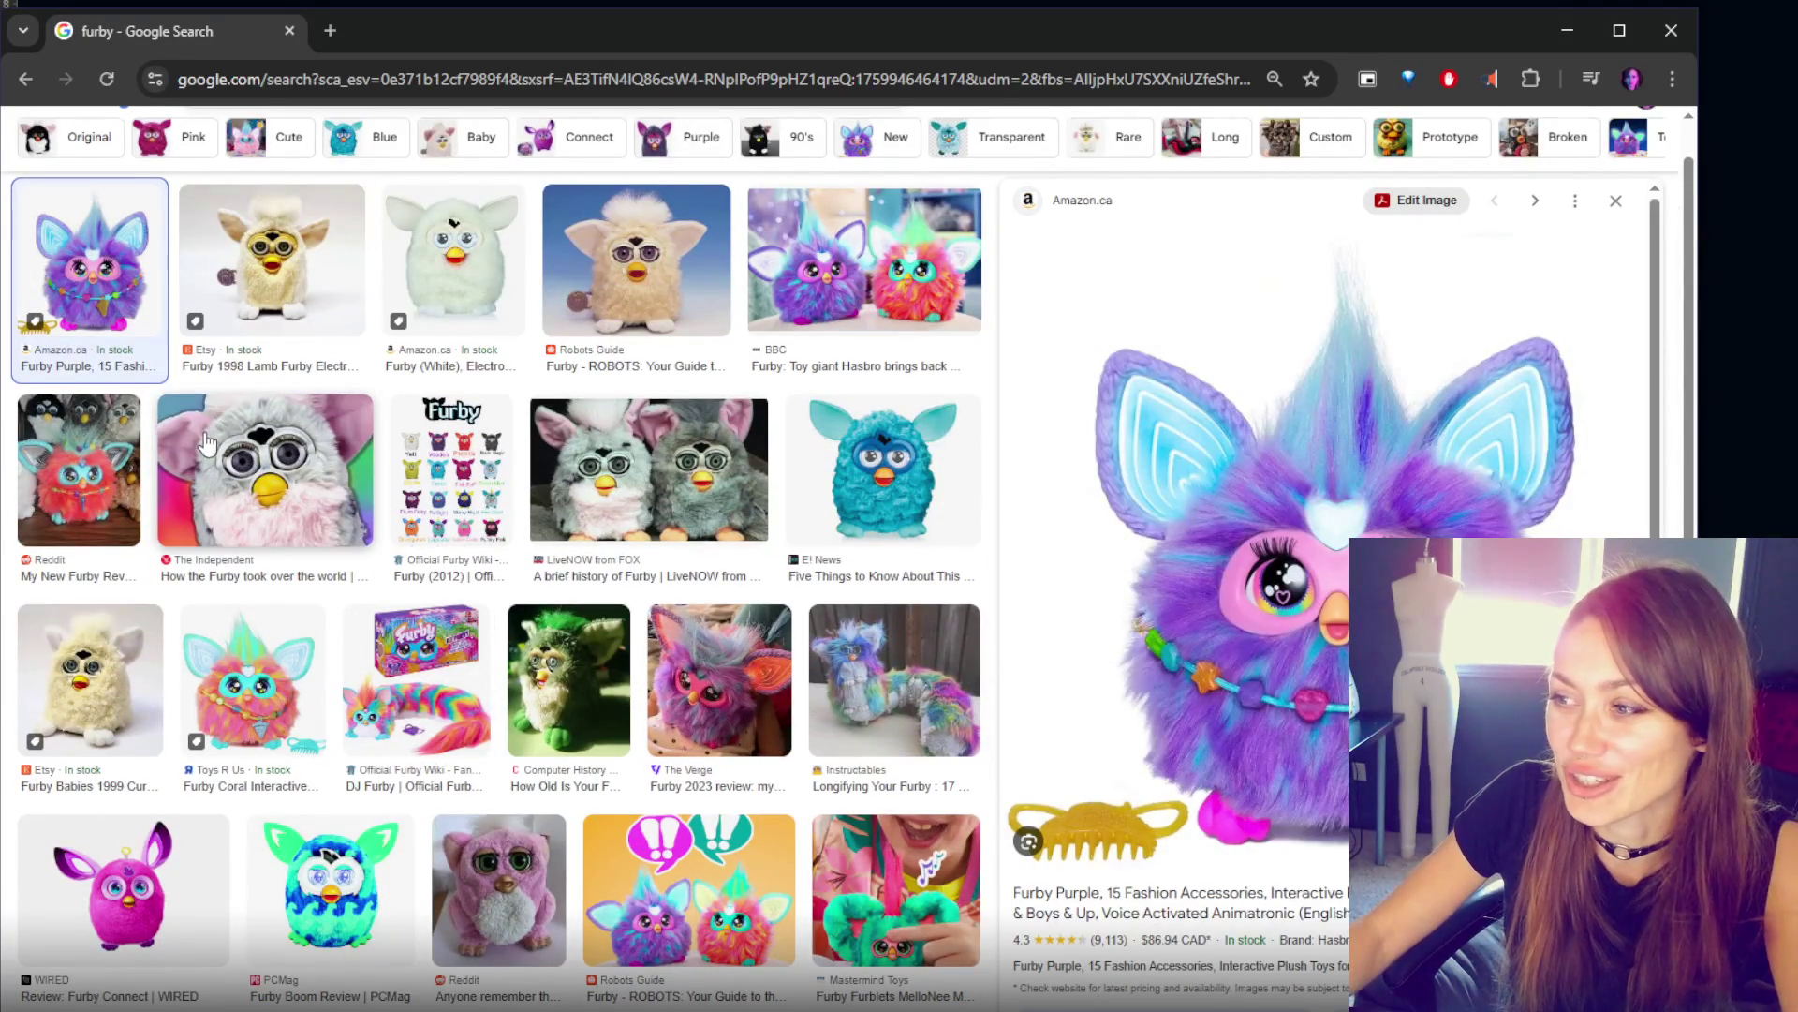
click(346, 518)
click(135, 698)
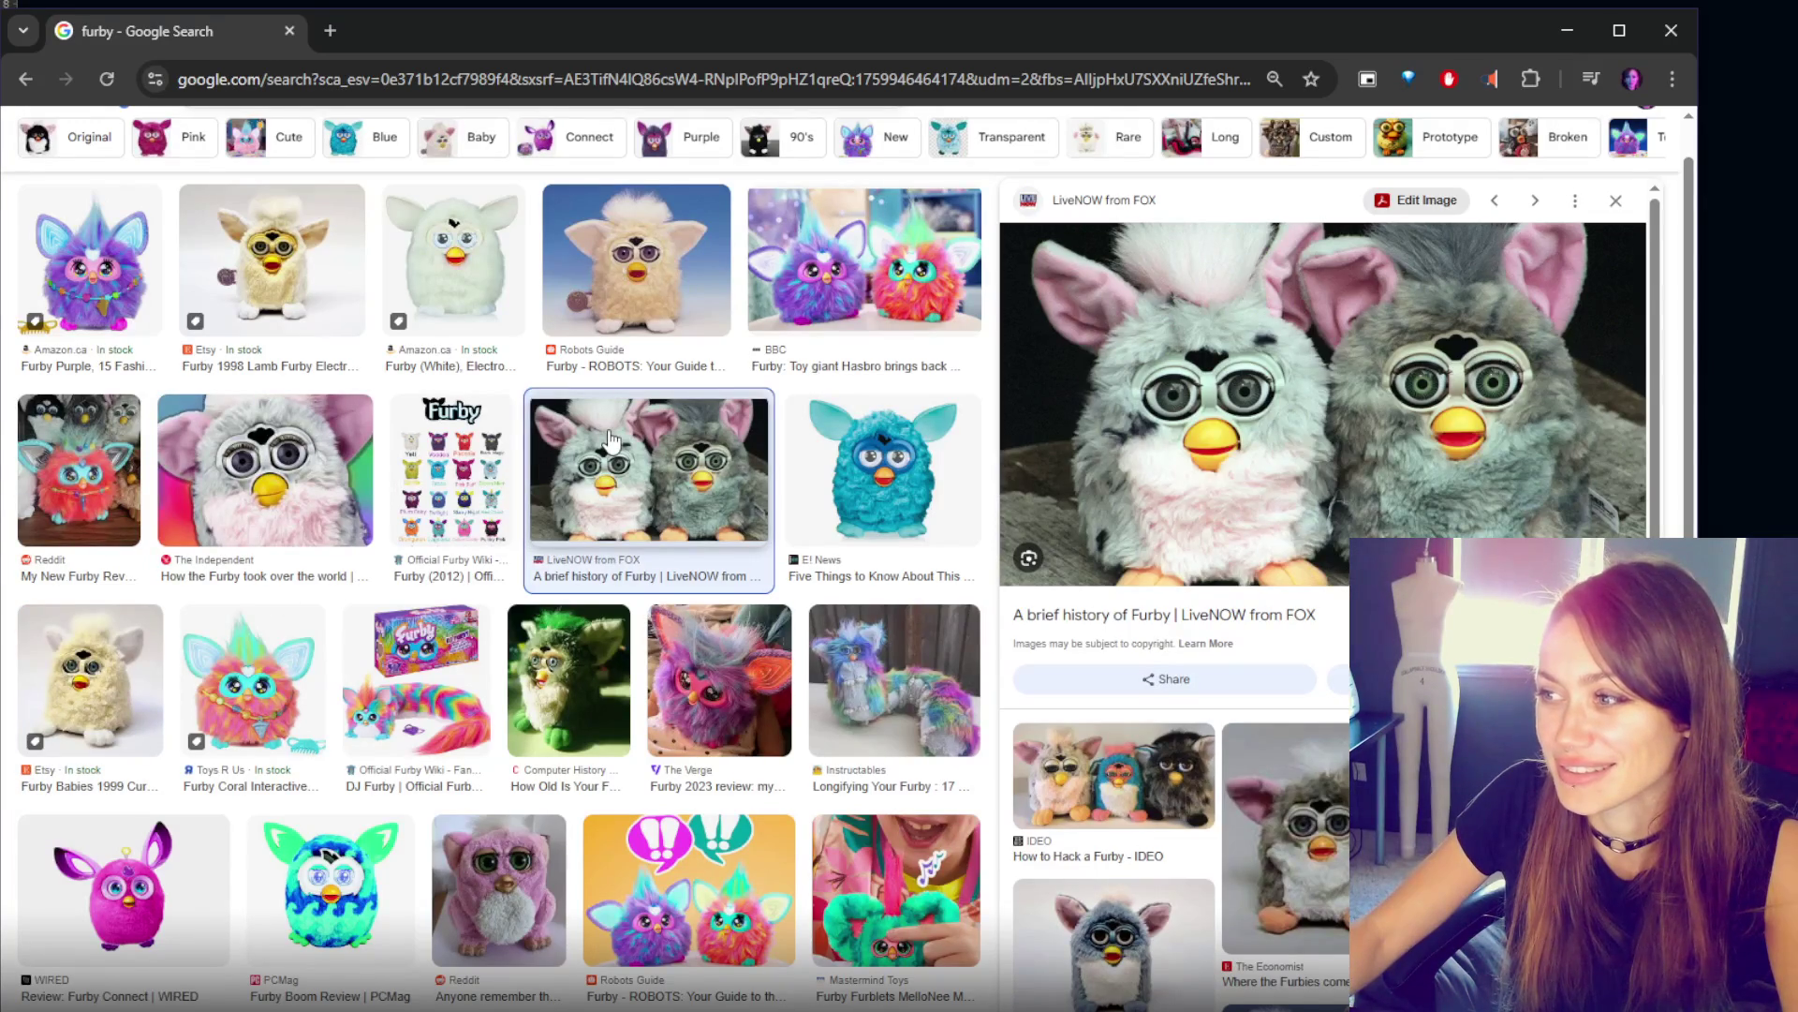
click(296, 323)
click(281, 511)
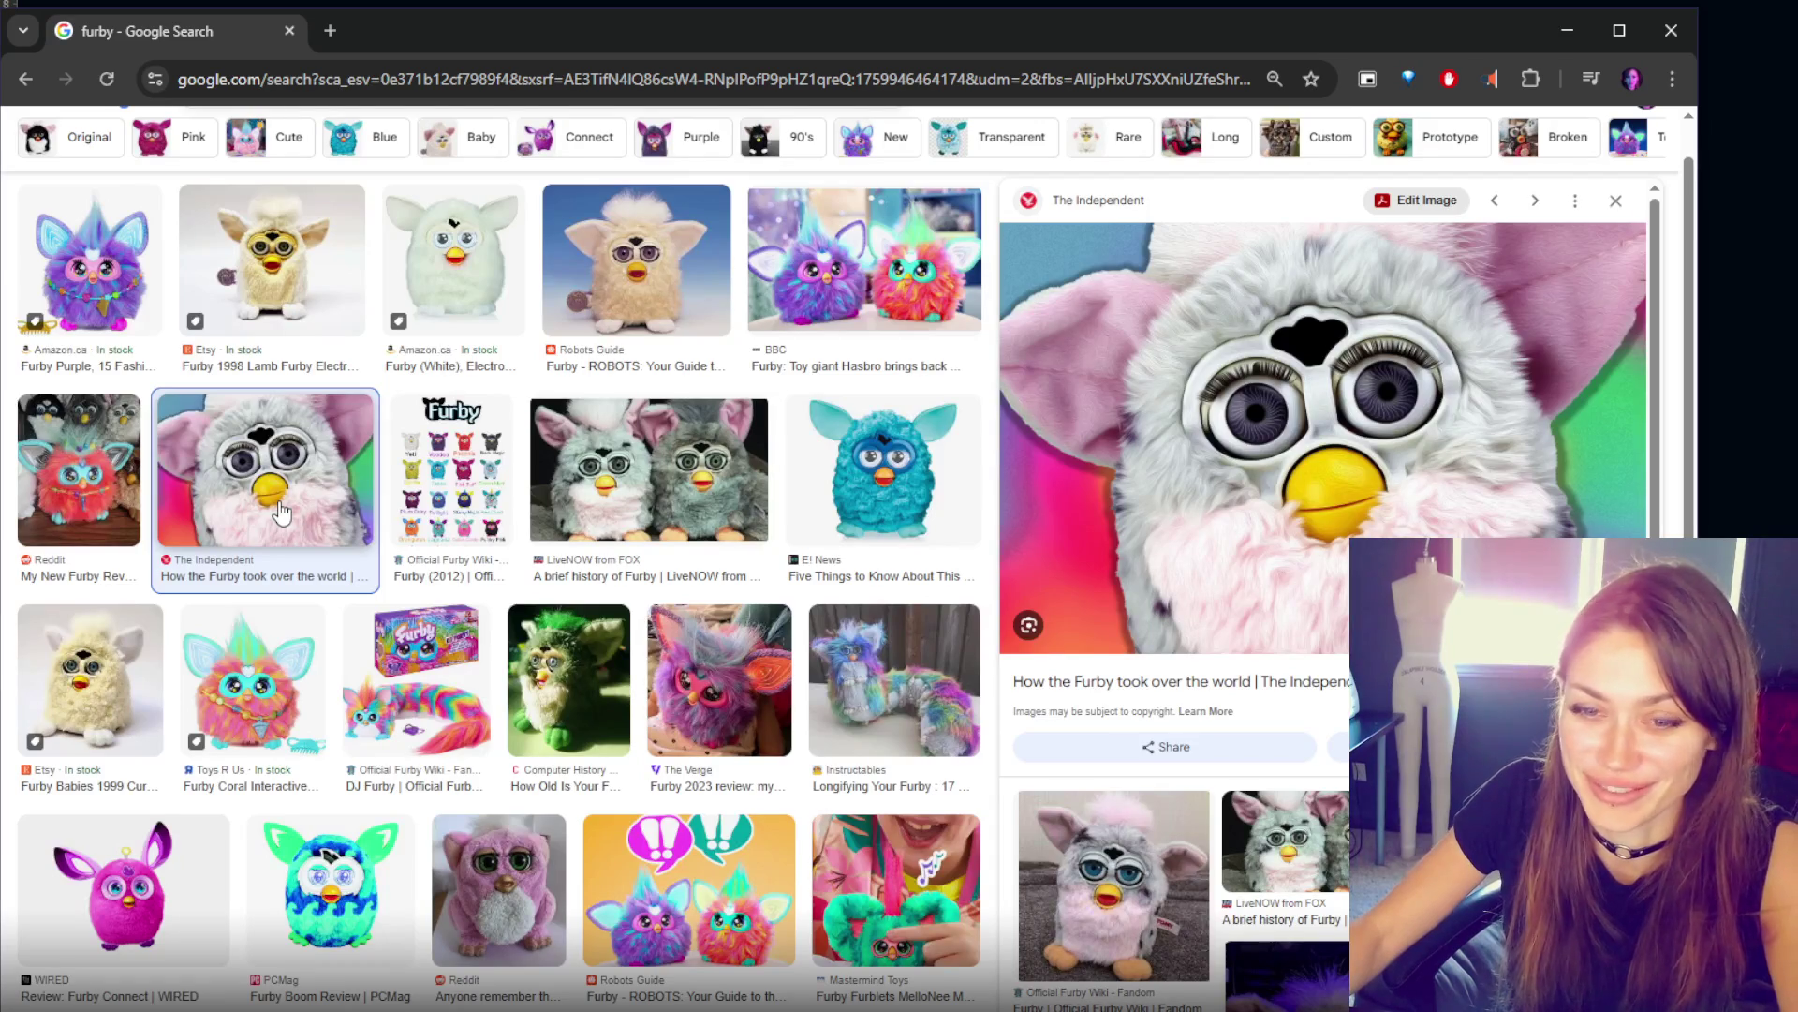
click(146, 680)
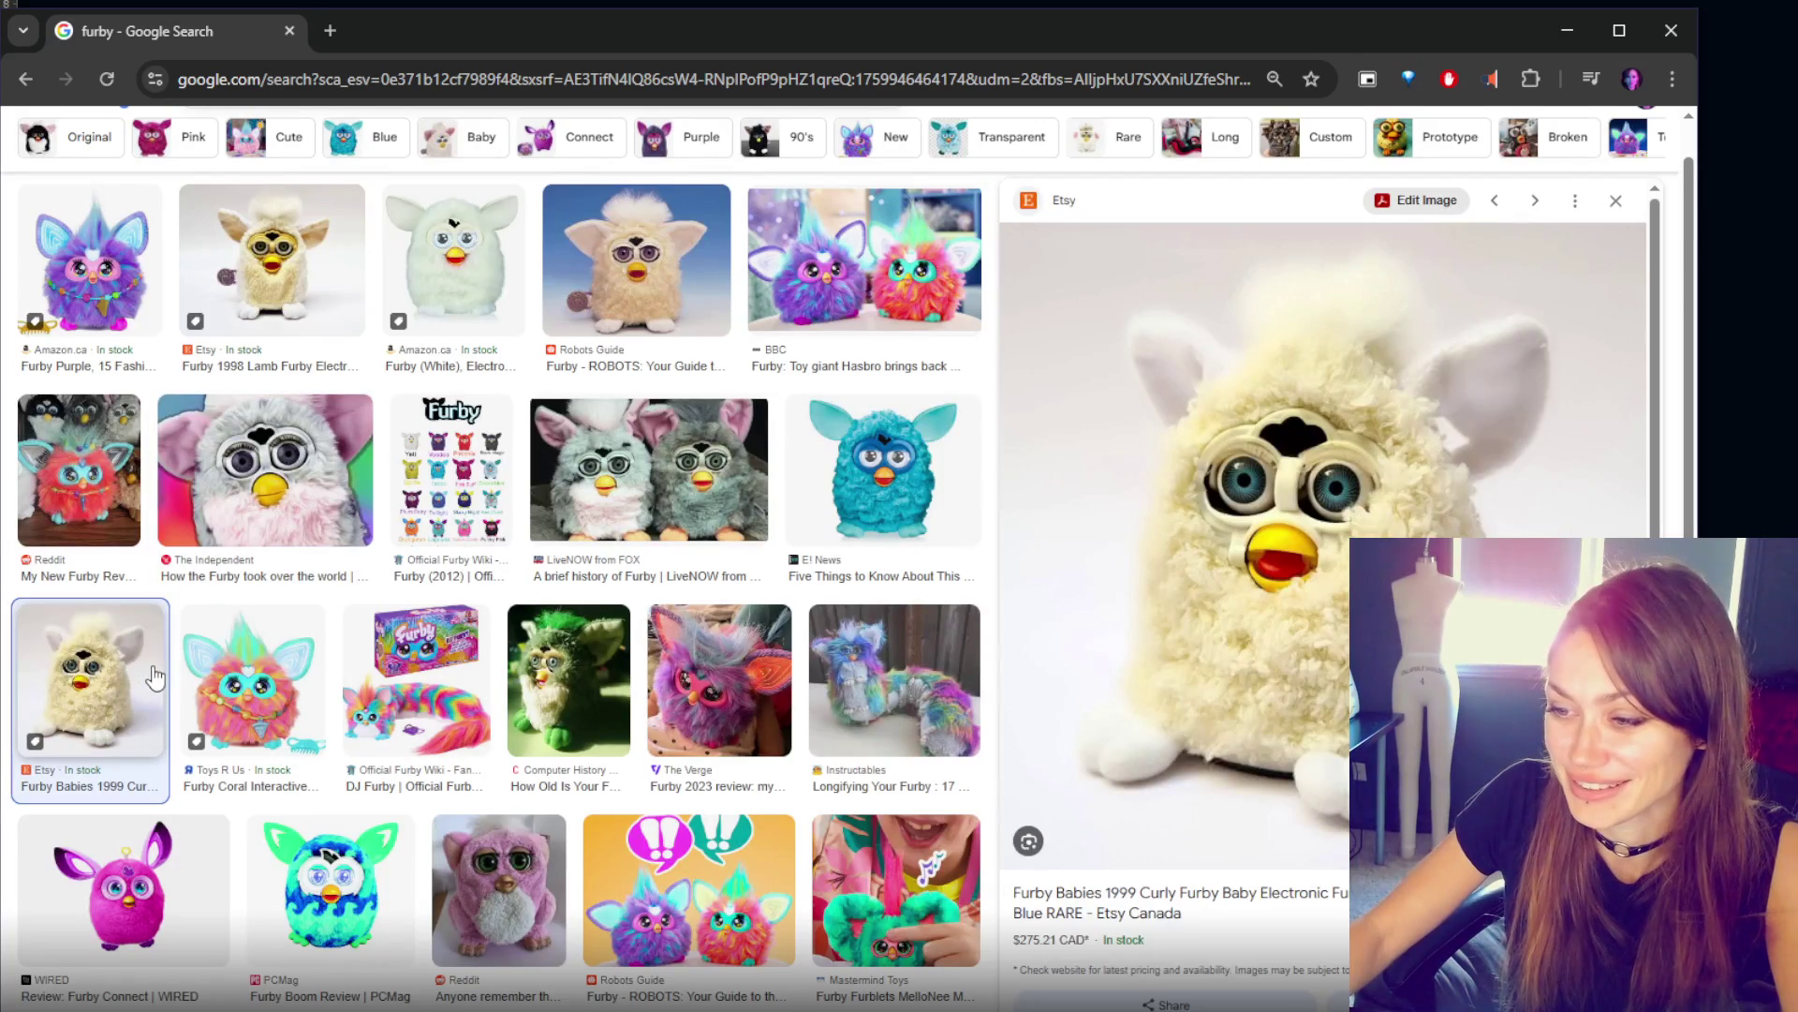
- Preview the pink Reddit and Money Digest spotted furby photos, then close the browser
scroll(480, 476, down, 5)
click(480, 476)
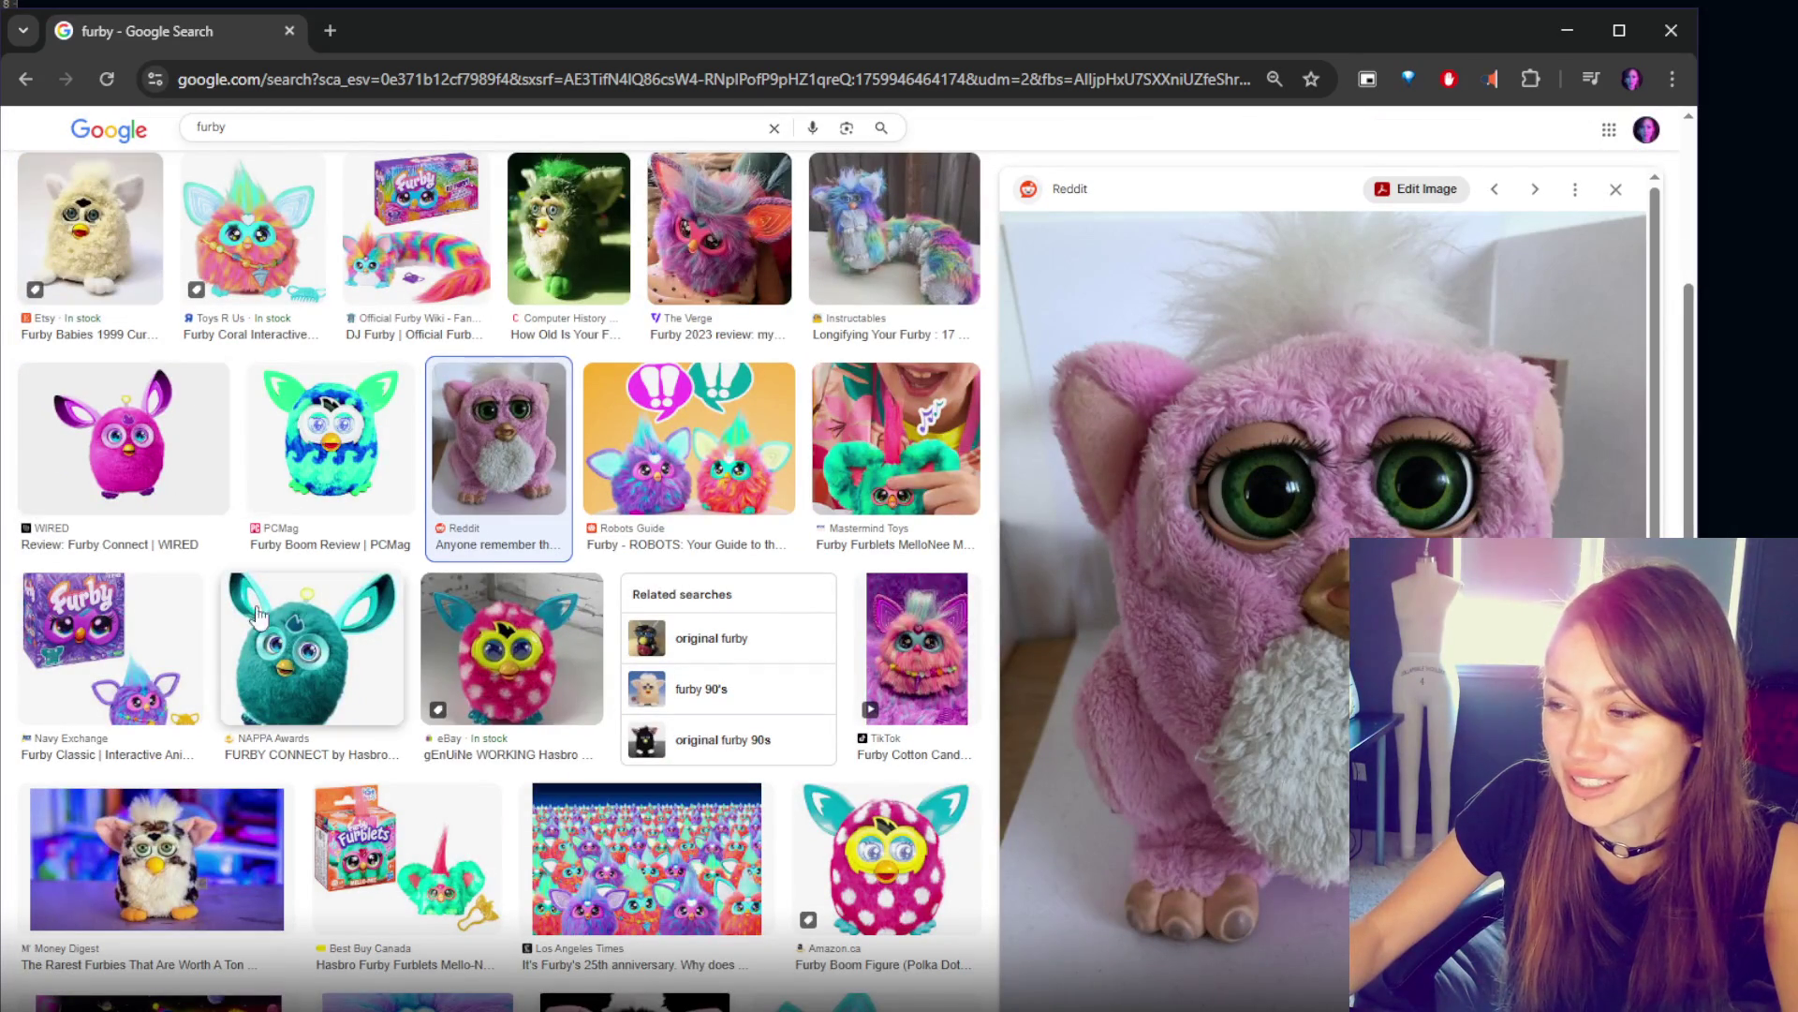
click(90, 824)
scroll(243, 768, up, 5)
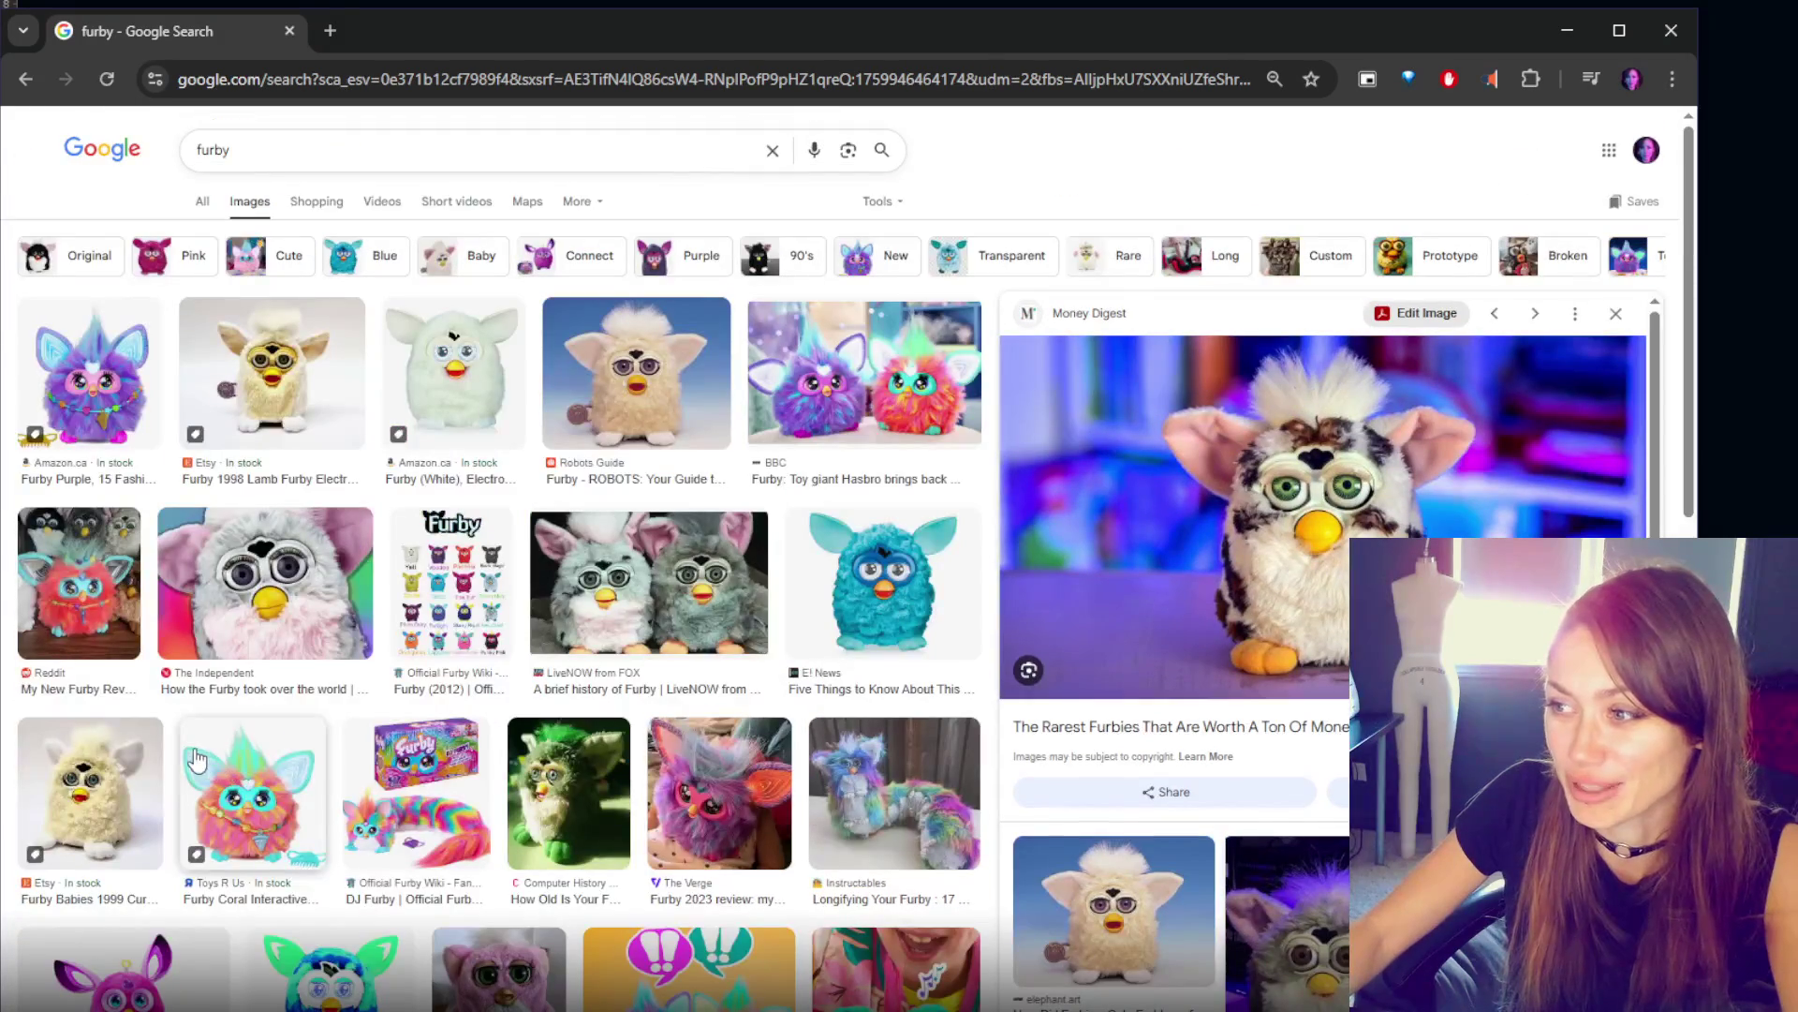
click(1671, 38)
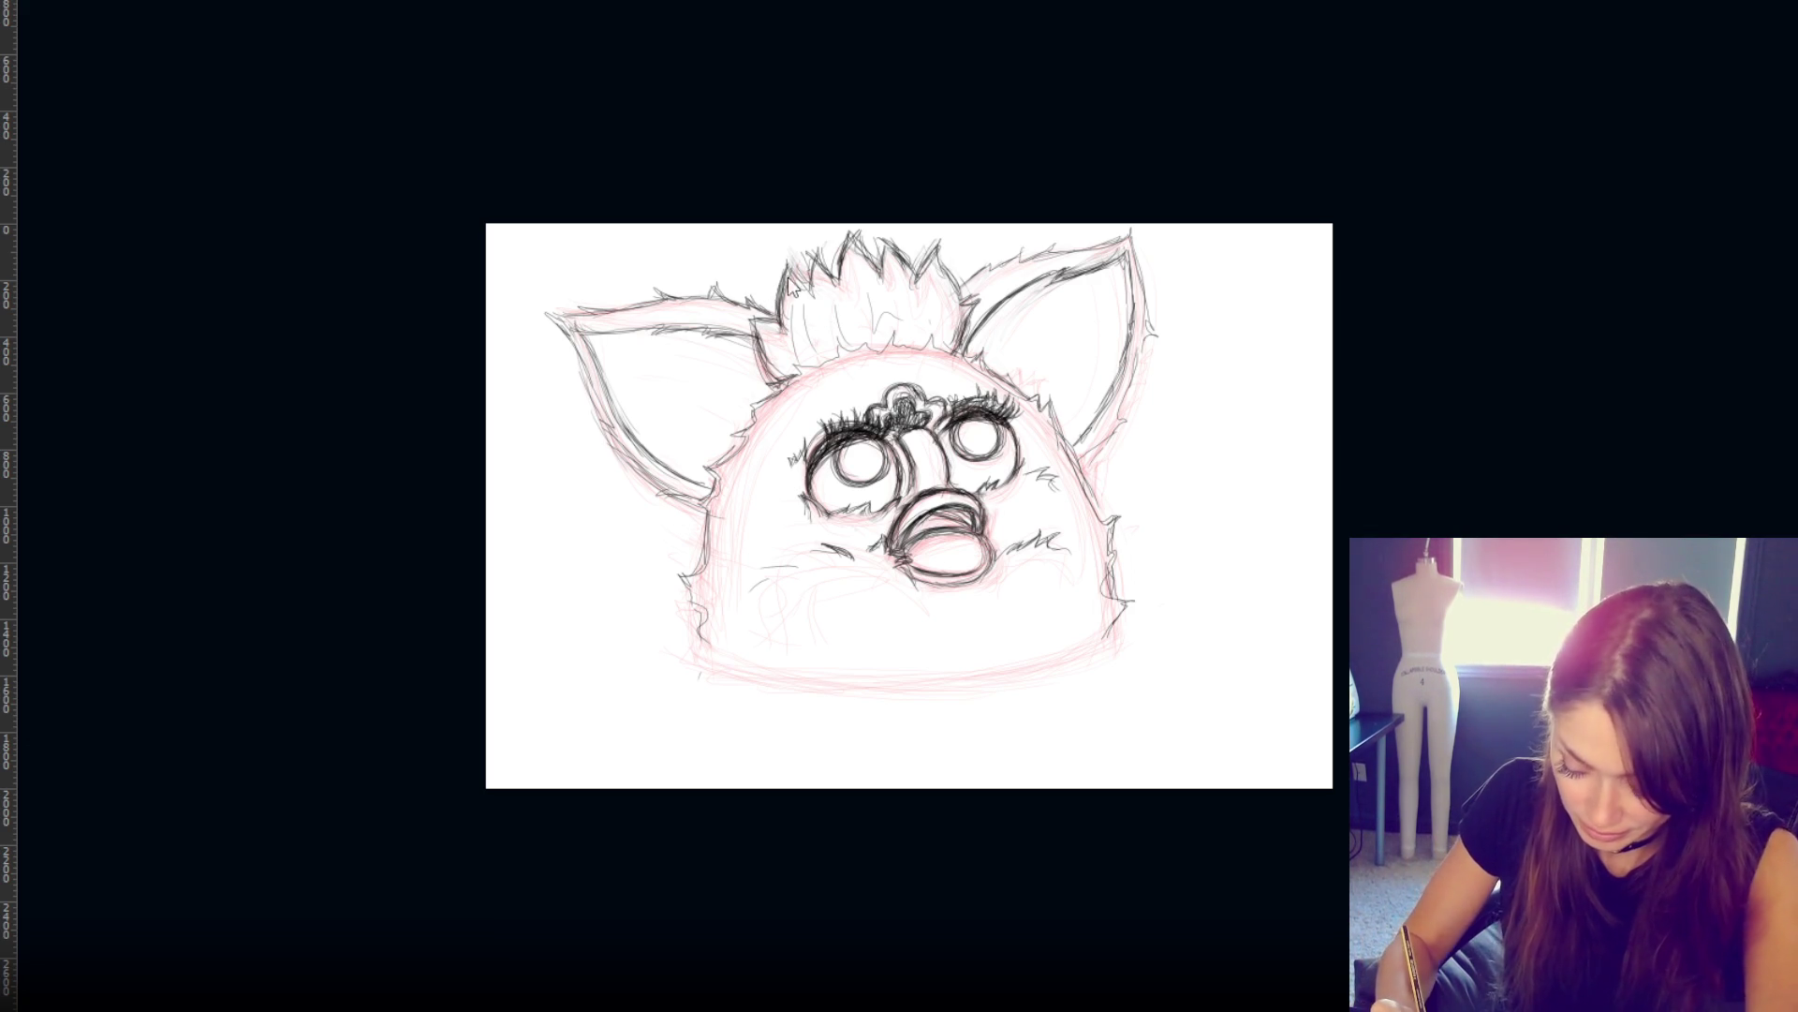
- Place polygonal lasso points from the tuft's left edge down past the left ear, restarting once
click(761, 263)
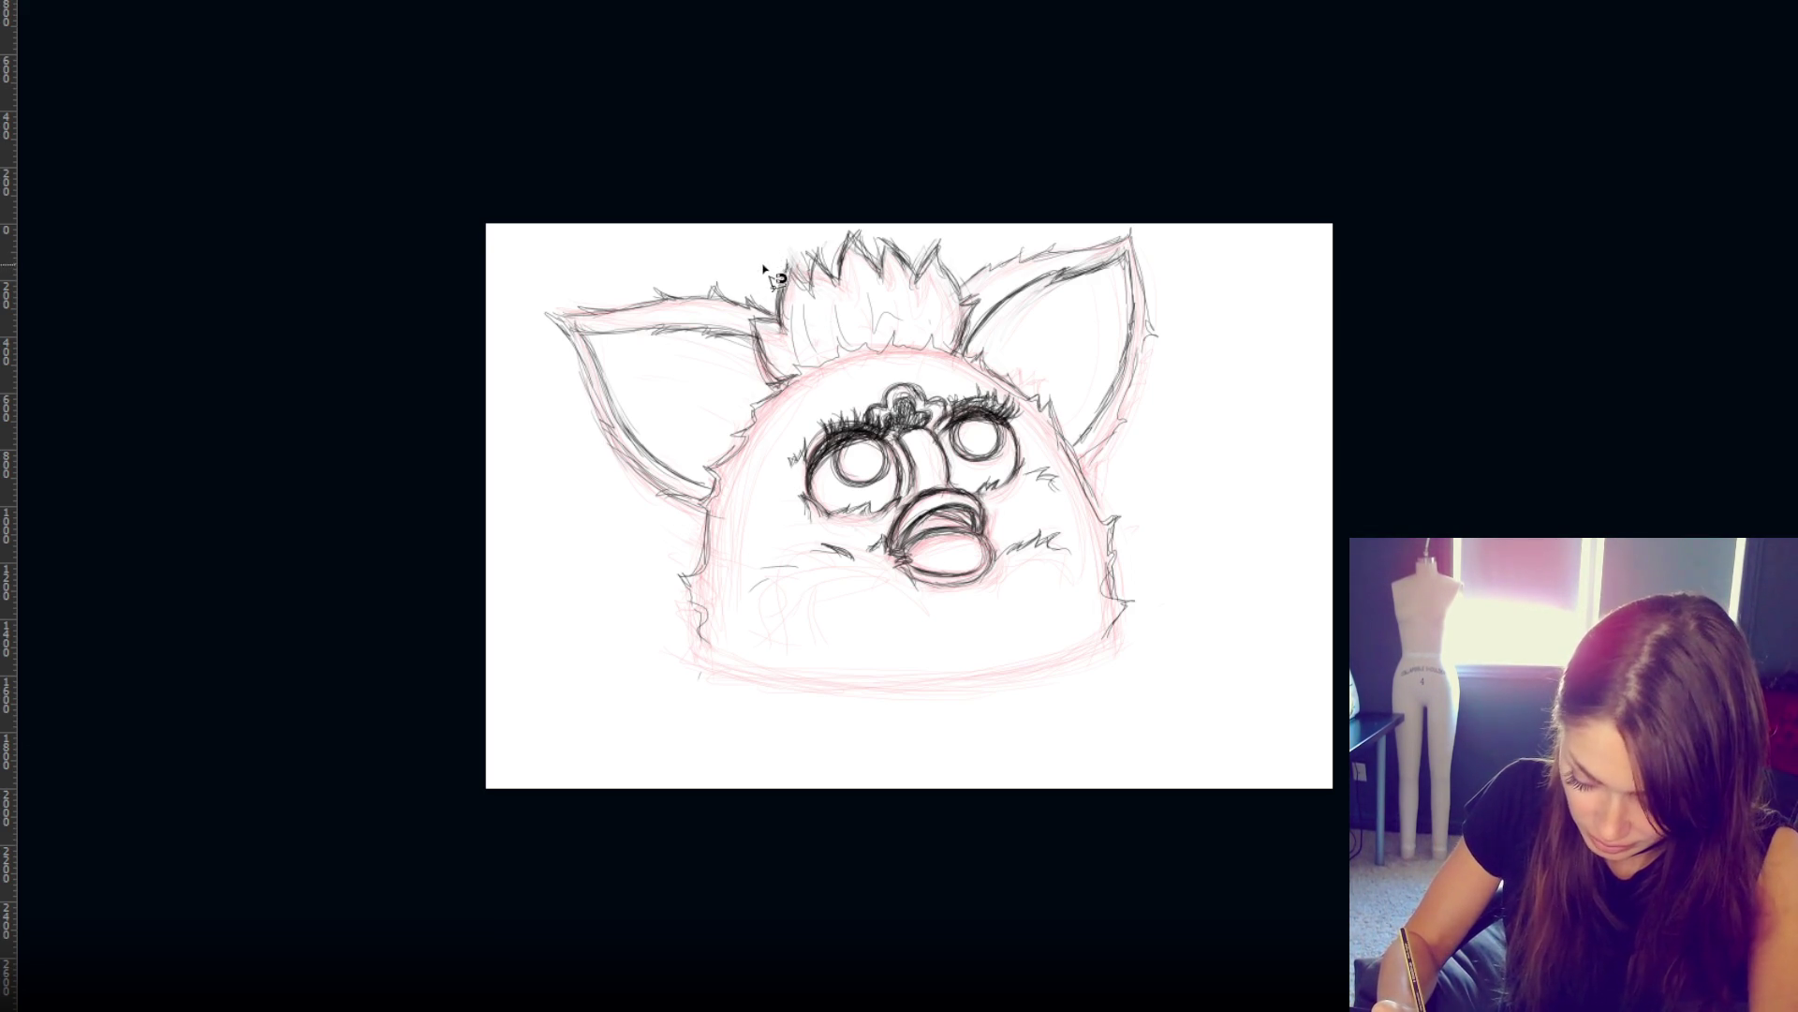
drag(777, 291, 785, 322)
key(Escape)
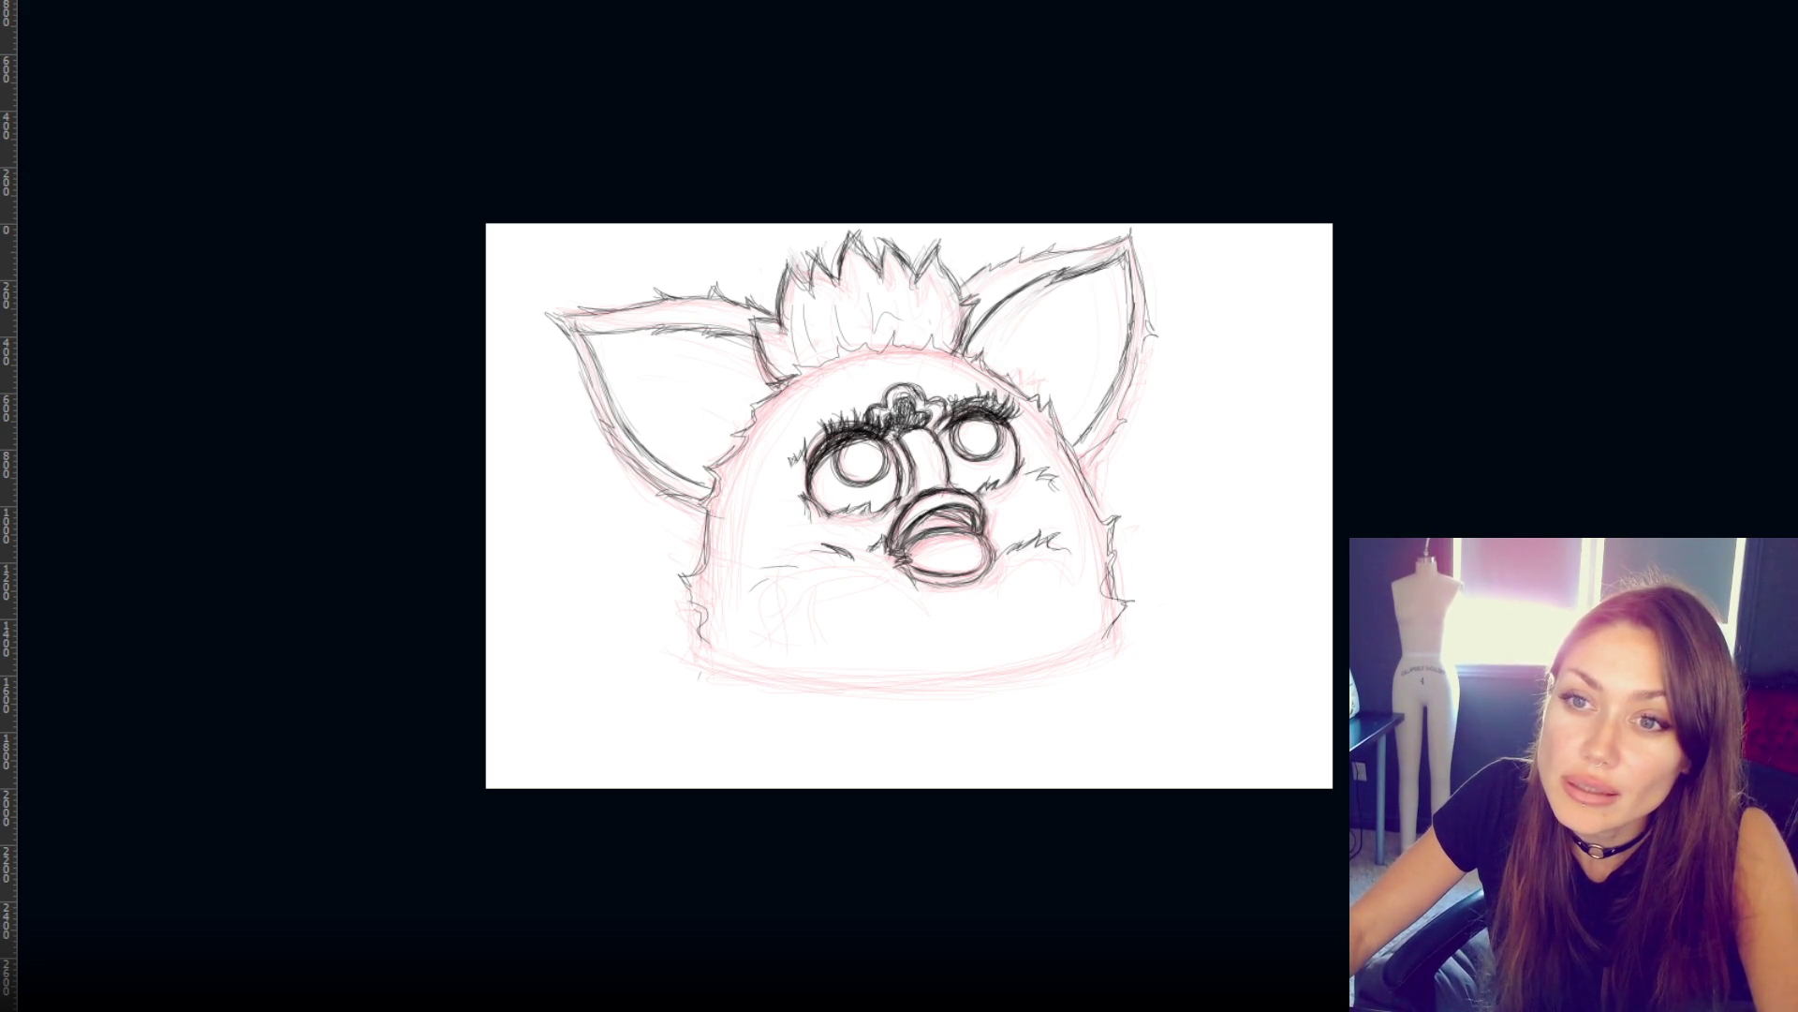
click(757, 269)
click(774, 314)
click(751, 318)
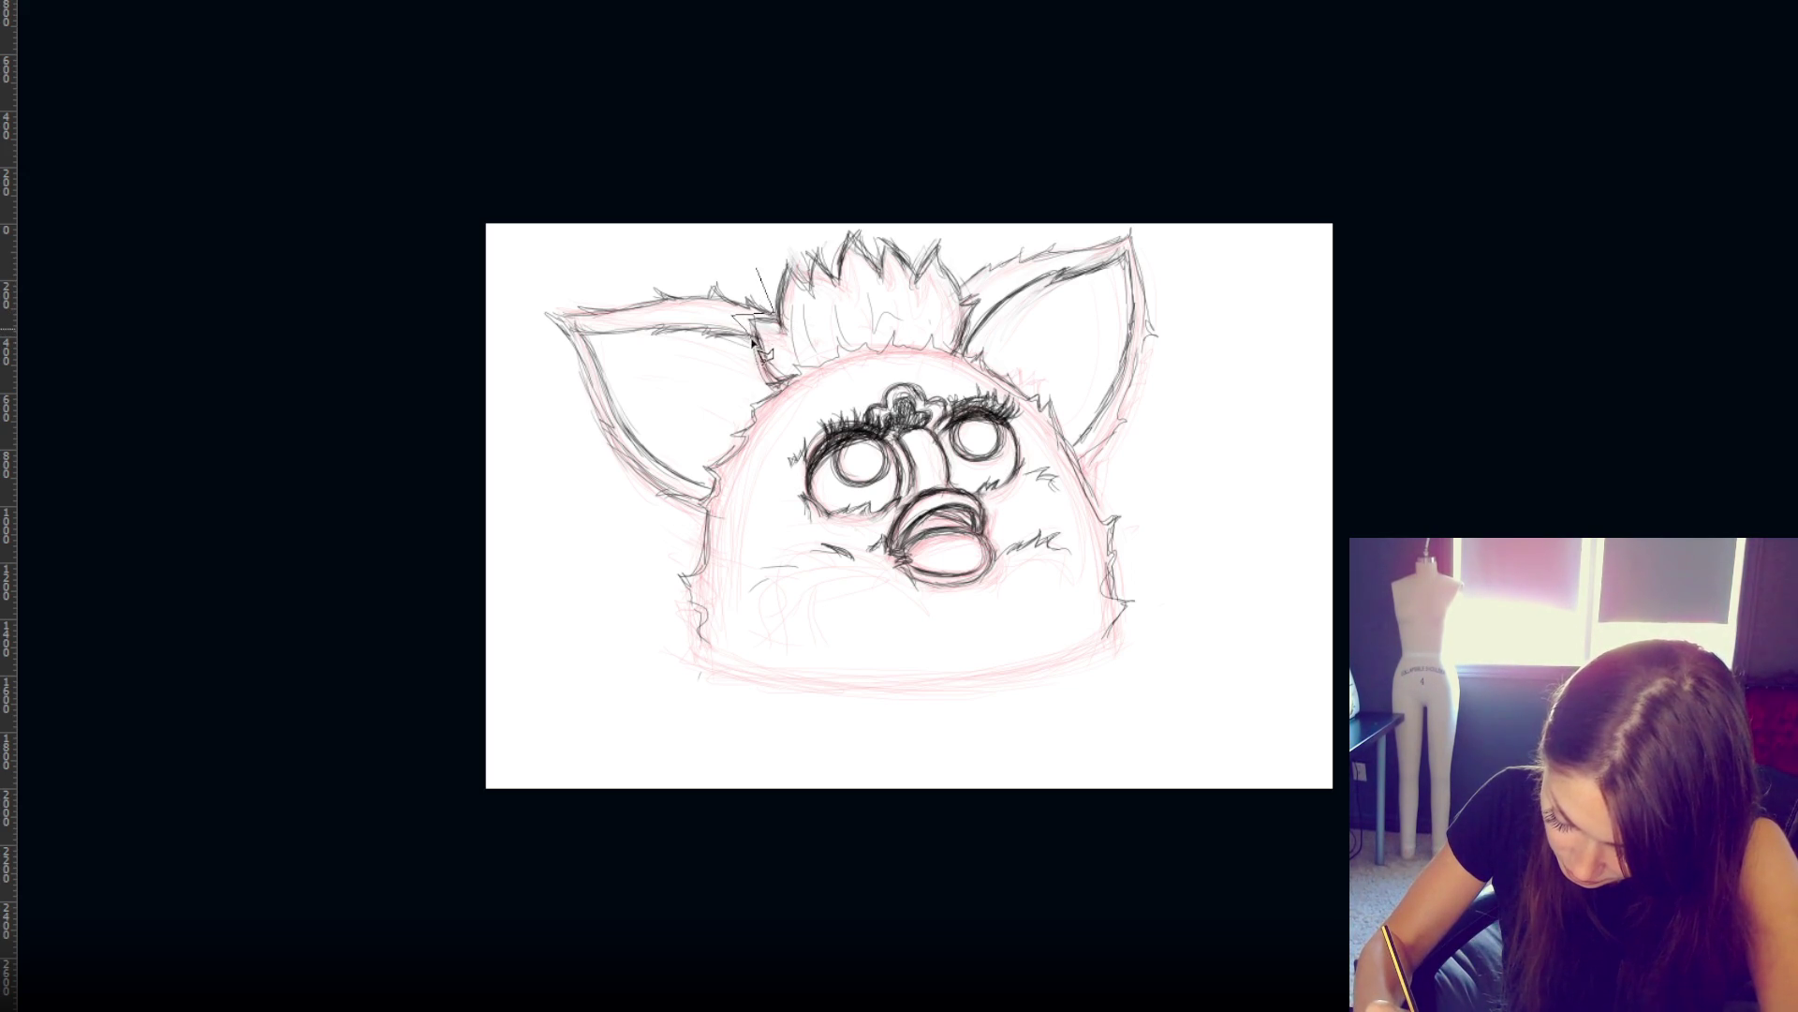
click(693, 457)
- Carry the lasso around the left ear's outer side and tip and close the selection
click(695, 518)
click(503, 316)
click(633, 239)
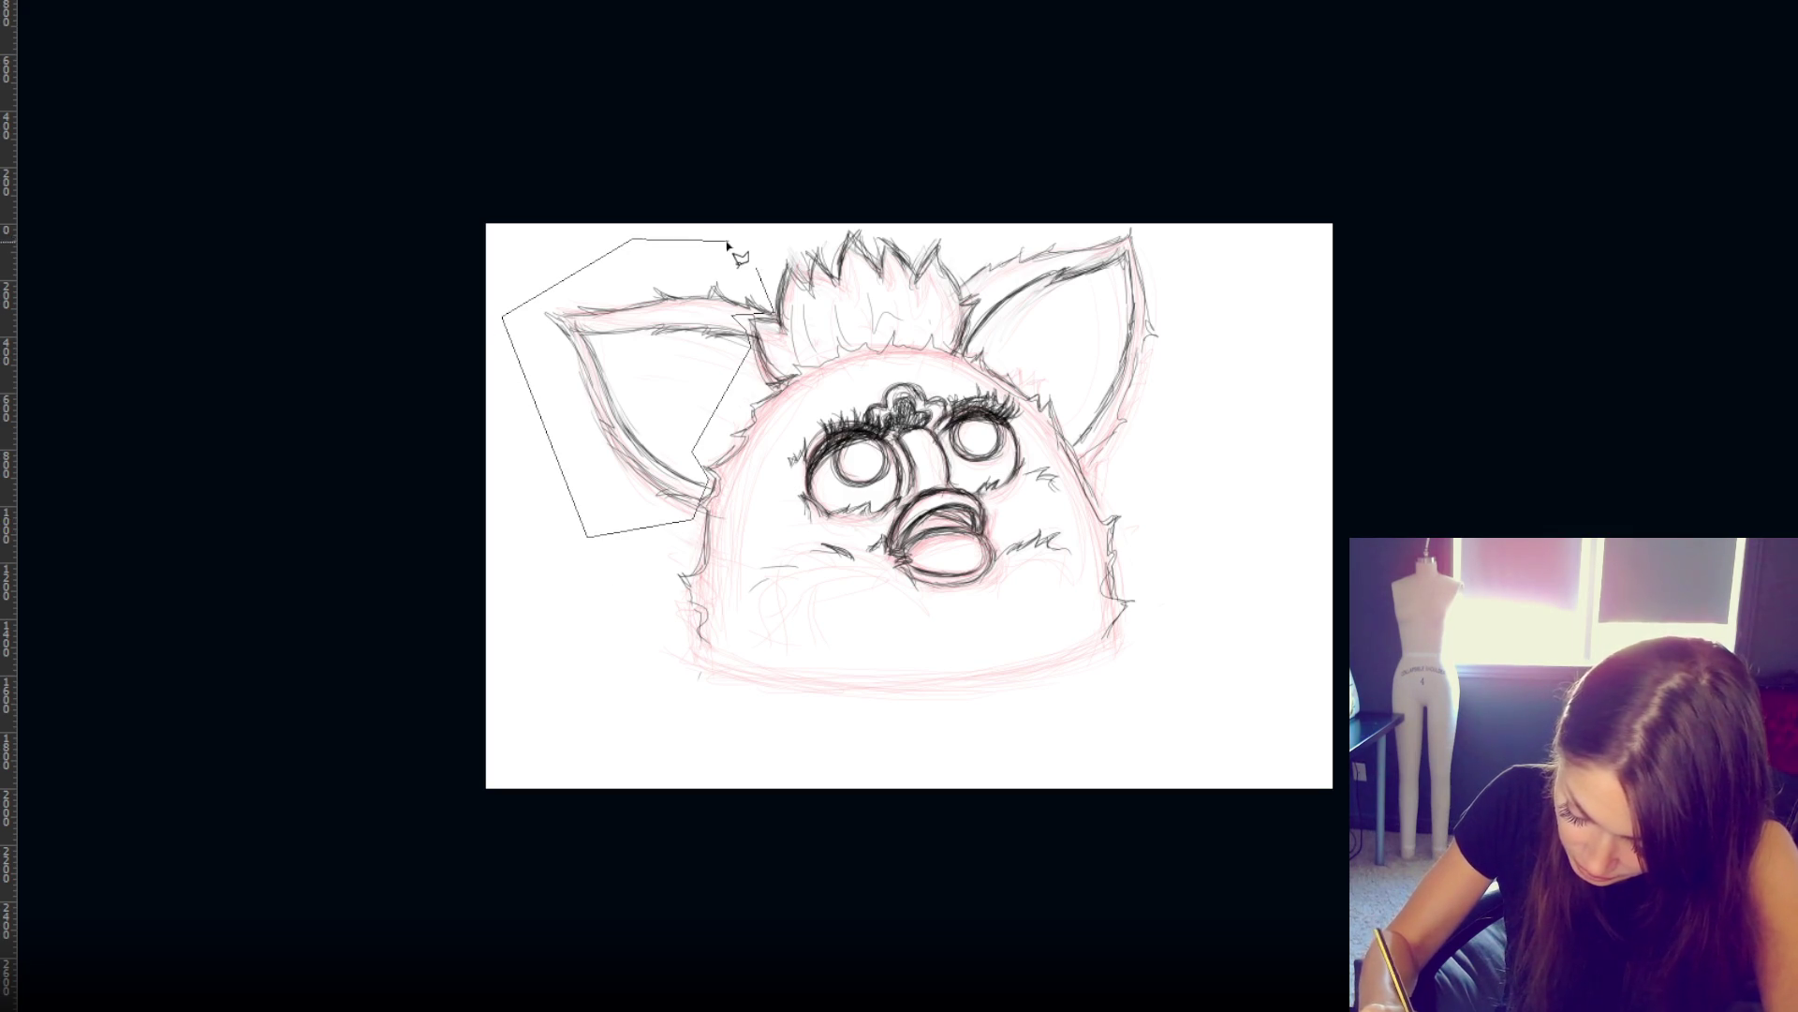
click(729, 240)
double_click(734, 267)
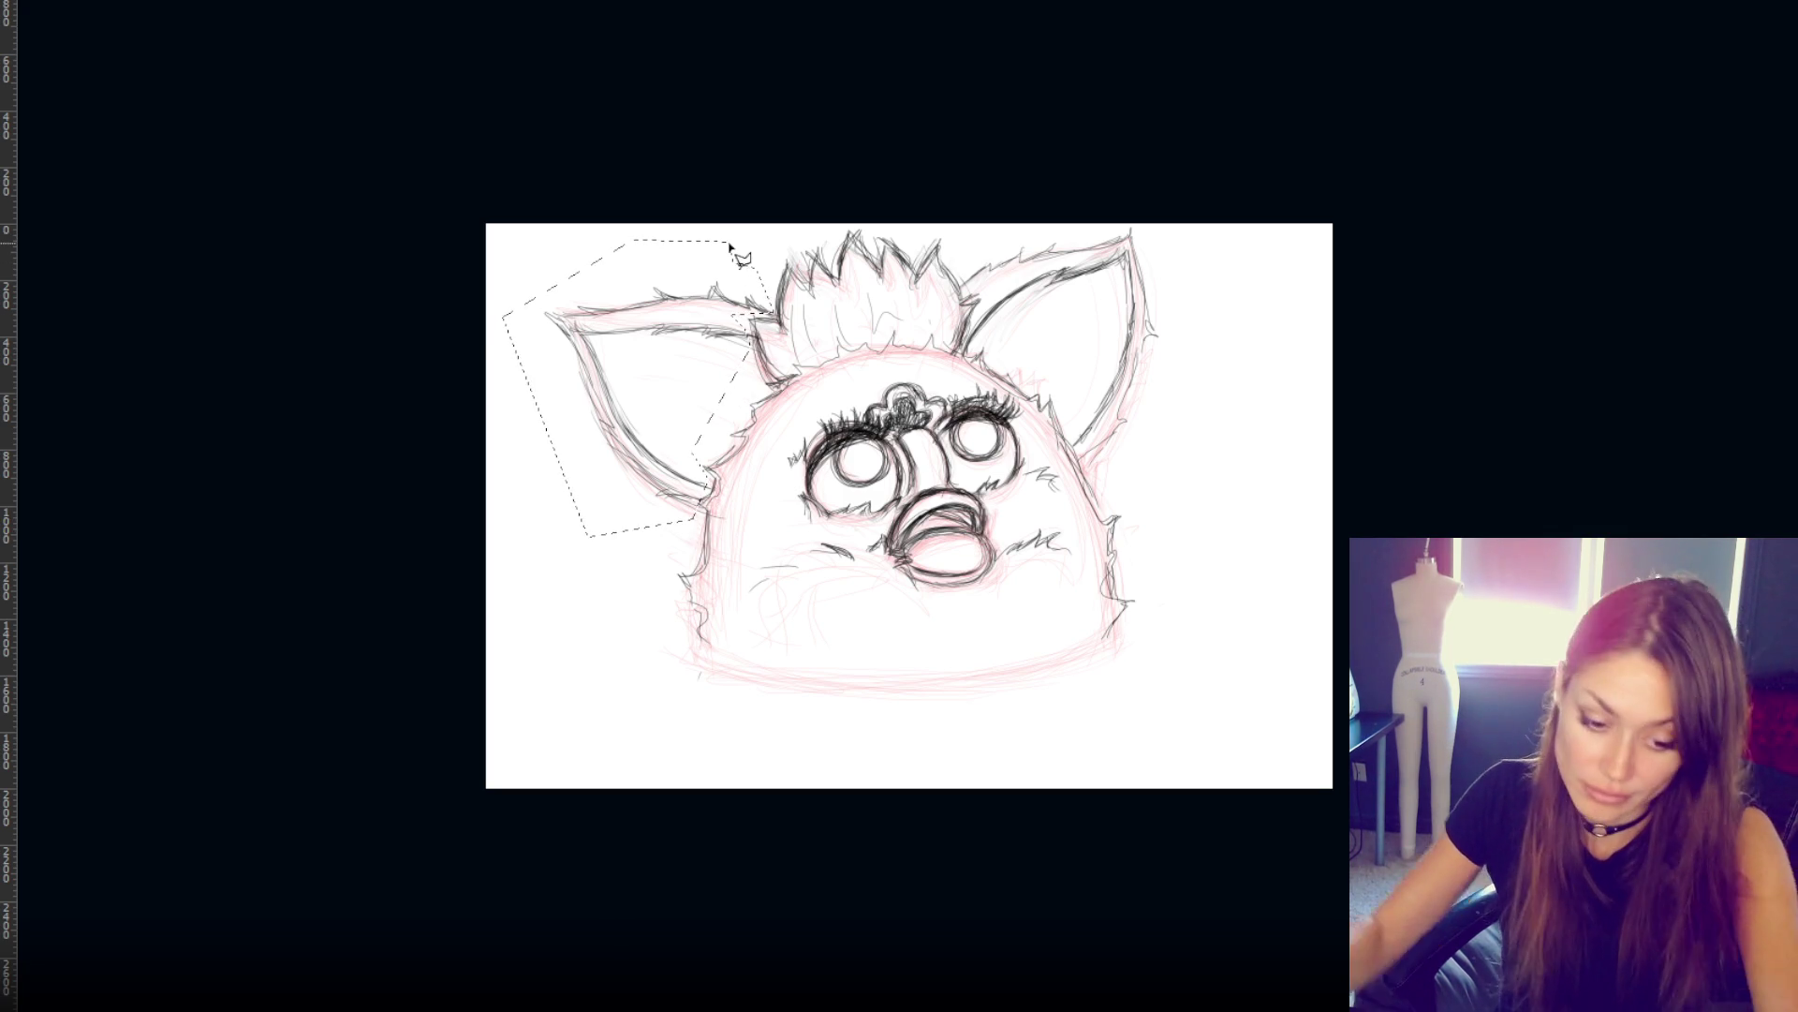
key(Delete)
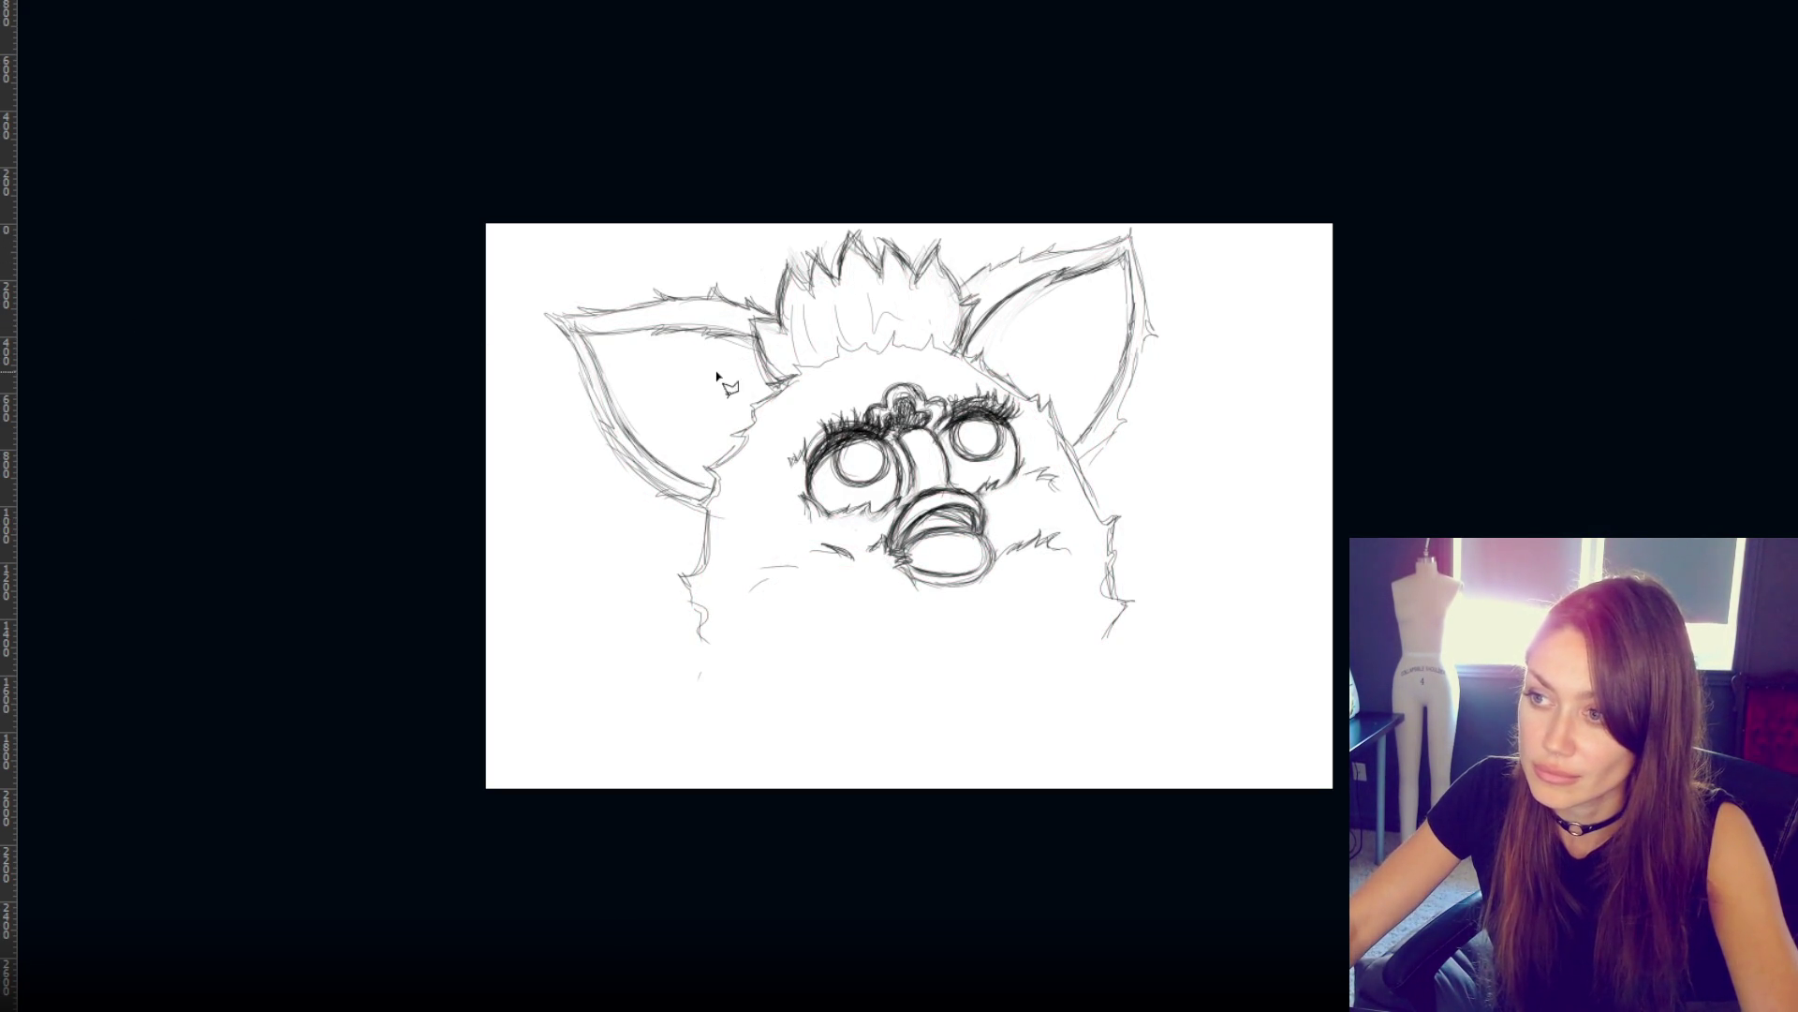
- Move the left ear left and down, tilt it about 4.5°, and nudge it 8 px further left
key(ctrl+t)
drag(721, 321, 701, 352)
mouse_move(781, 309)
mouse_down()
mouse_move(773, 289)
mouse_move(716, 346)
mouse_move(749, 344)
mouse_up()
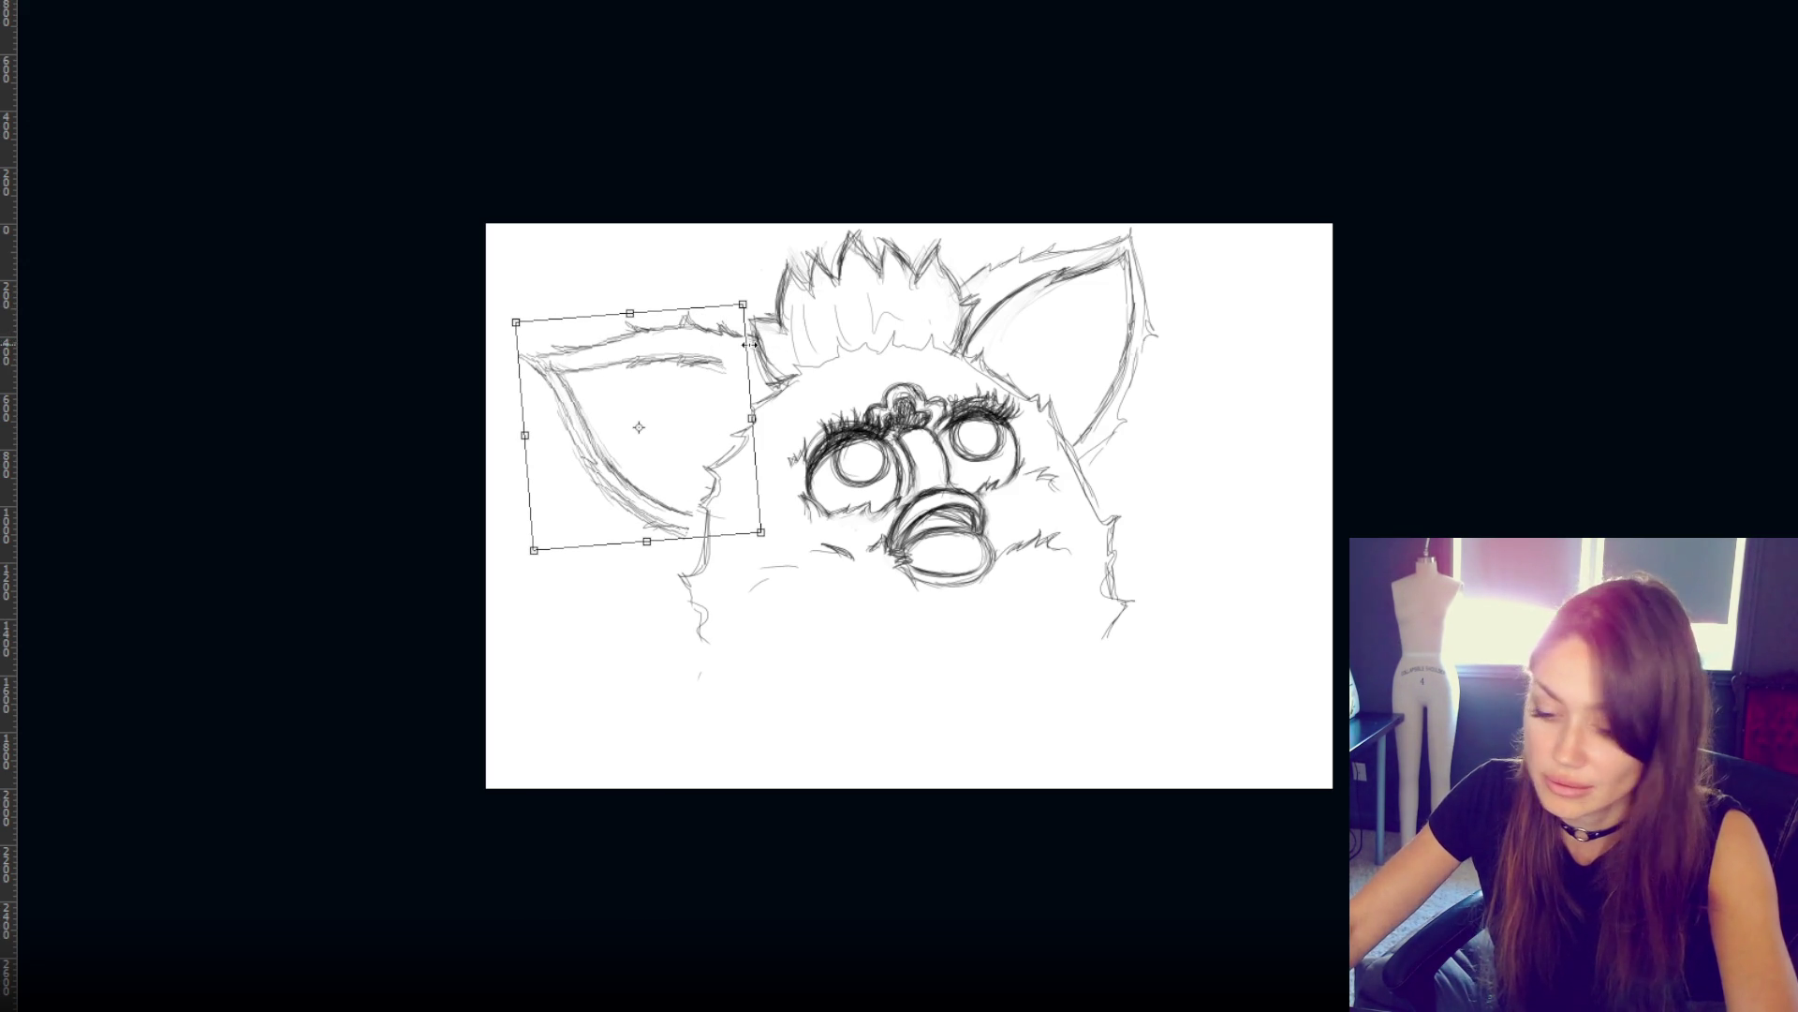
key(Return)
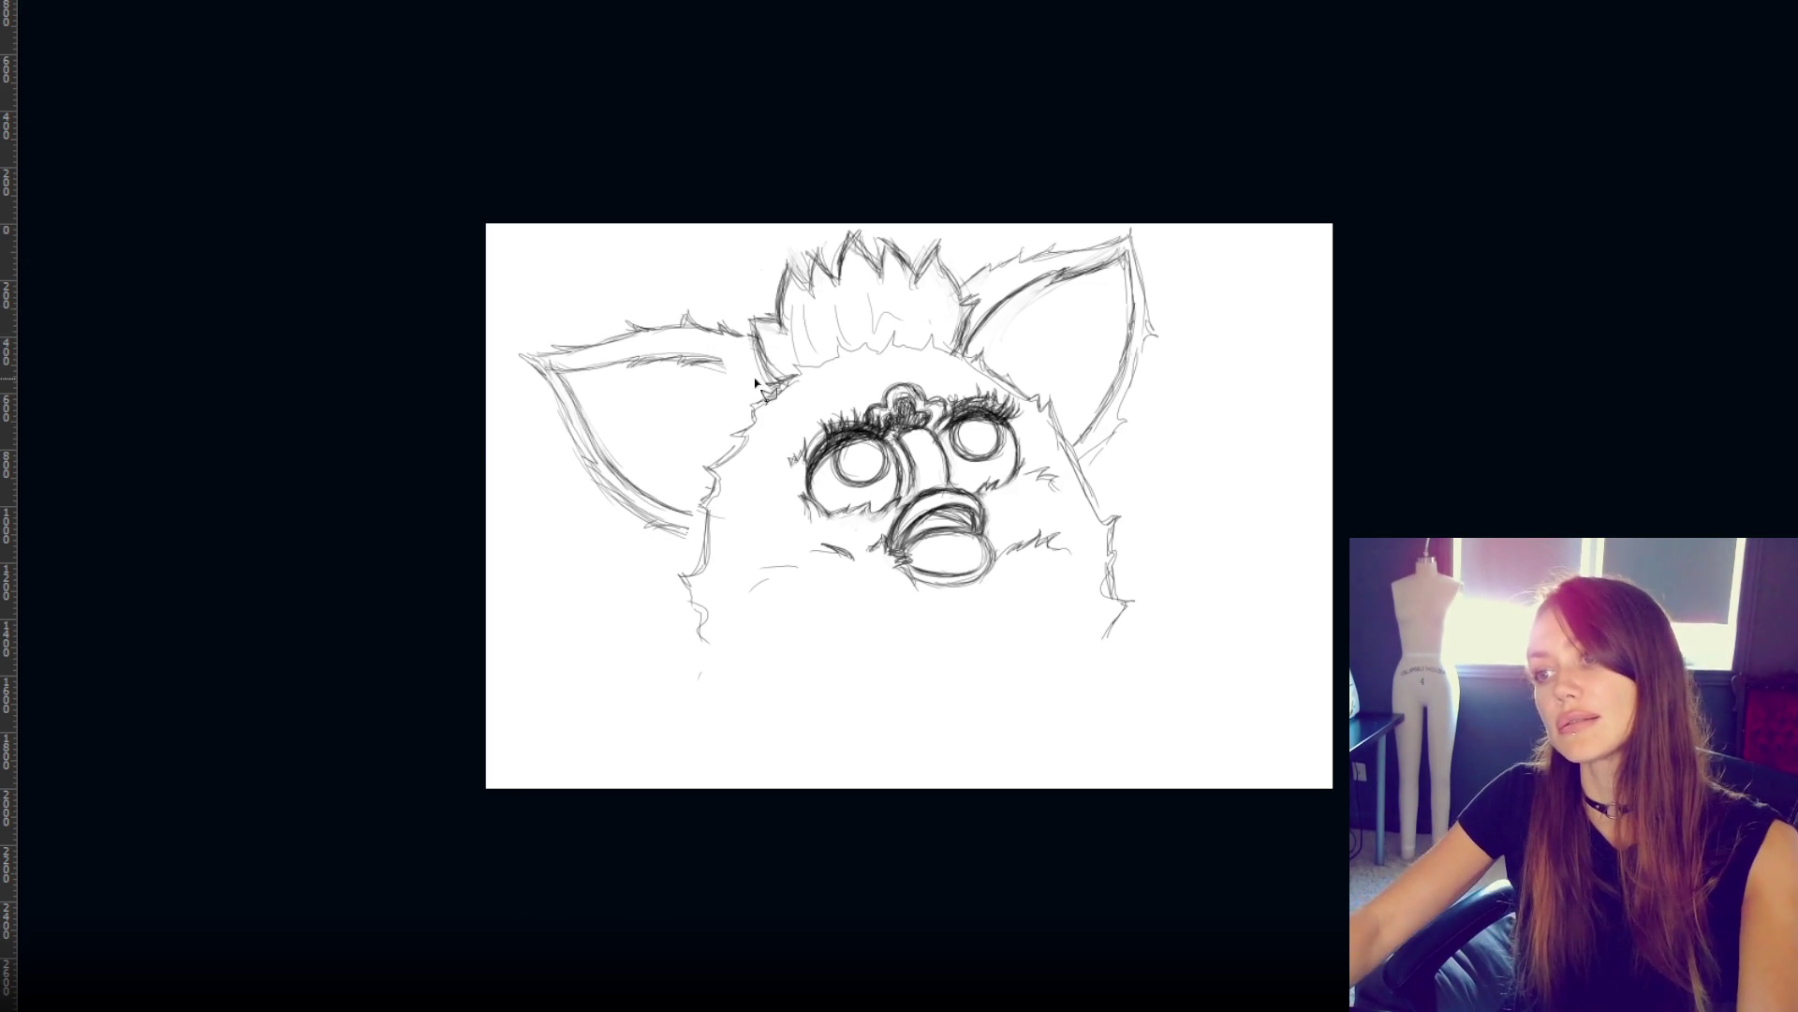
drag(702, 361, 694, 362)
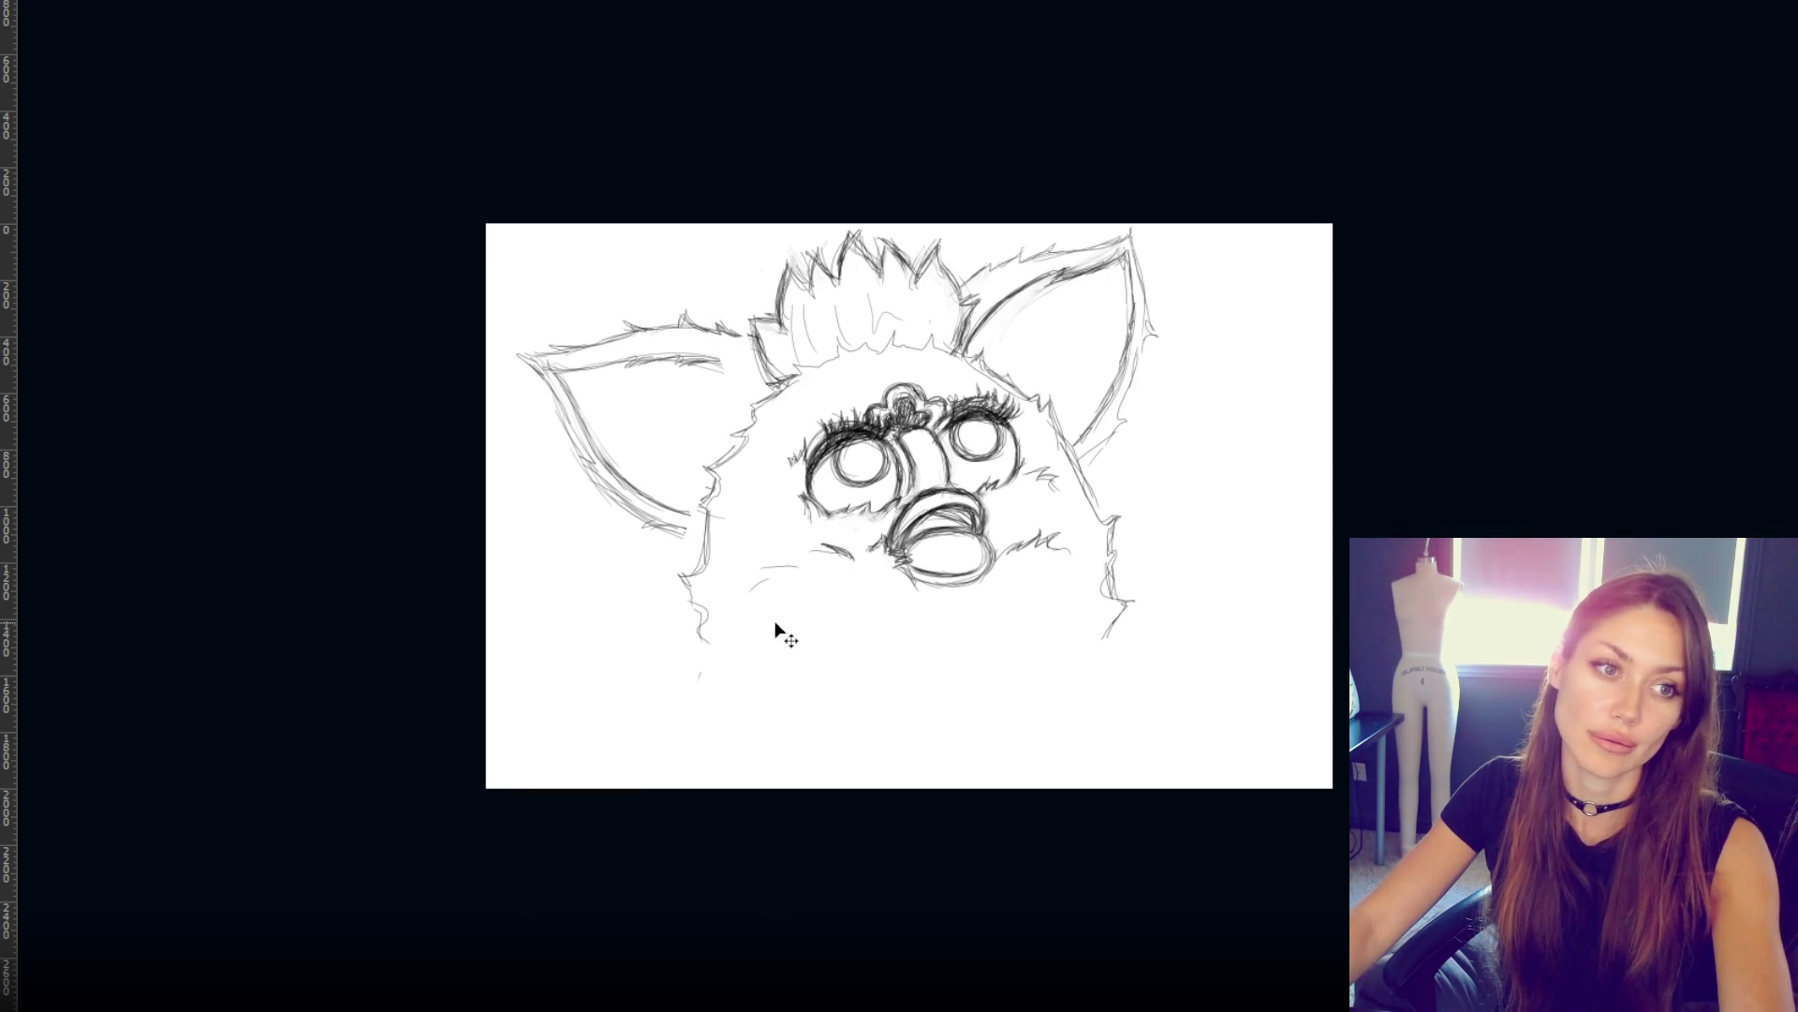
- Rotate the left ear a further 2.7 degrees
key(ctrl+t)
drag(757, 273, 760, 281)
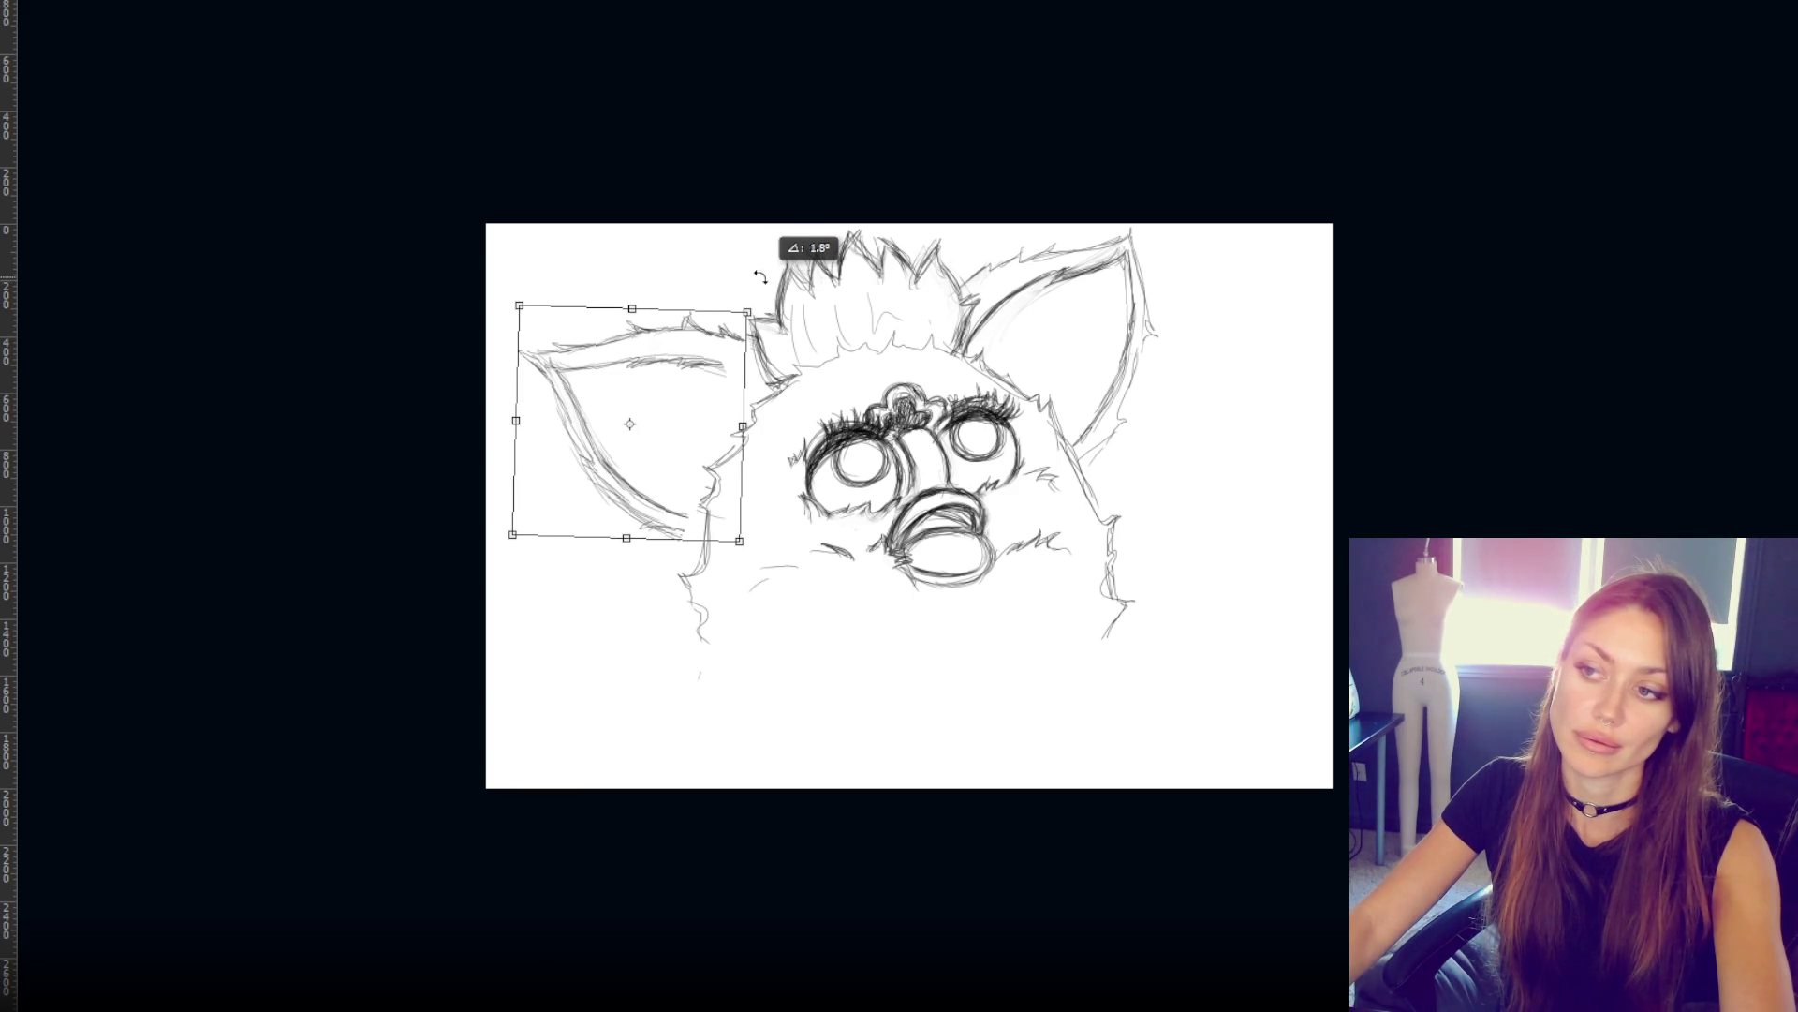
key(Return)
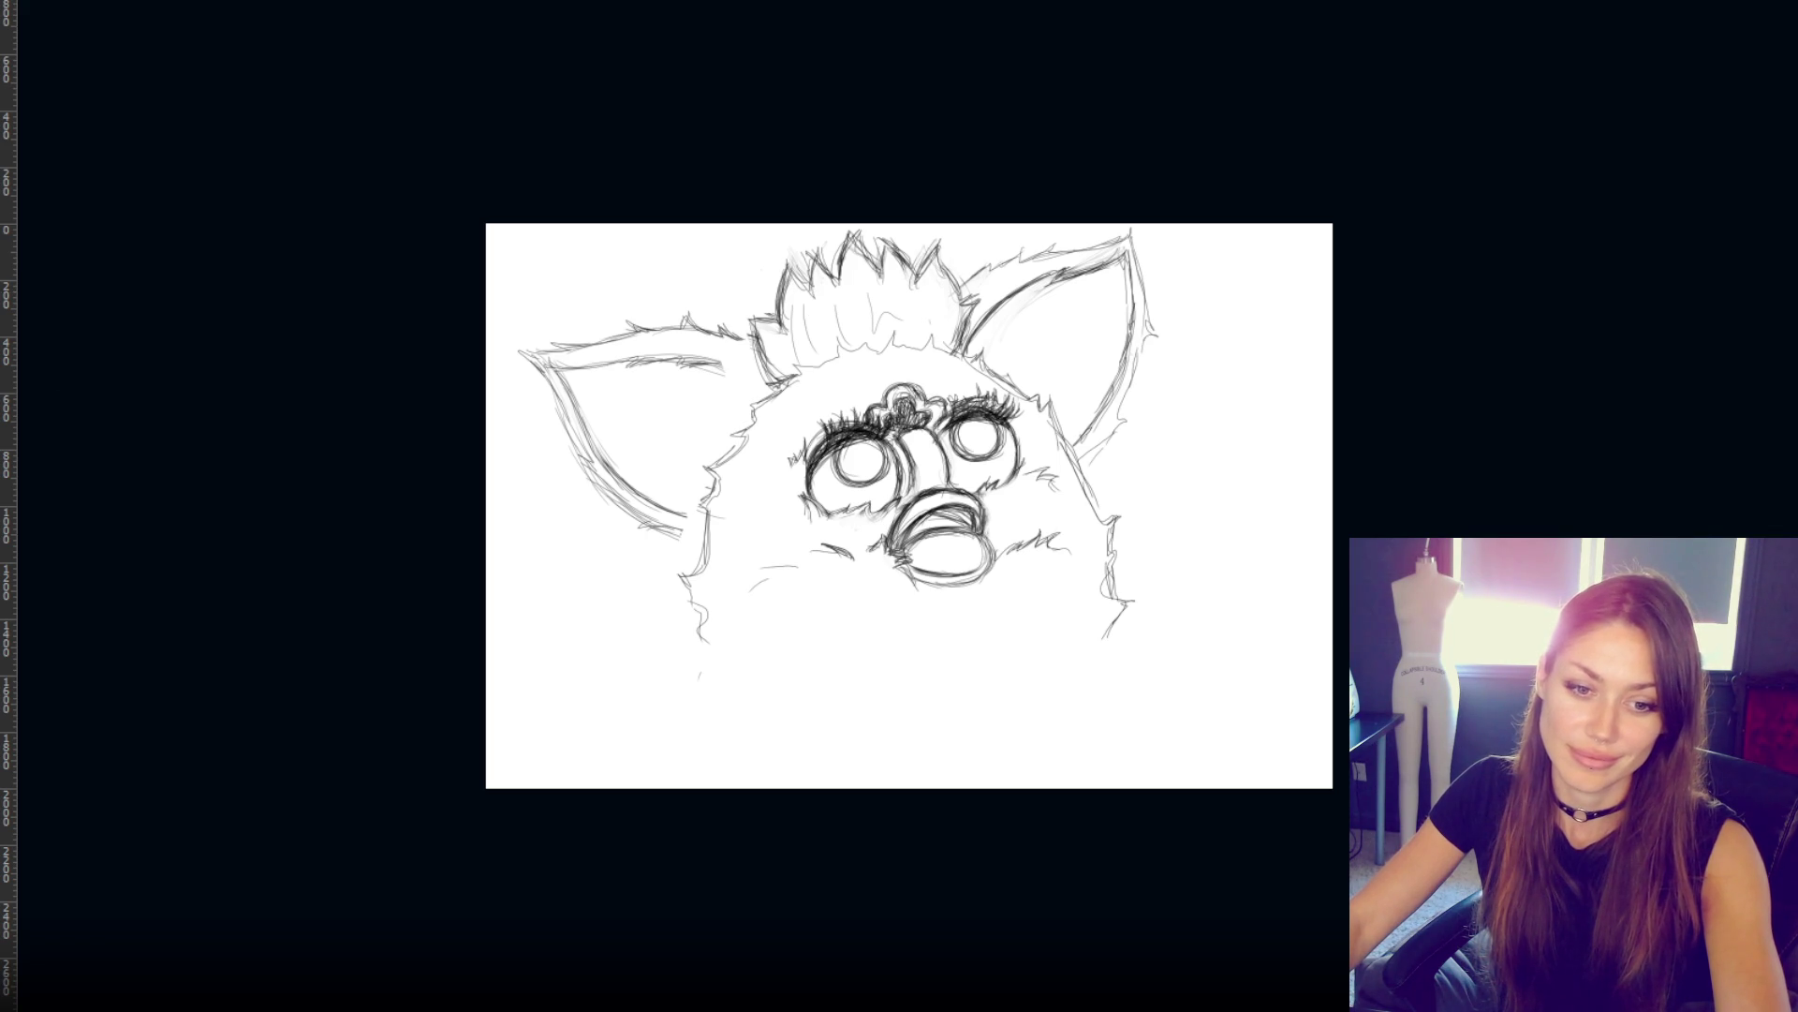
- Rotate the left ear another 1.7° and shift it slightly up and right
key(ctrl+t)
drag(749, 278, 773, 294)
mouse_move(707, 362)
mouse_down()
mouse_move(722, 338)
mouse_move(727, 357)
mouse_up()
key(Return)
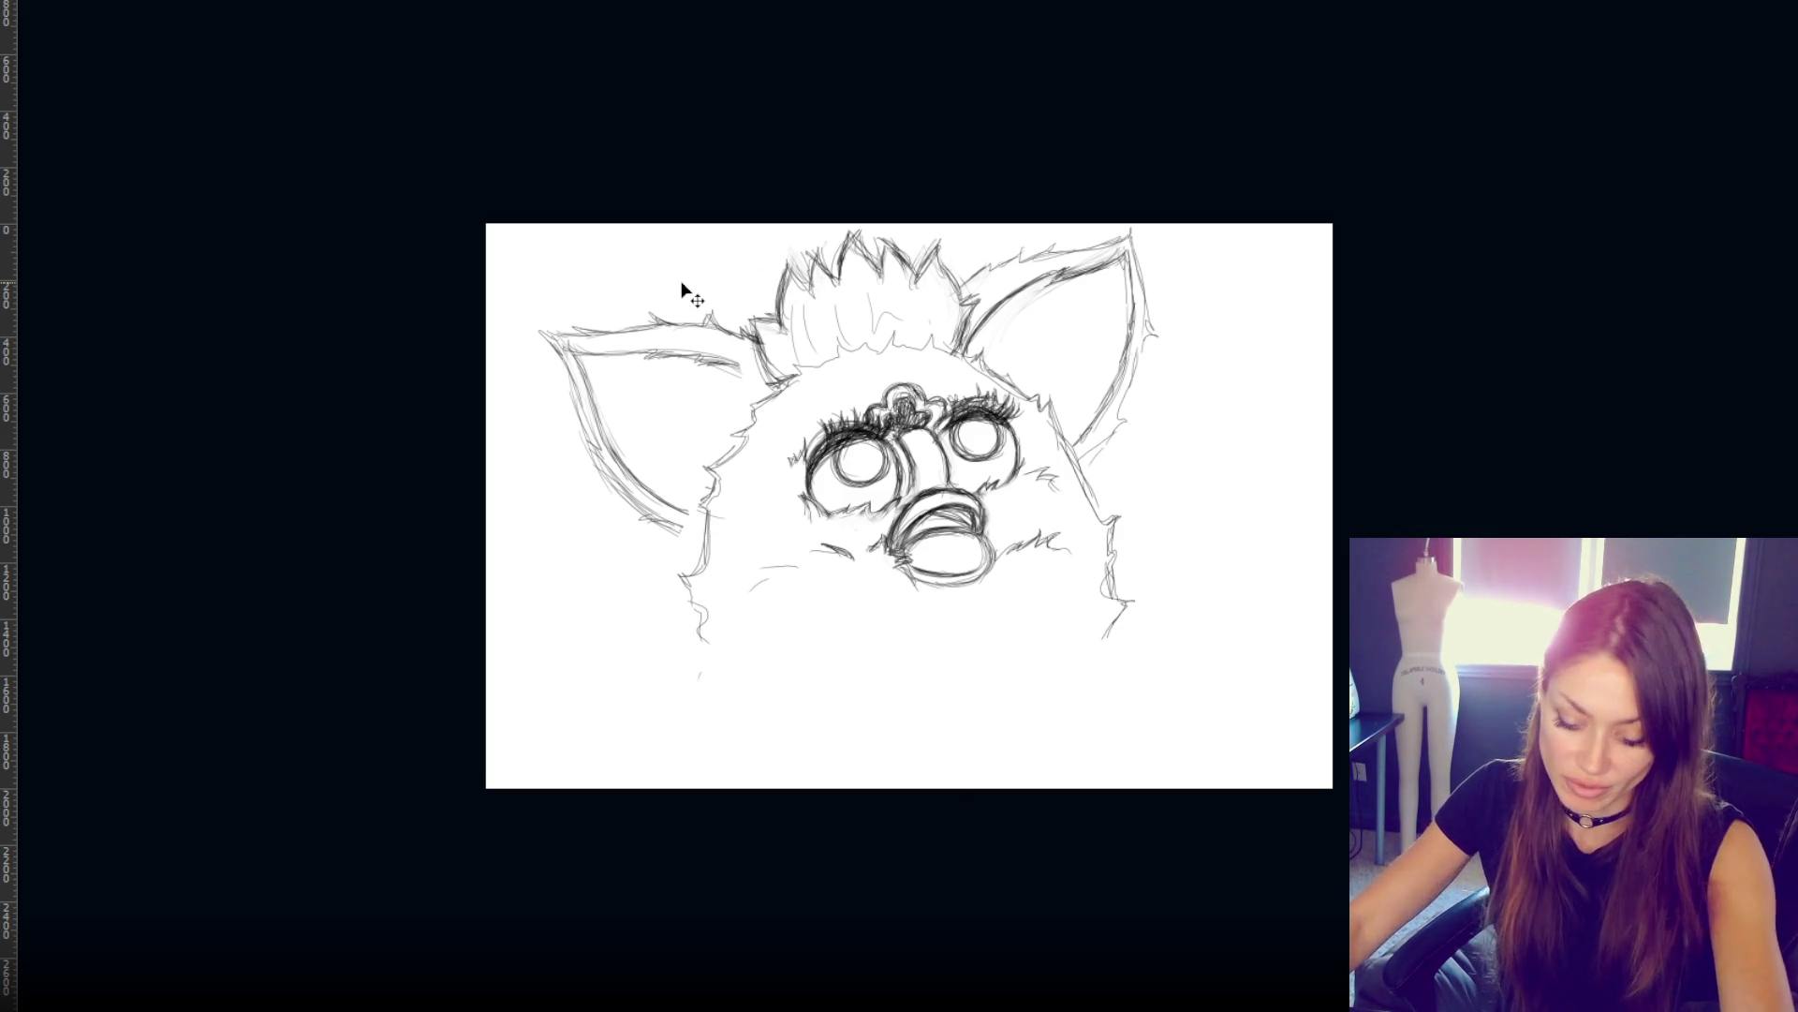
- Erase stray strokes on the left ear's top edge, draw a fresh line there, and zoom in to check it
key(e)
drag(560, 331, 733, 309)
mouse_move(581, 348)
mouse_down()
mouse_move(740, 356)
mouse_move(610, 332)
mouse_up()
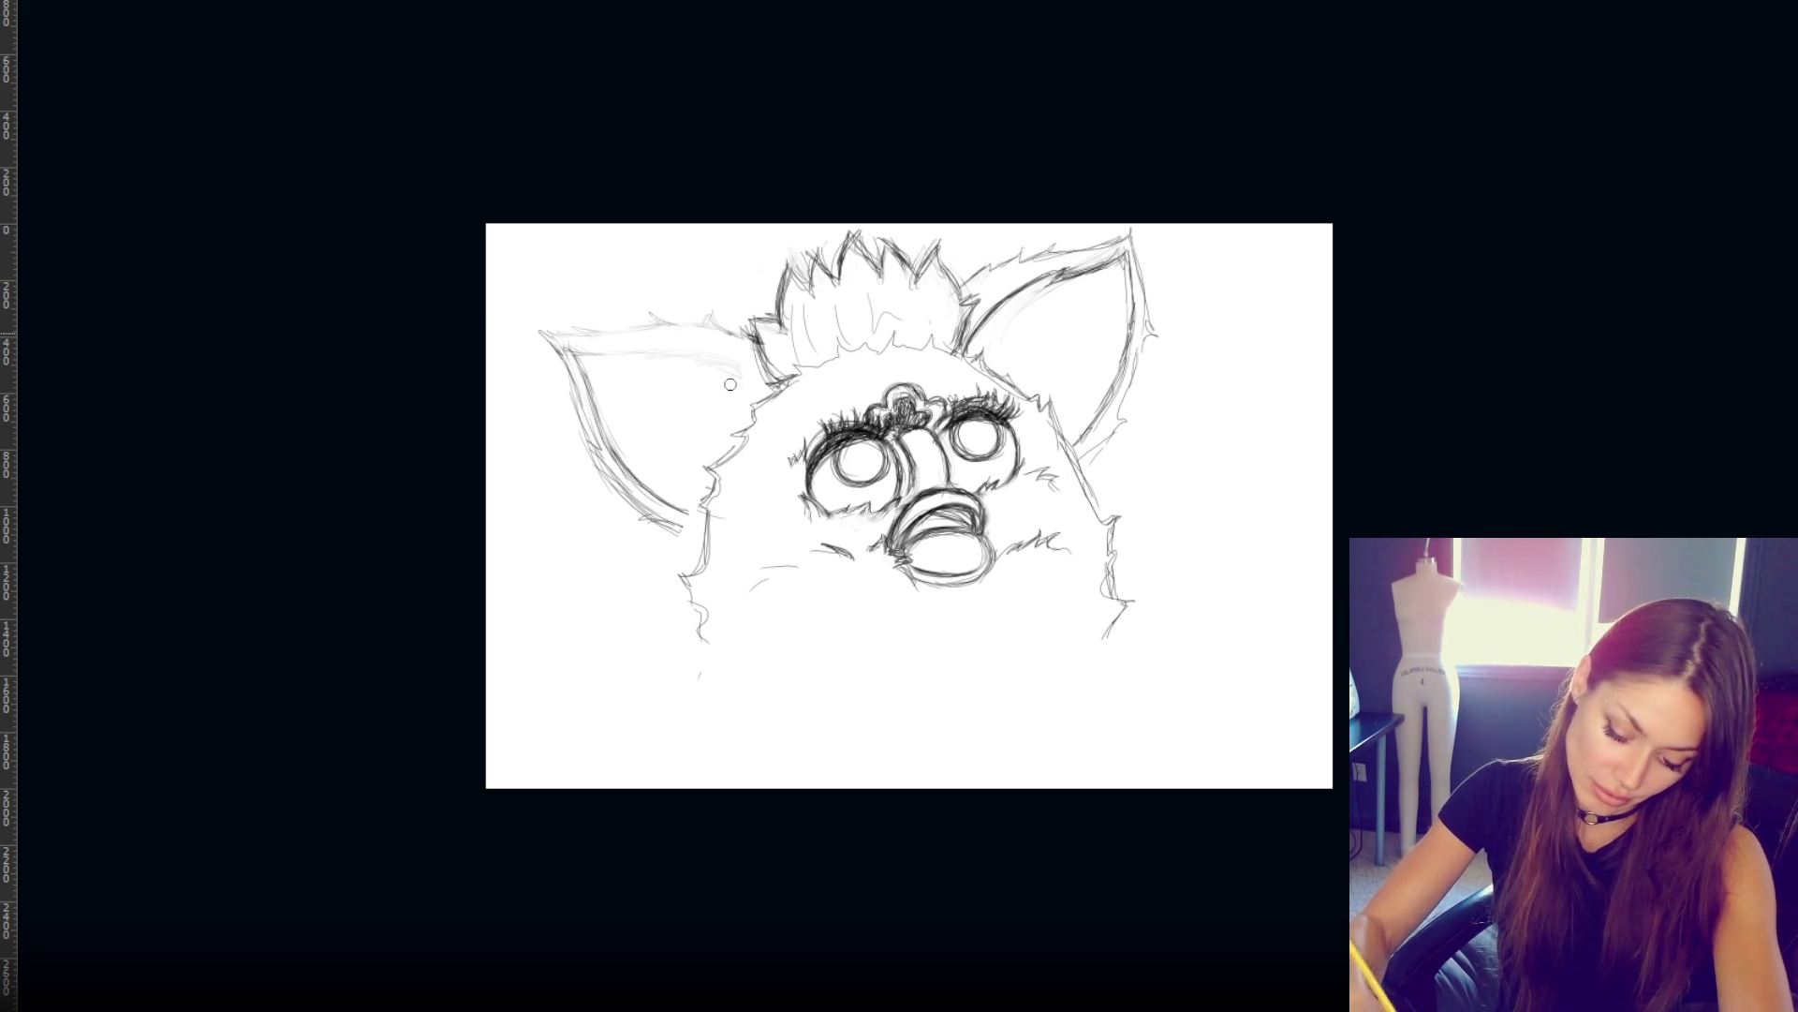
drag(551, 316, 667, 301)
key(z)
drag(552, 315, 662, 354)
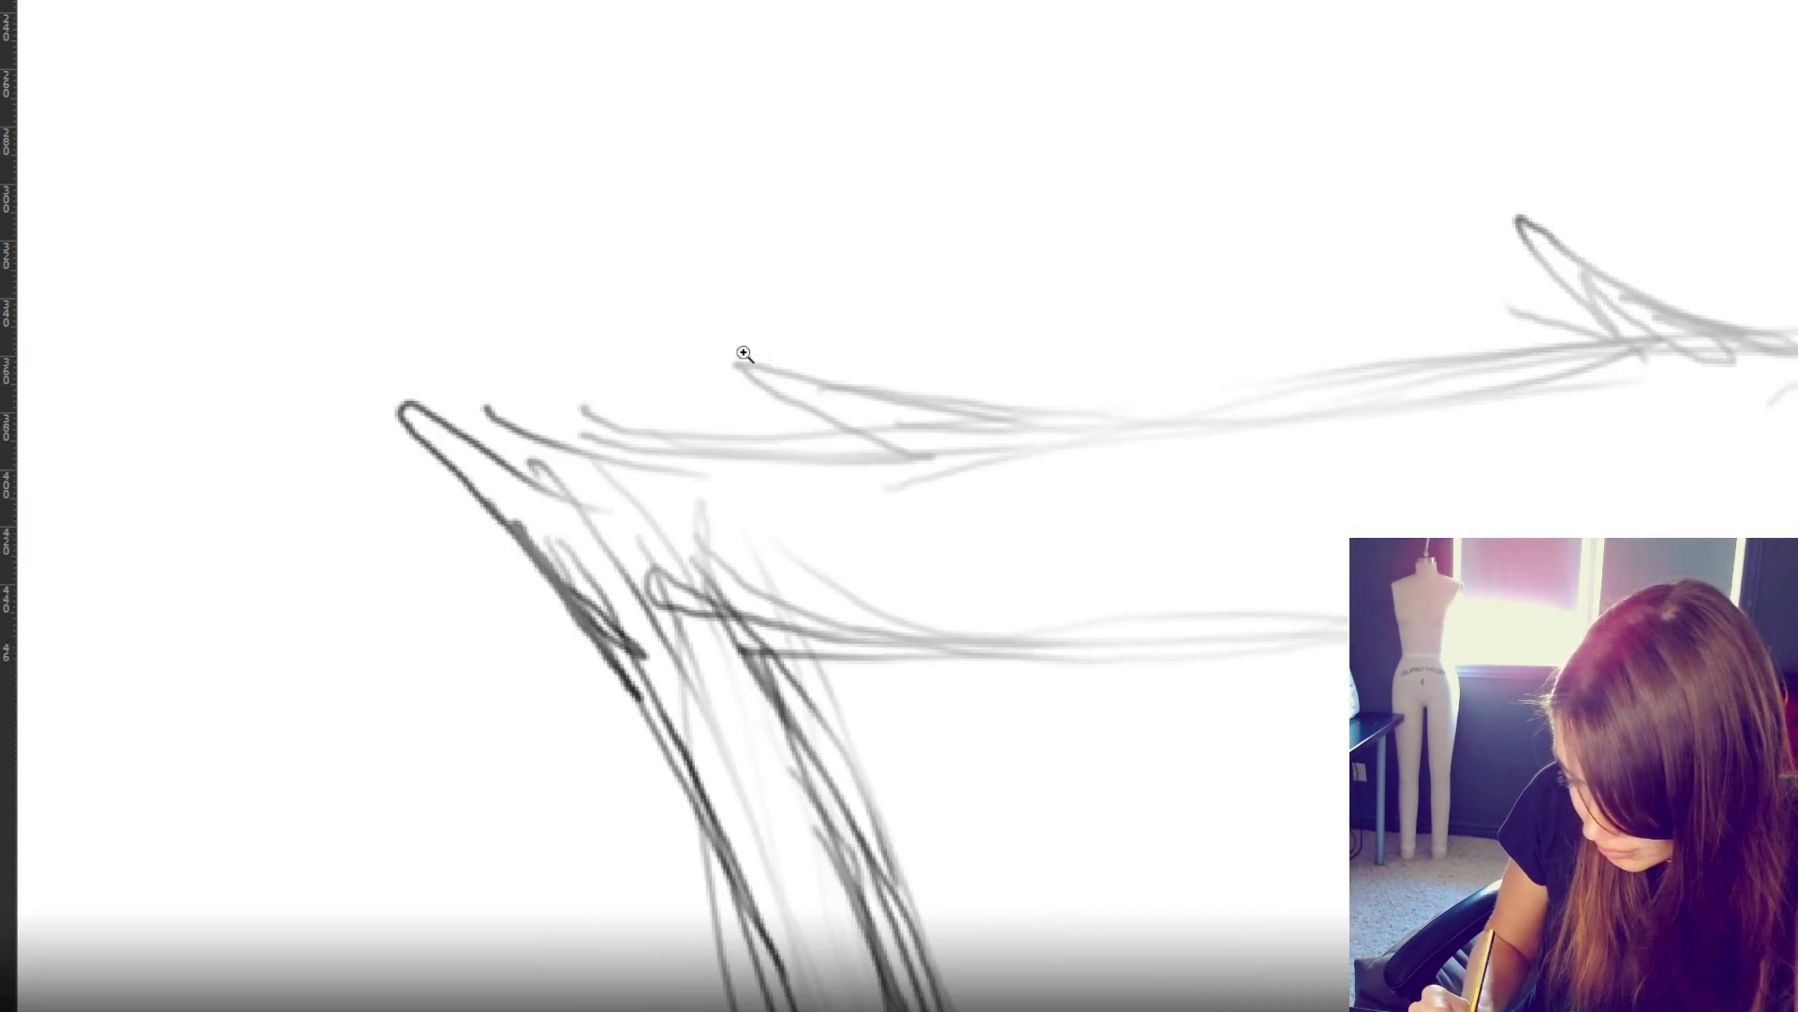
key(ctrl+0)
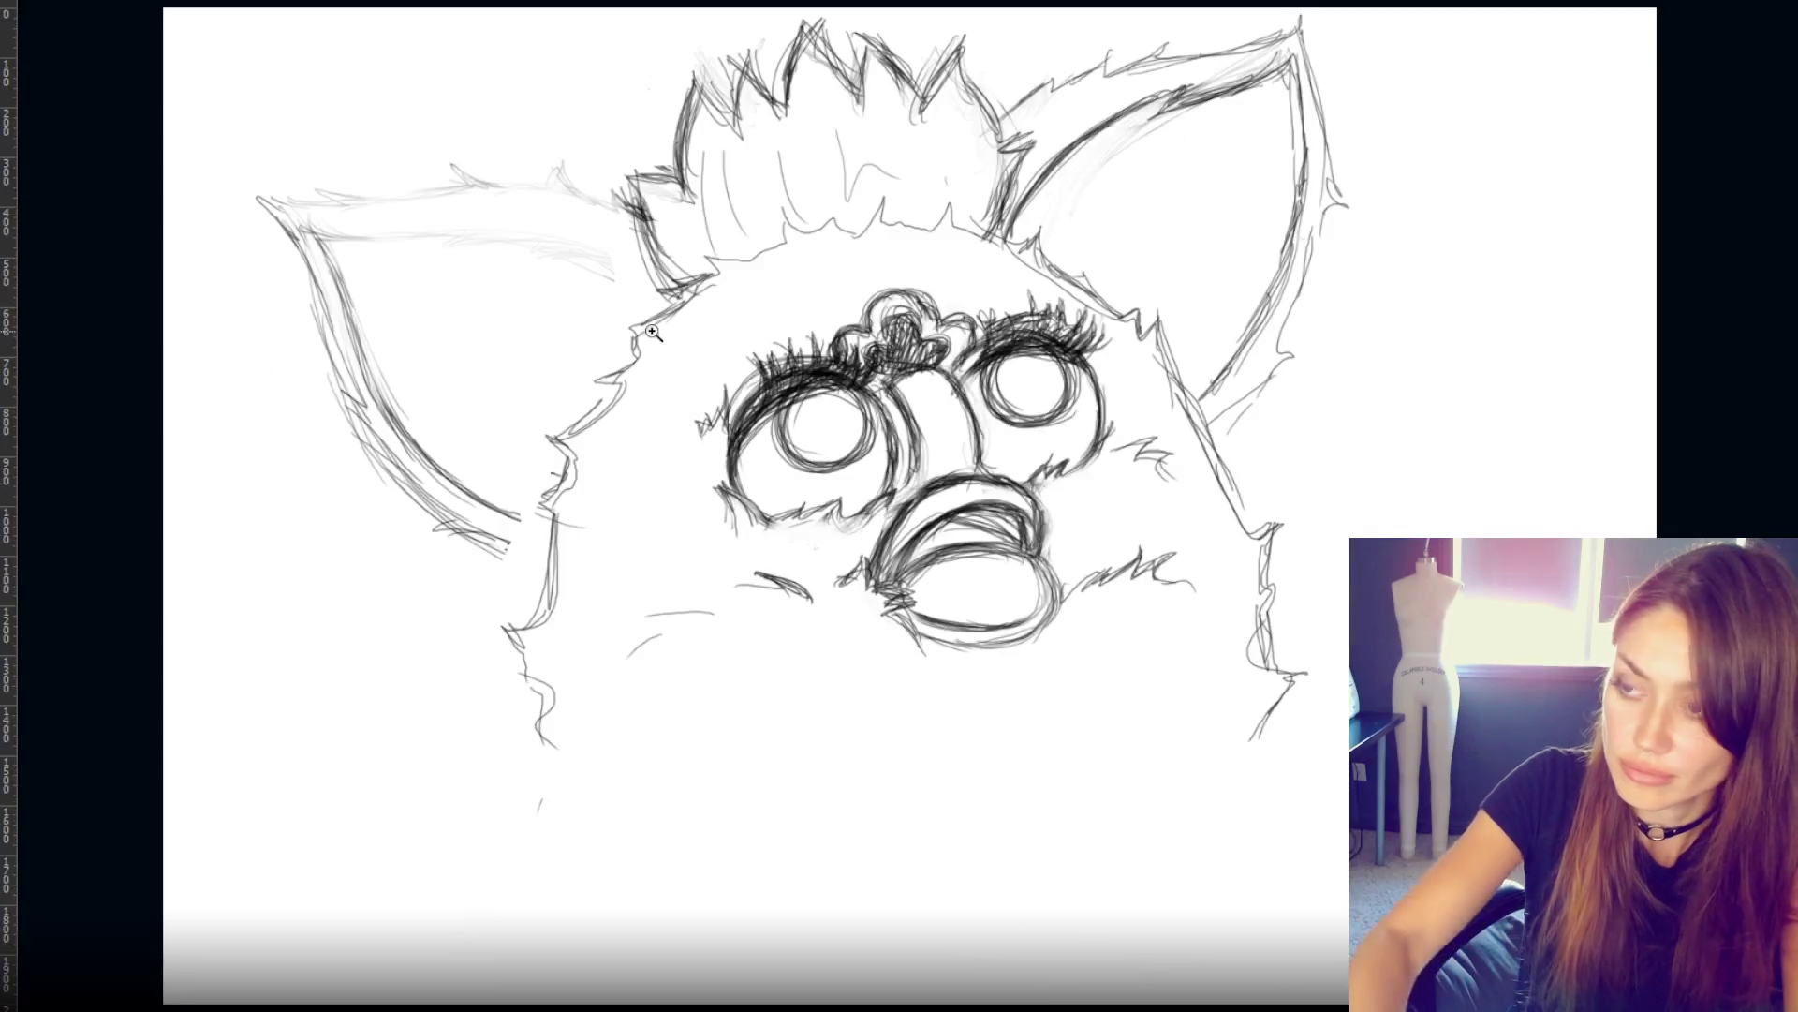
key(b)
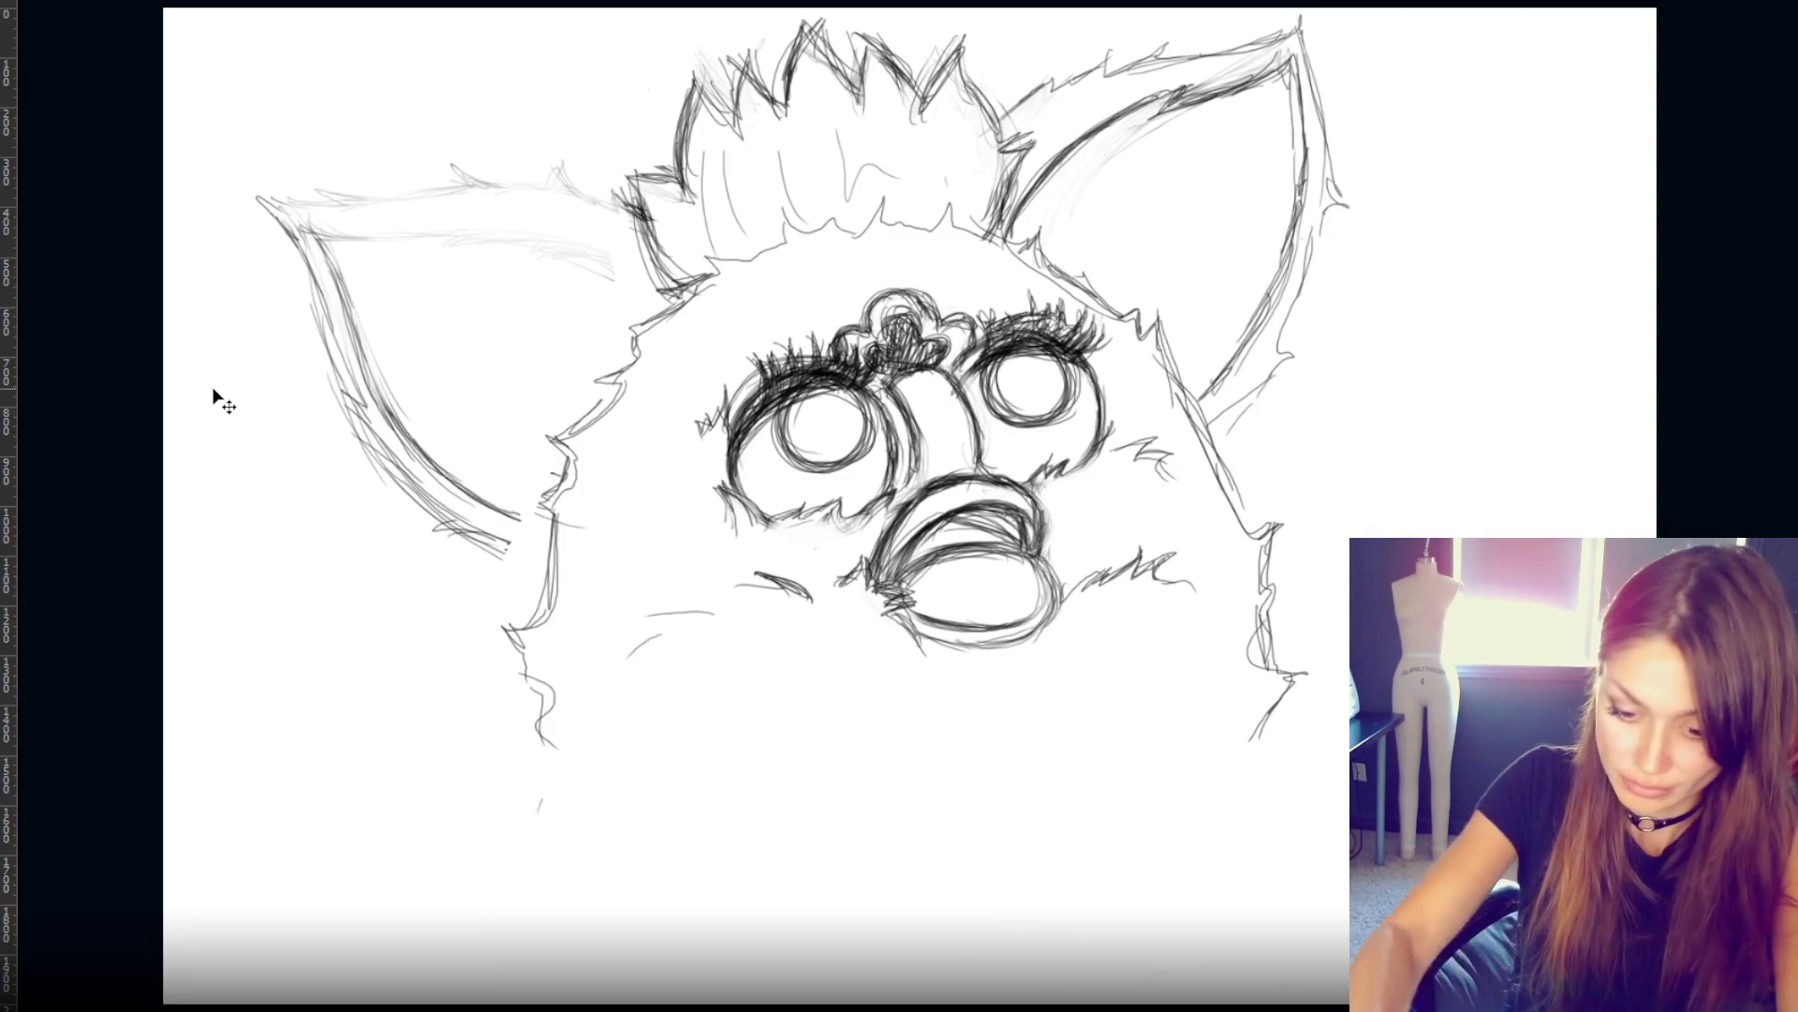
key(ctrl+minus)
key(ctrl+minus)
key(ctrl+minus)
key(ctrl+minus)
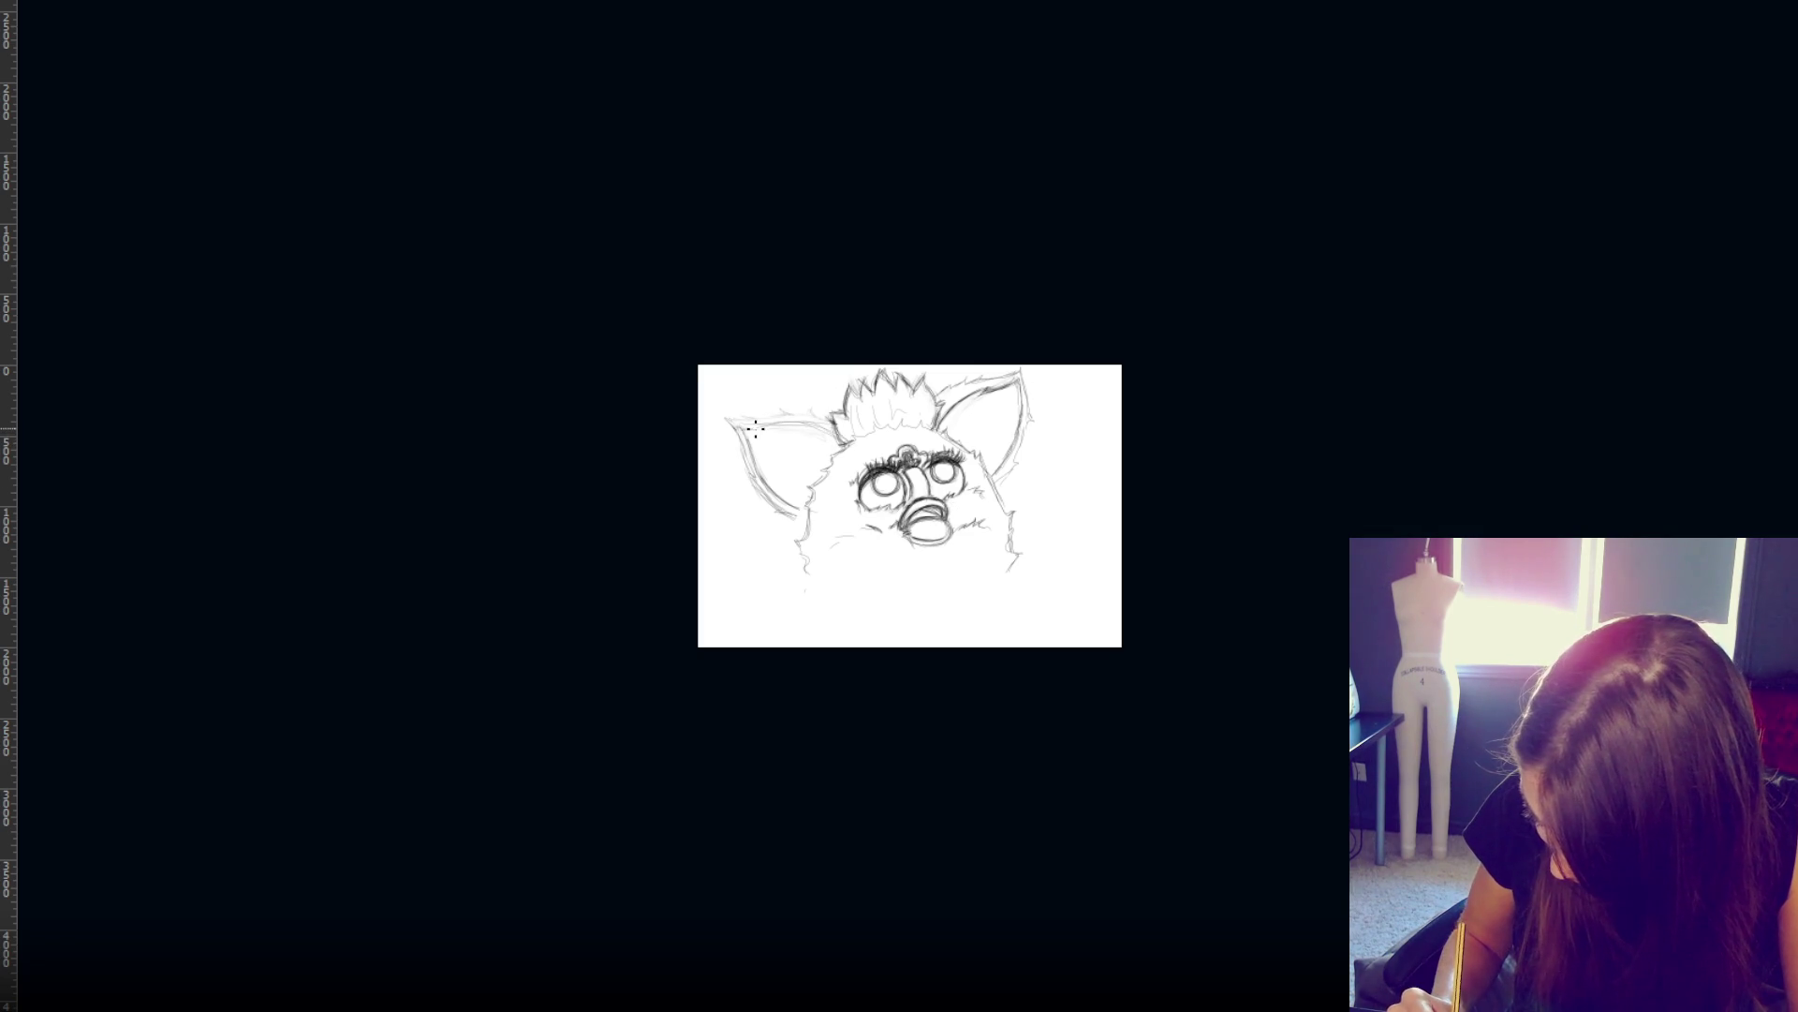
- Darken the left ear's top edge and tip with short strokes, undoing the stray inner-edge mark
drag(730, 420, 812, 410)
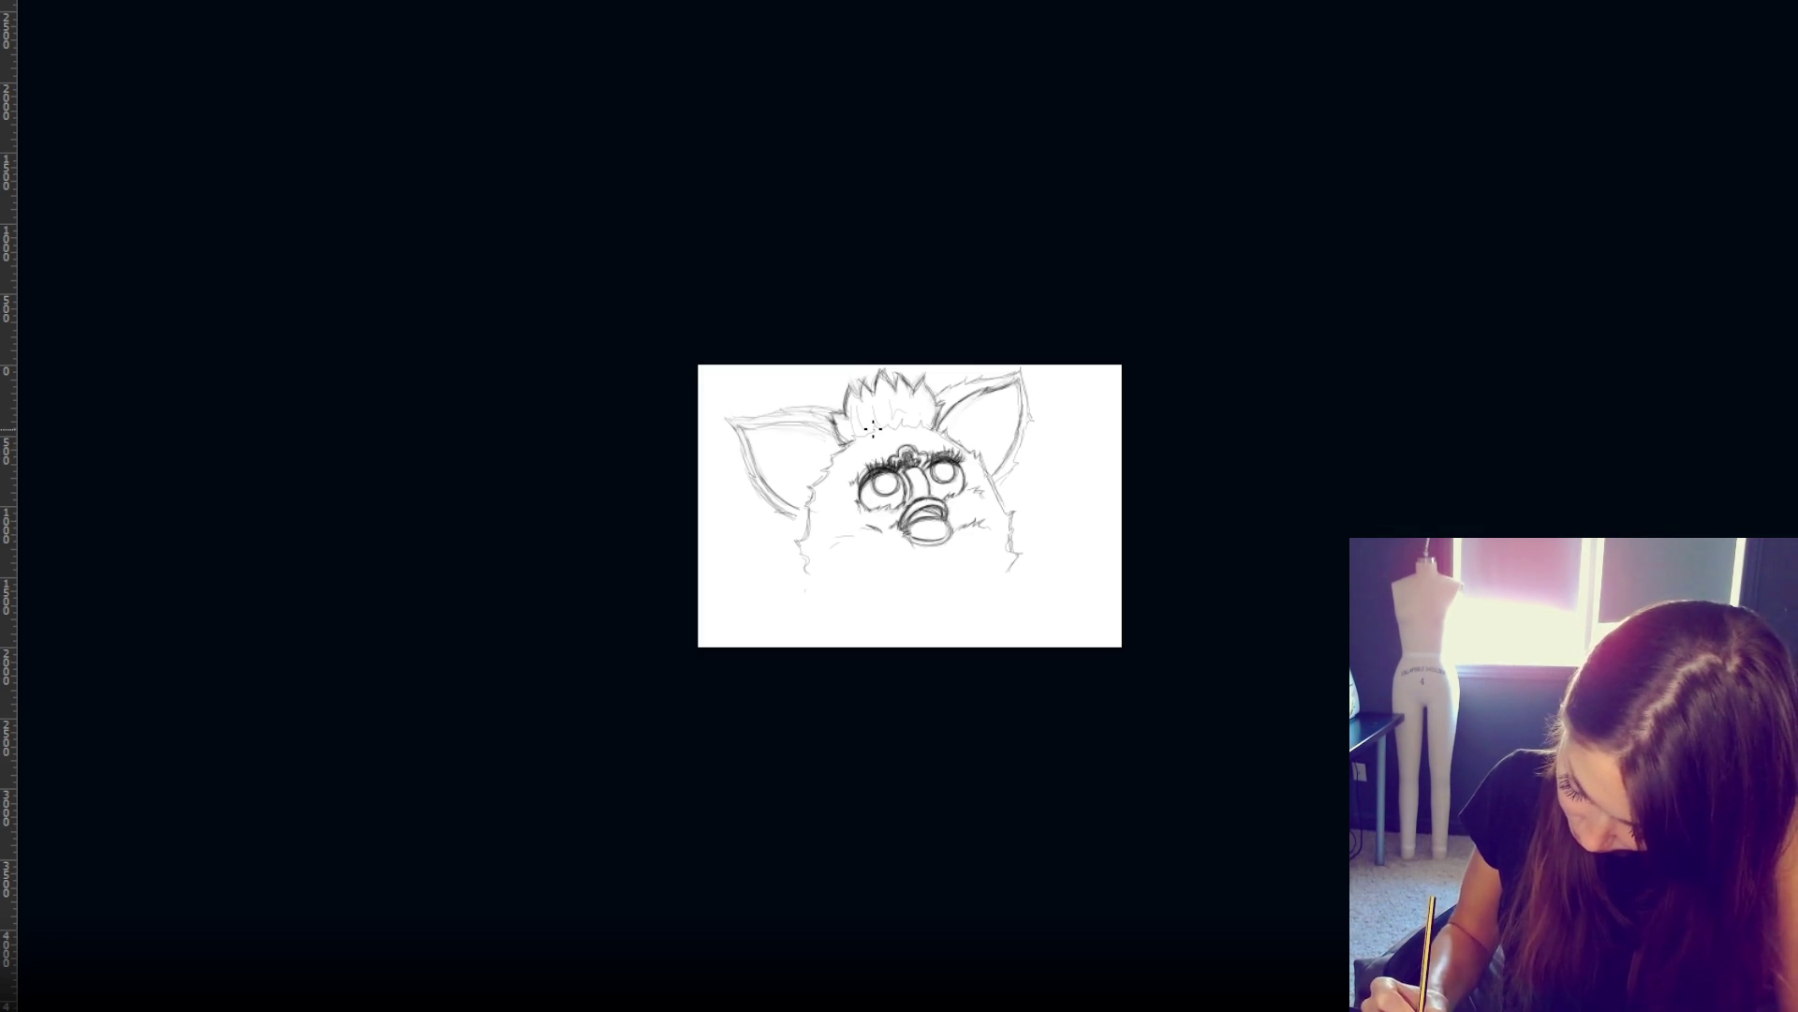
mouse_move(828, 415)
mouse_down()
mouse_move(792, 410)
mouse_move(829, 415)
mouse_up()
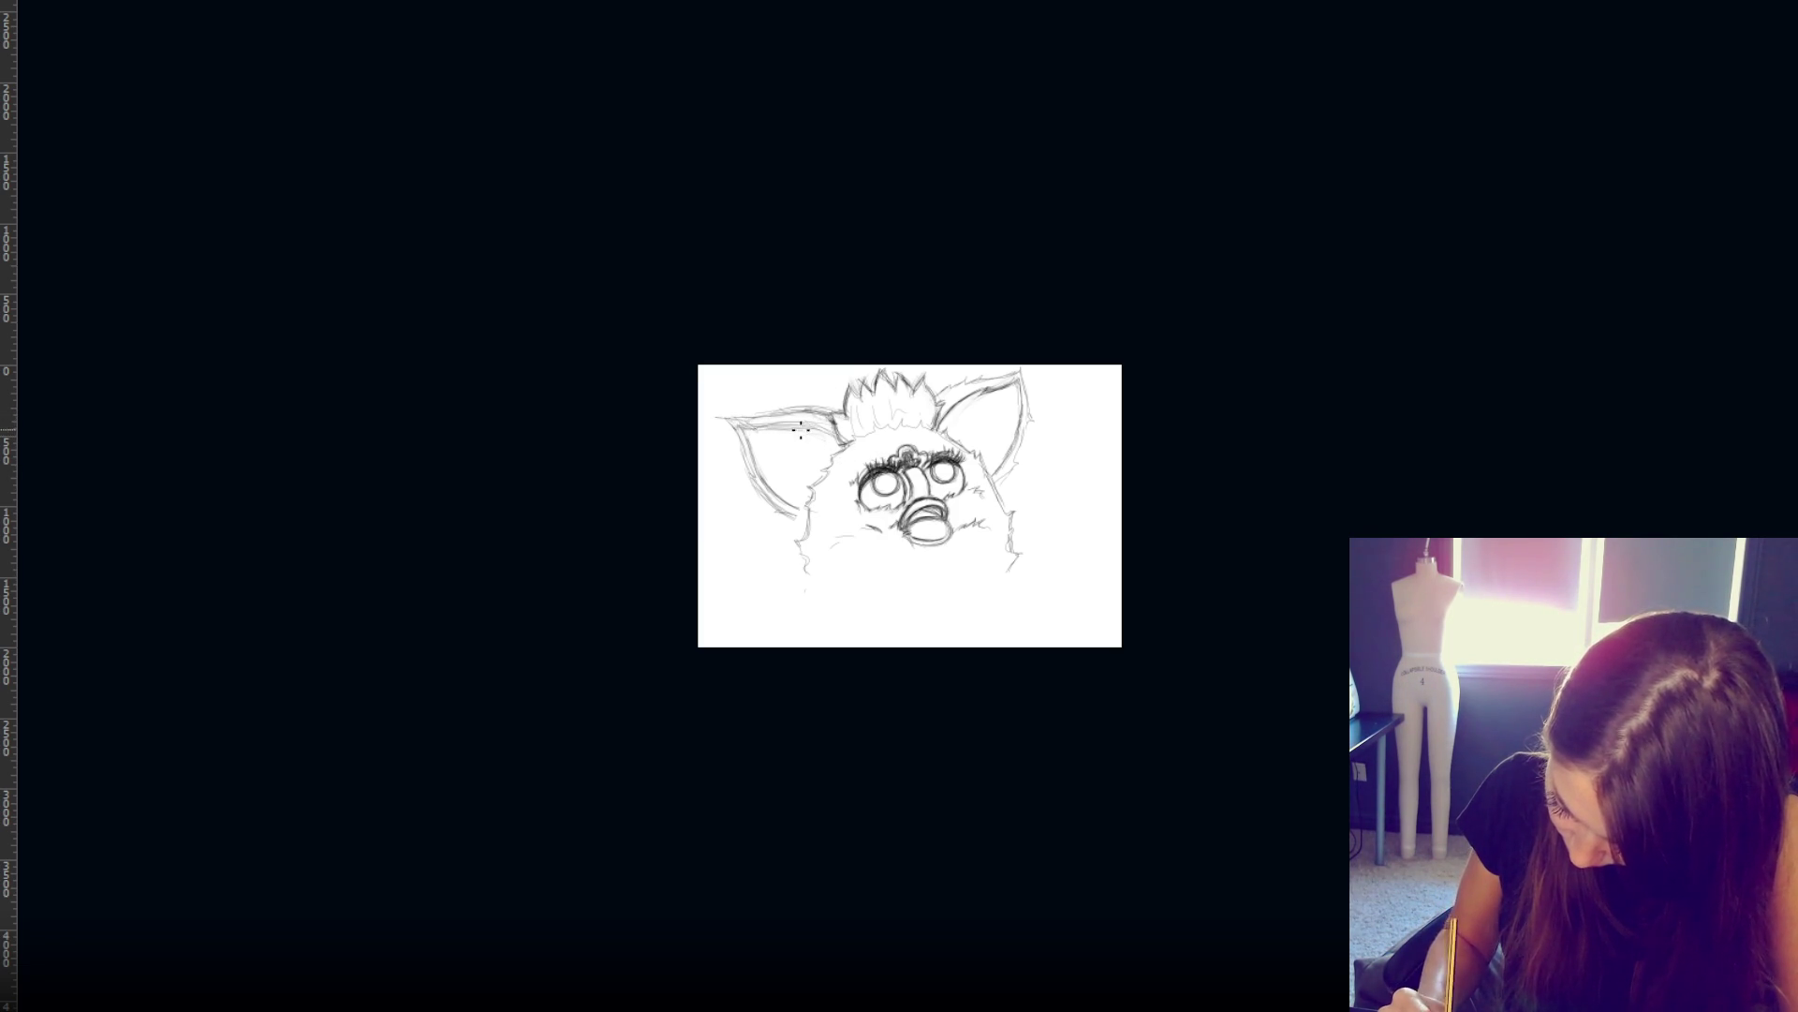
drag(752, 419, 723, 423)
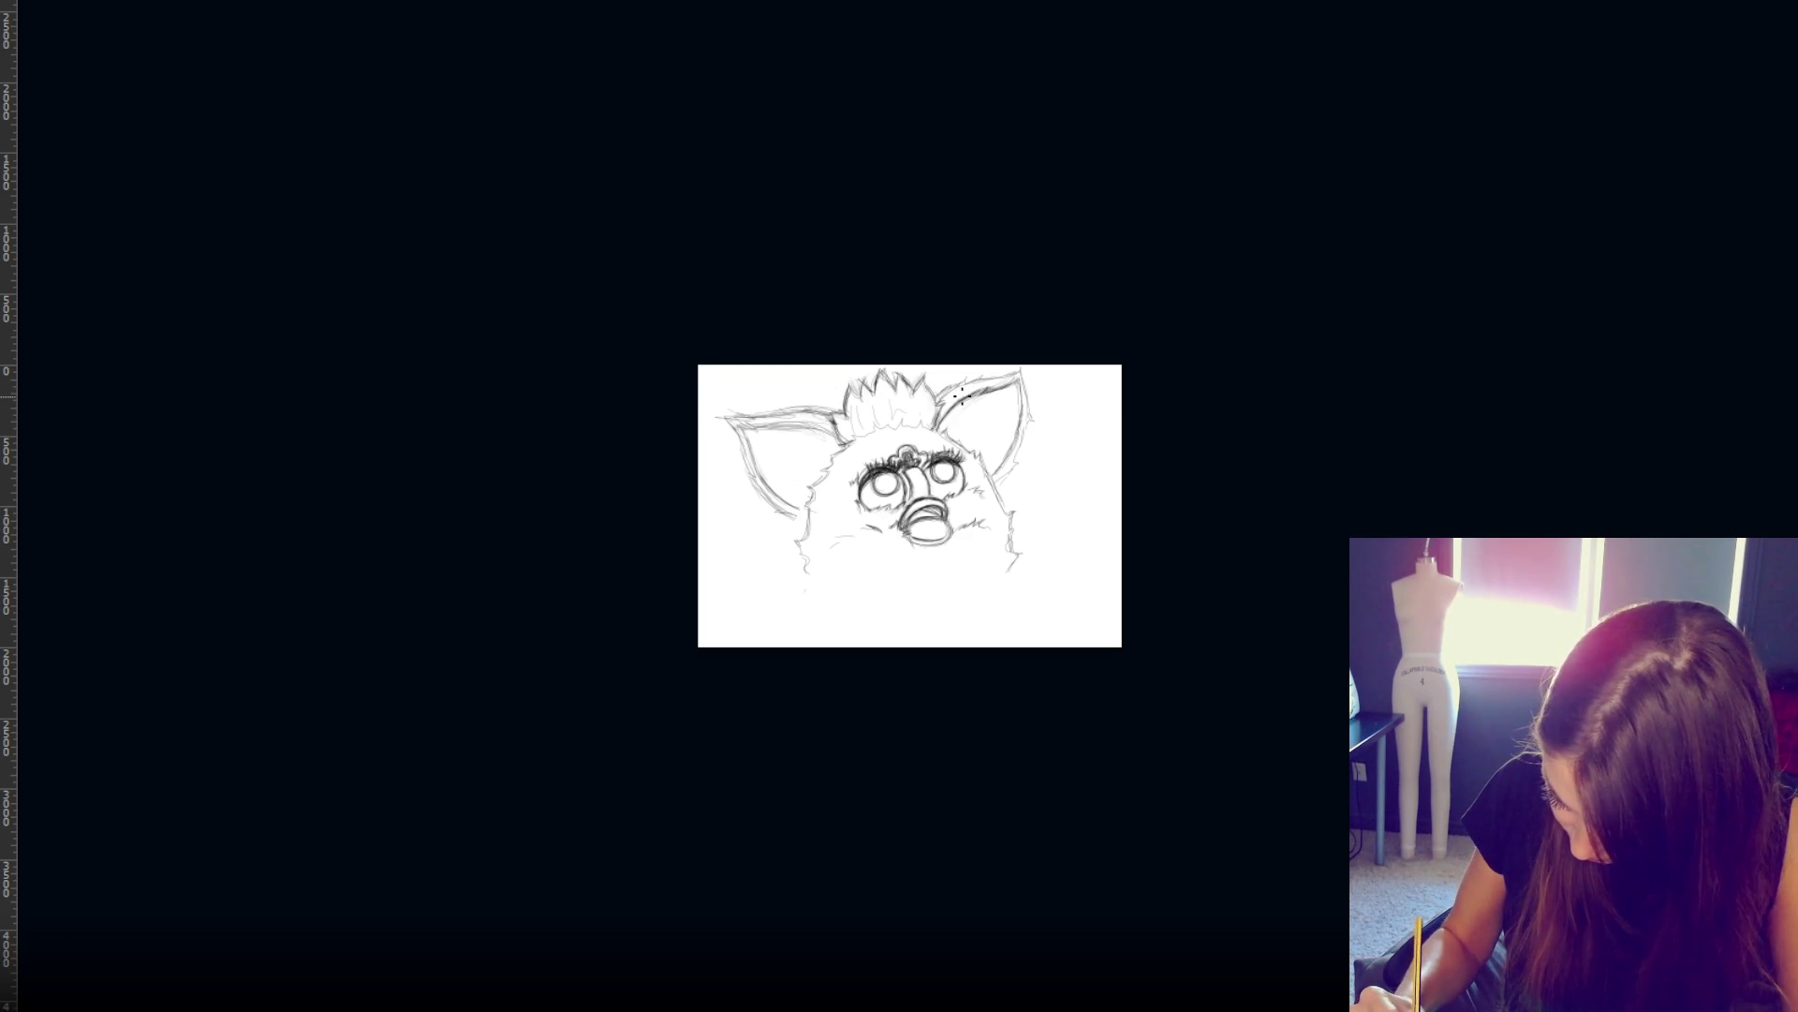
drag(772, 420, 759, 419)
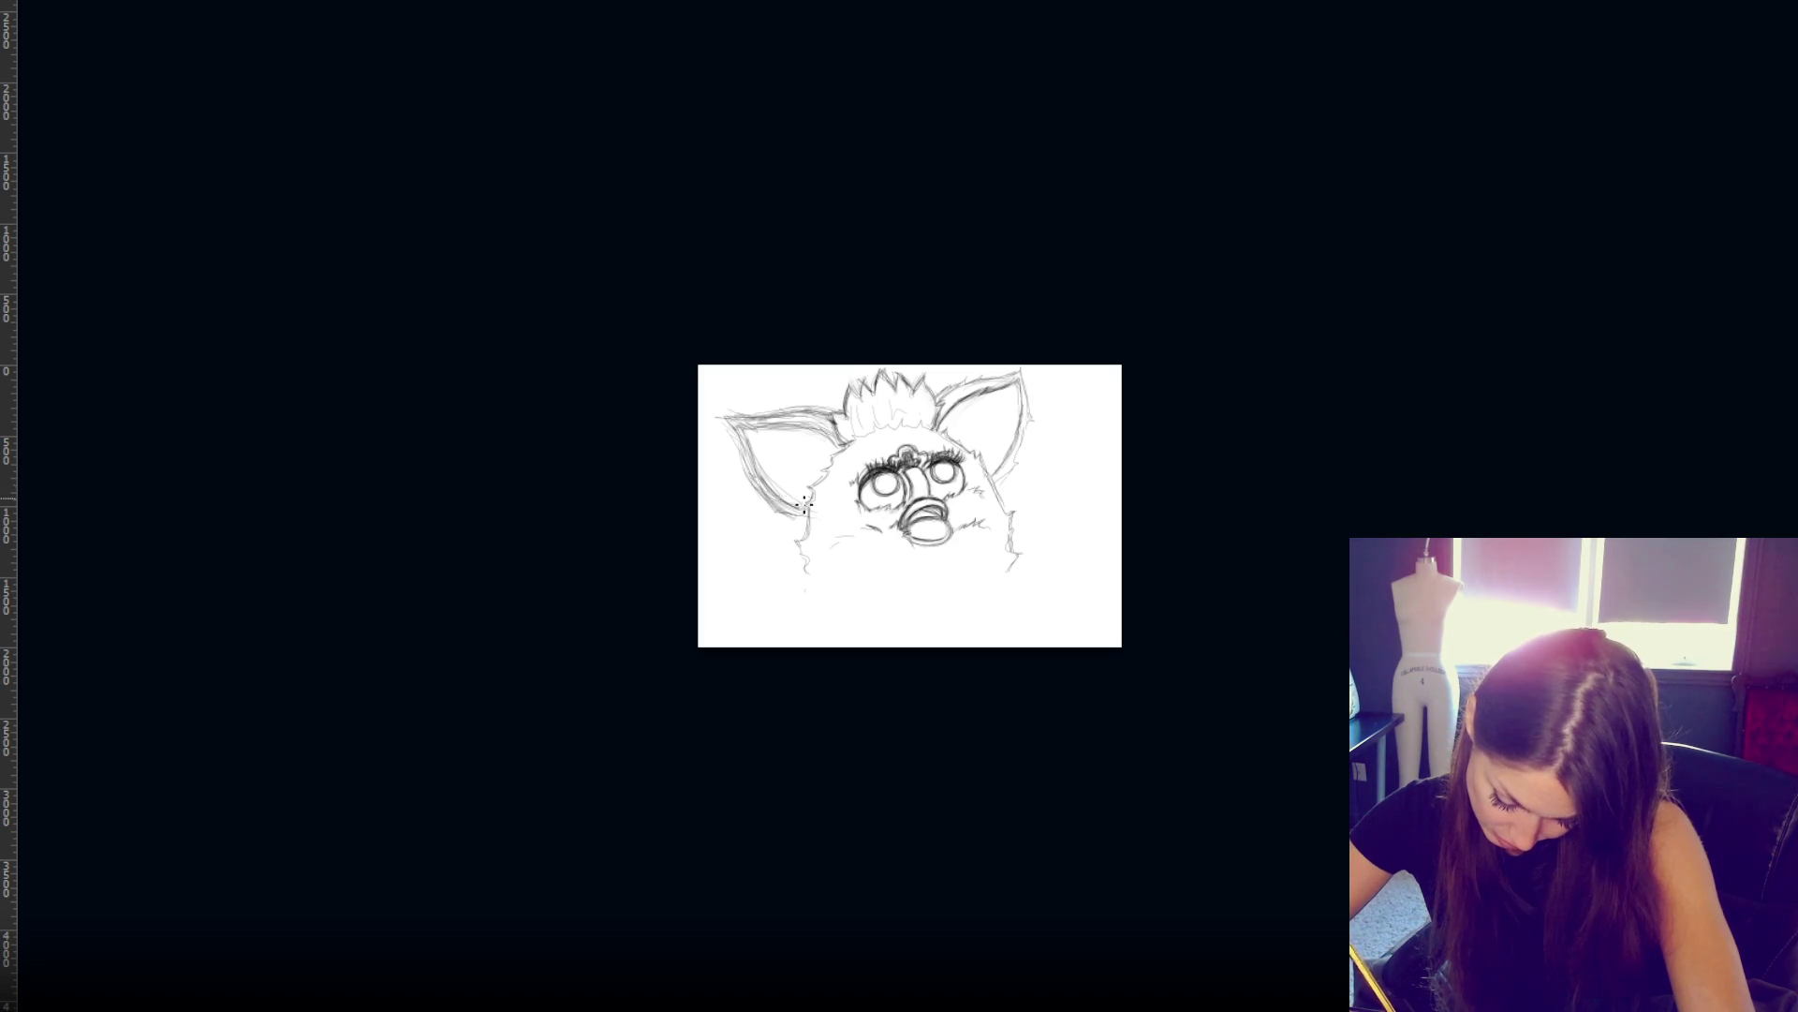
drag(806, 501, 787, 498)
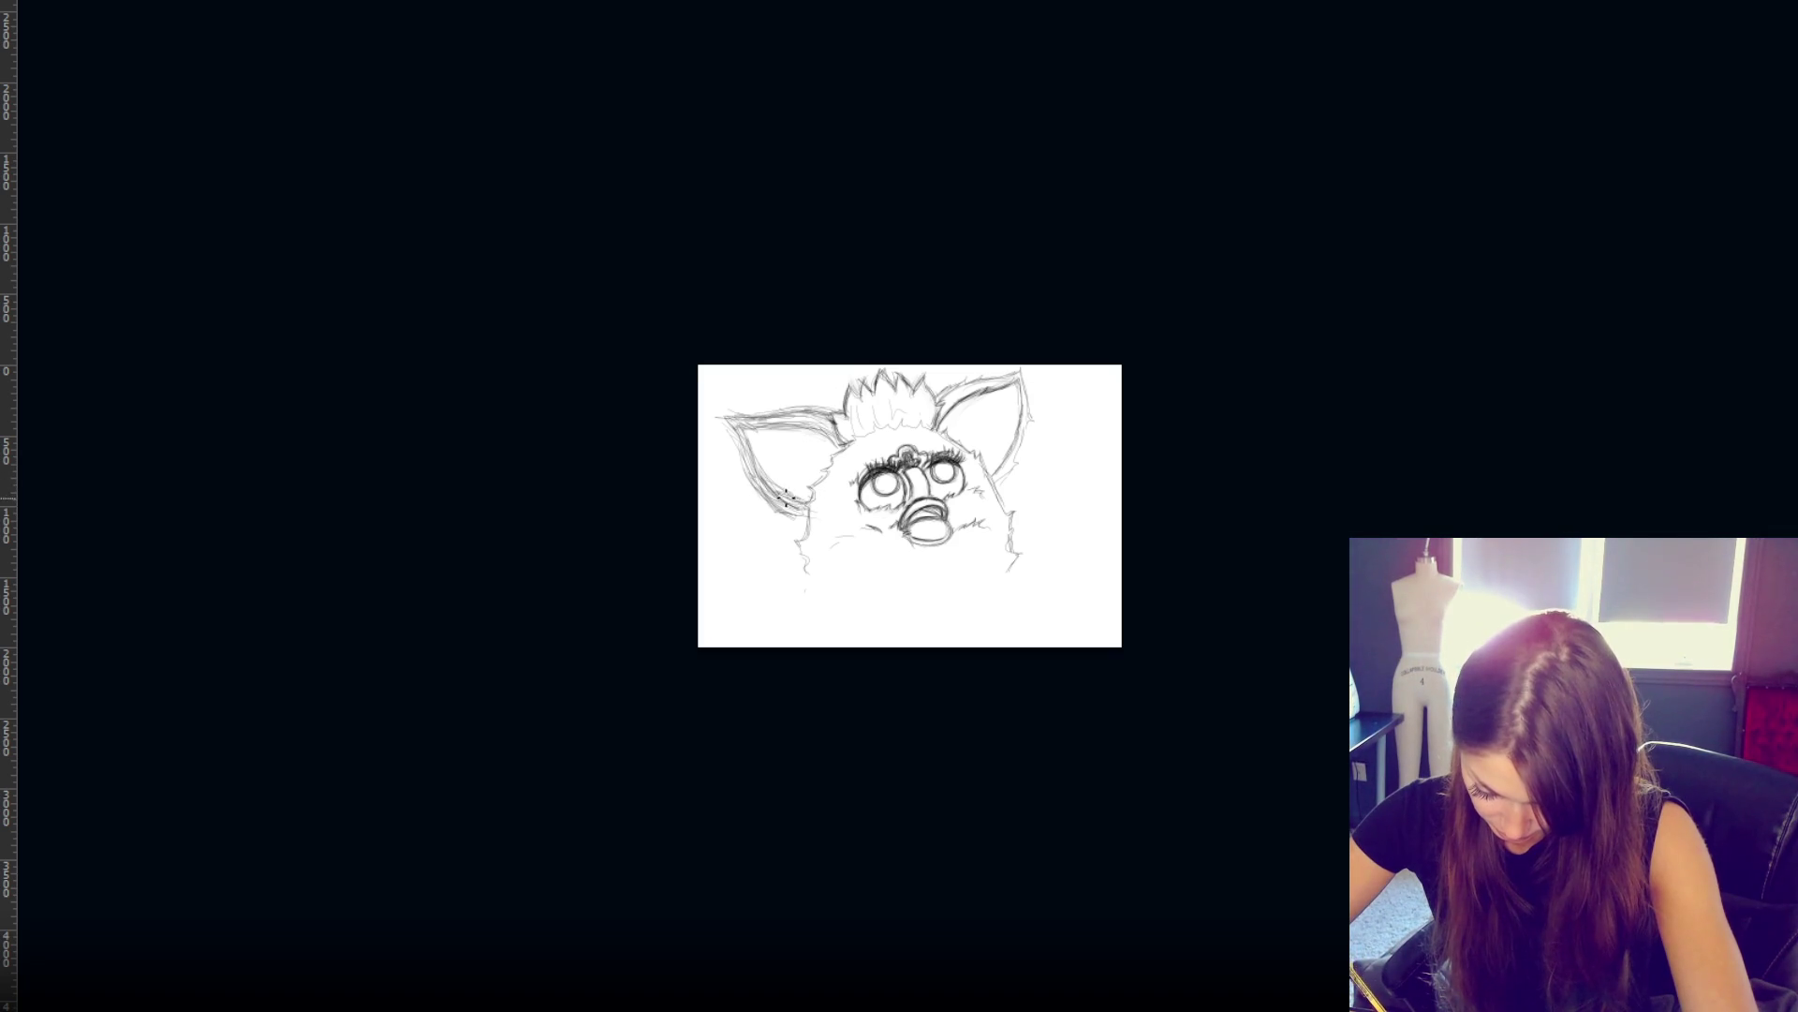
key(ctrl+z)
key(ctrl+shift+z)
key(ctrl+z)
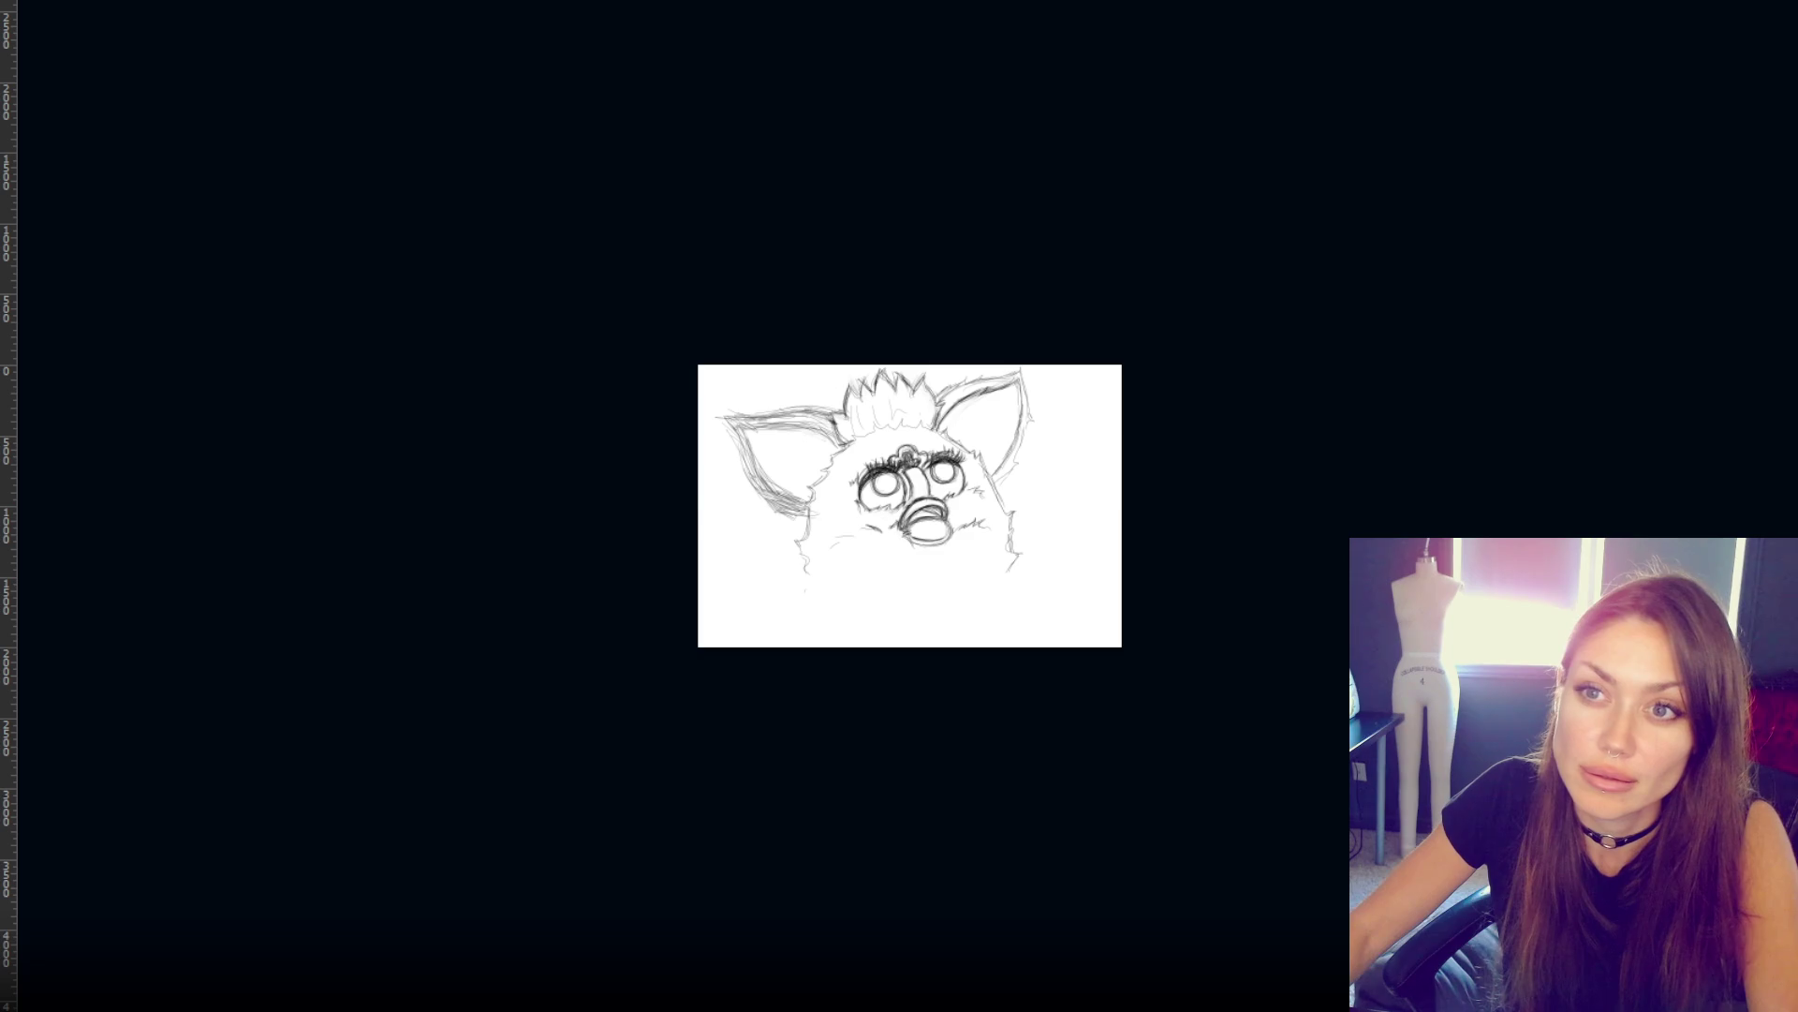
key(ctrl+t)
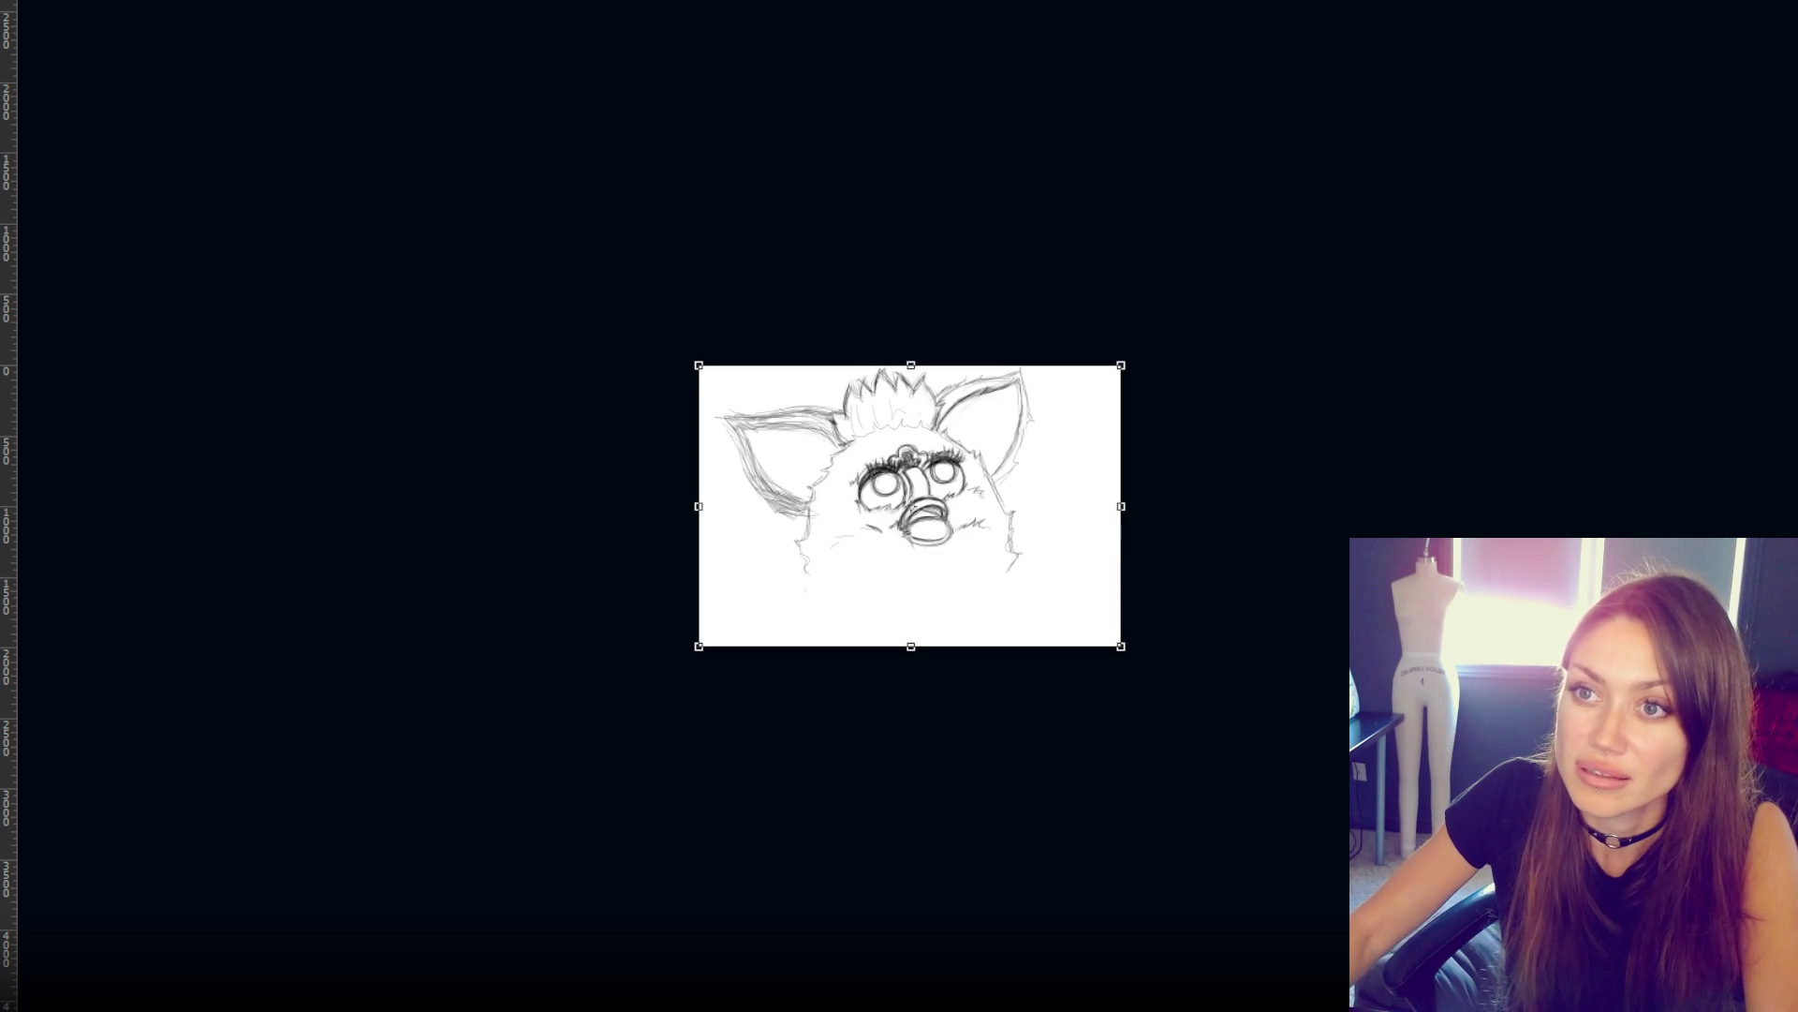
- Flip the sketch horizontally and bring back the pink rough body sketch
key(h)
key(Return)
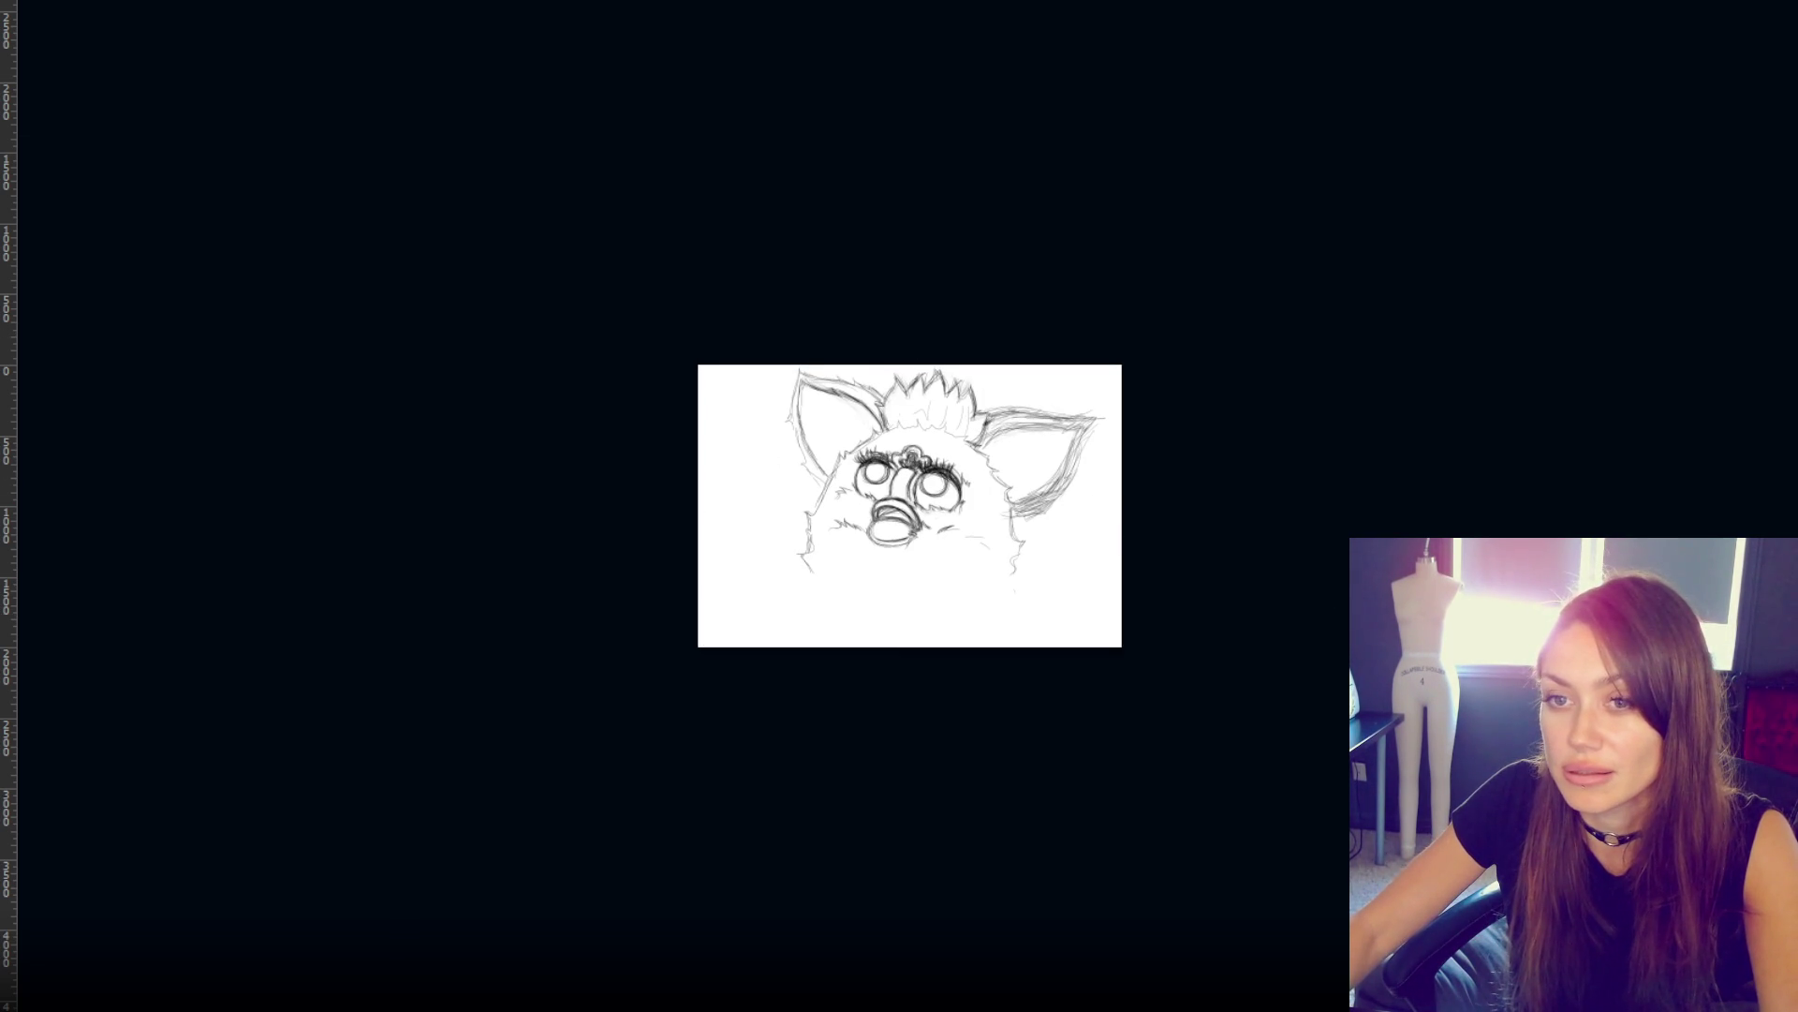
key(ctrl+z)
key(ctrl+shift+z)
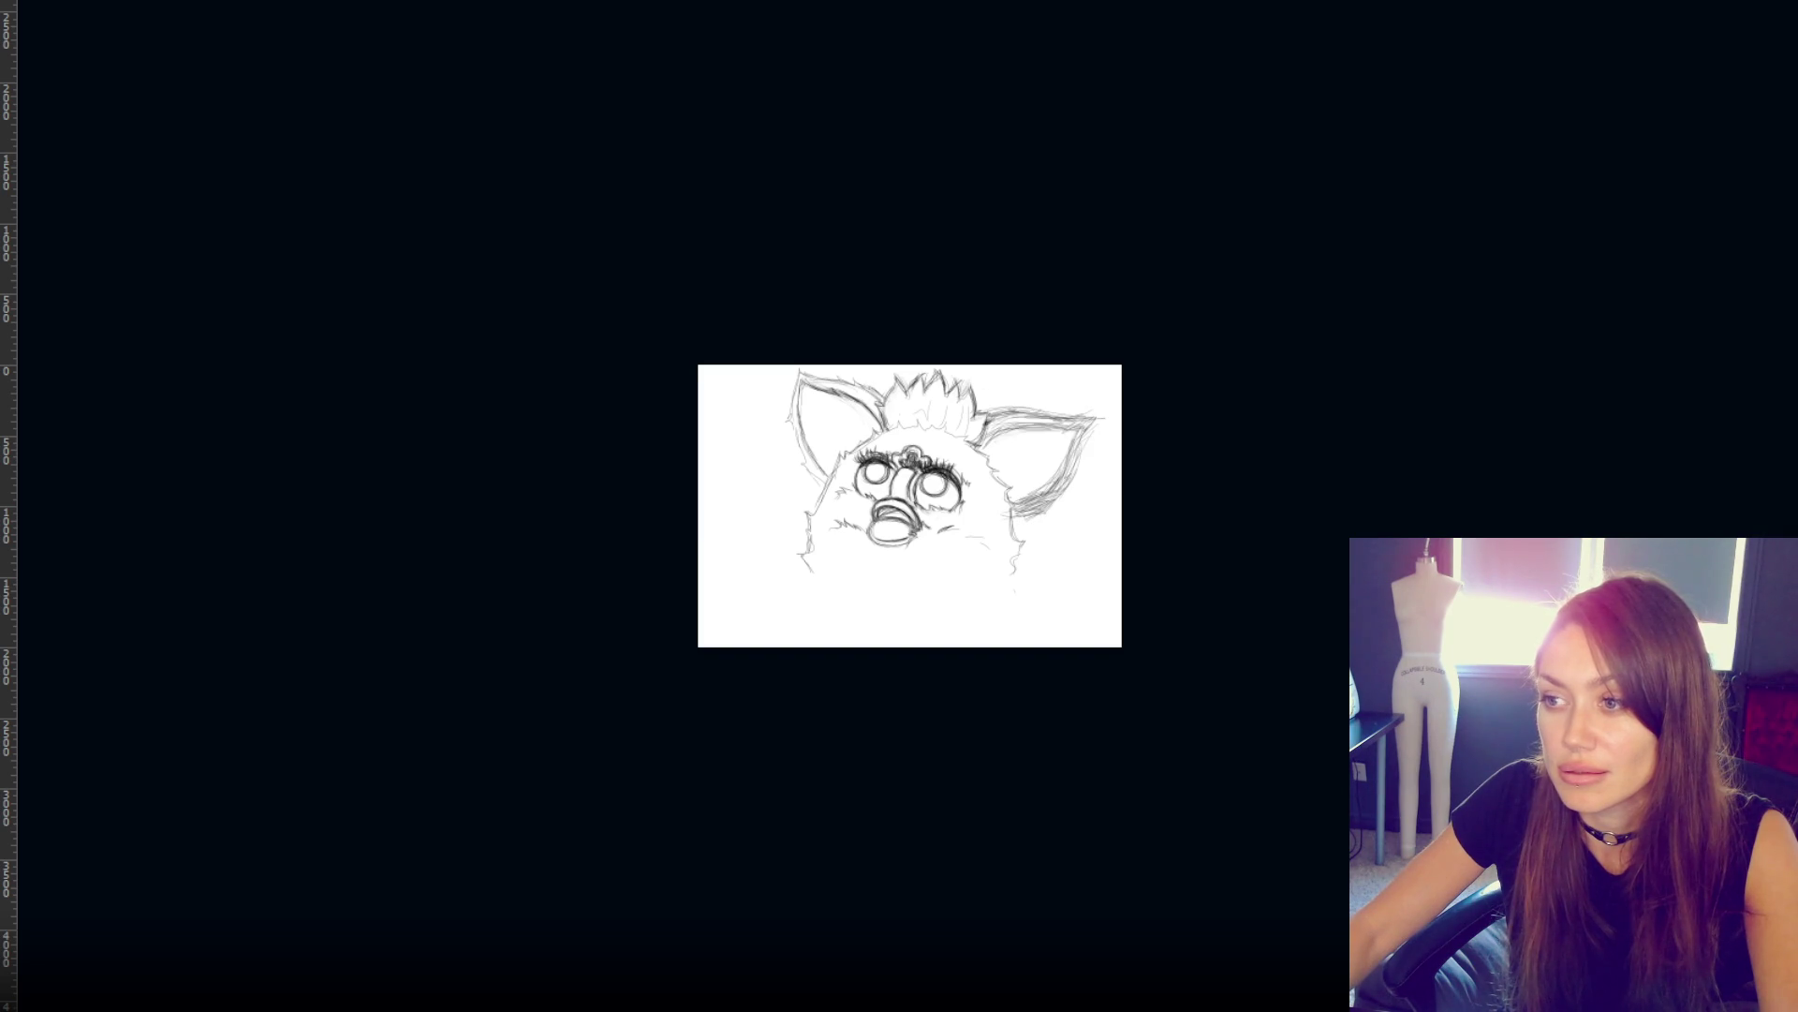
key(ctrl+z)
key(ctrl+z)
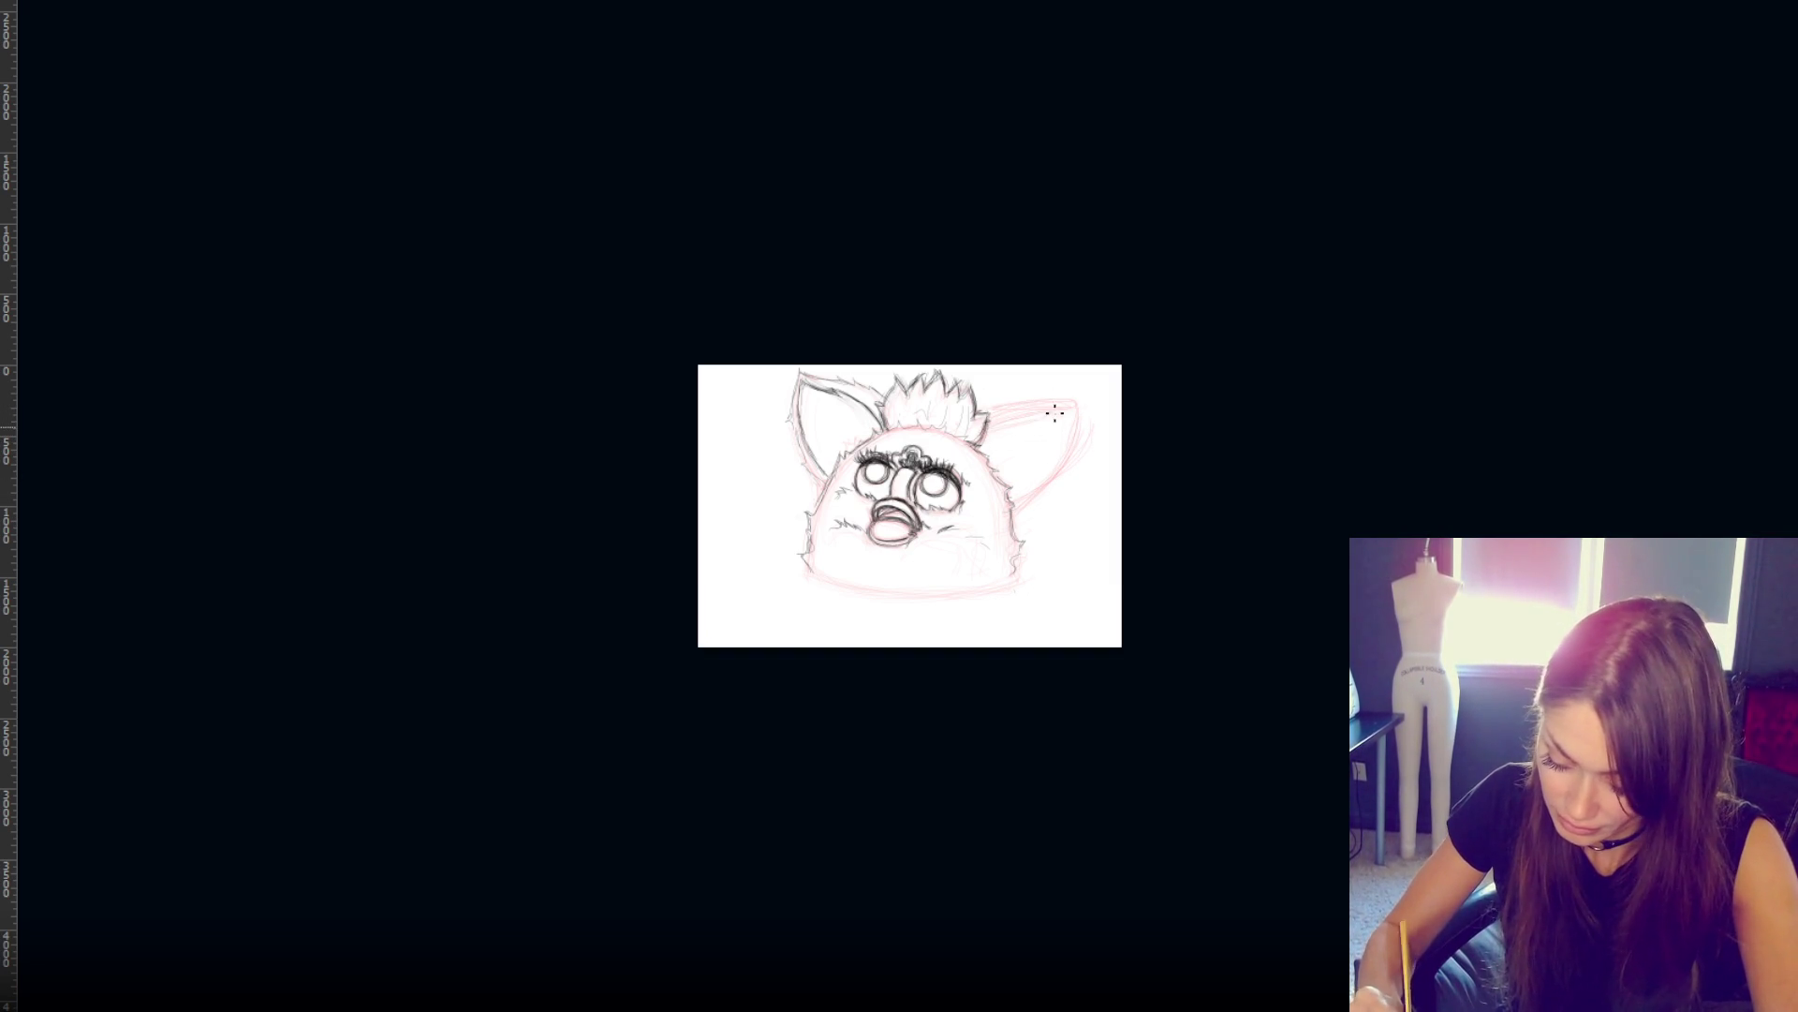
- Sketch the right ear's edge, top and outer outline in pink, erasing the stray stroke at its tip
drag(1077, 433, 1086, 403)
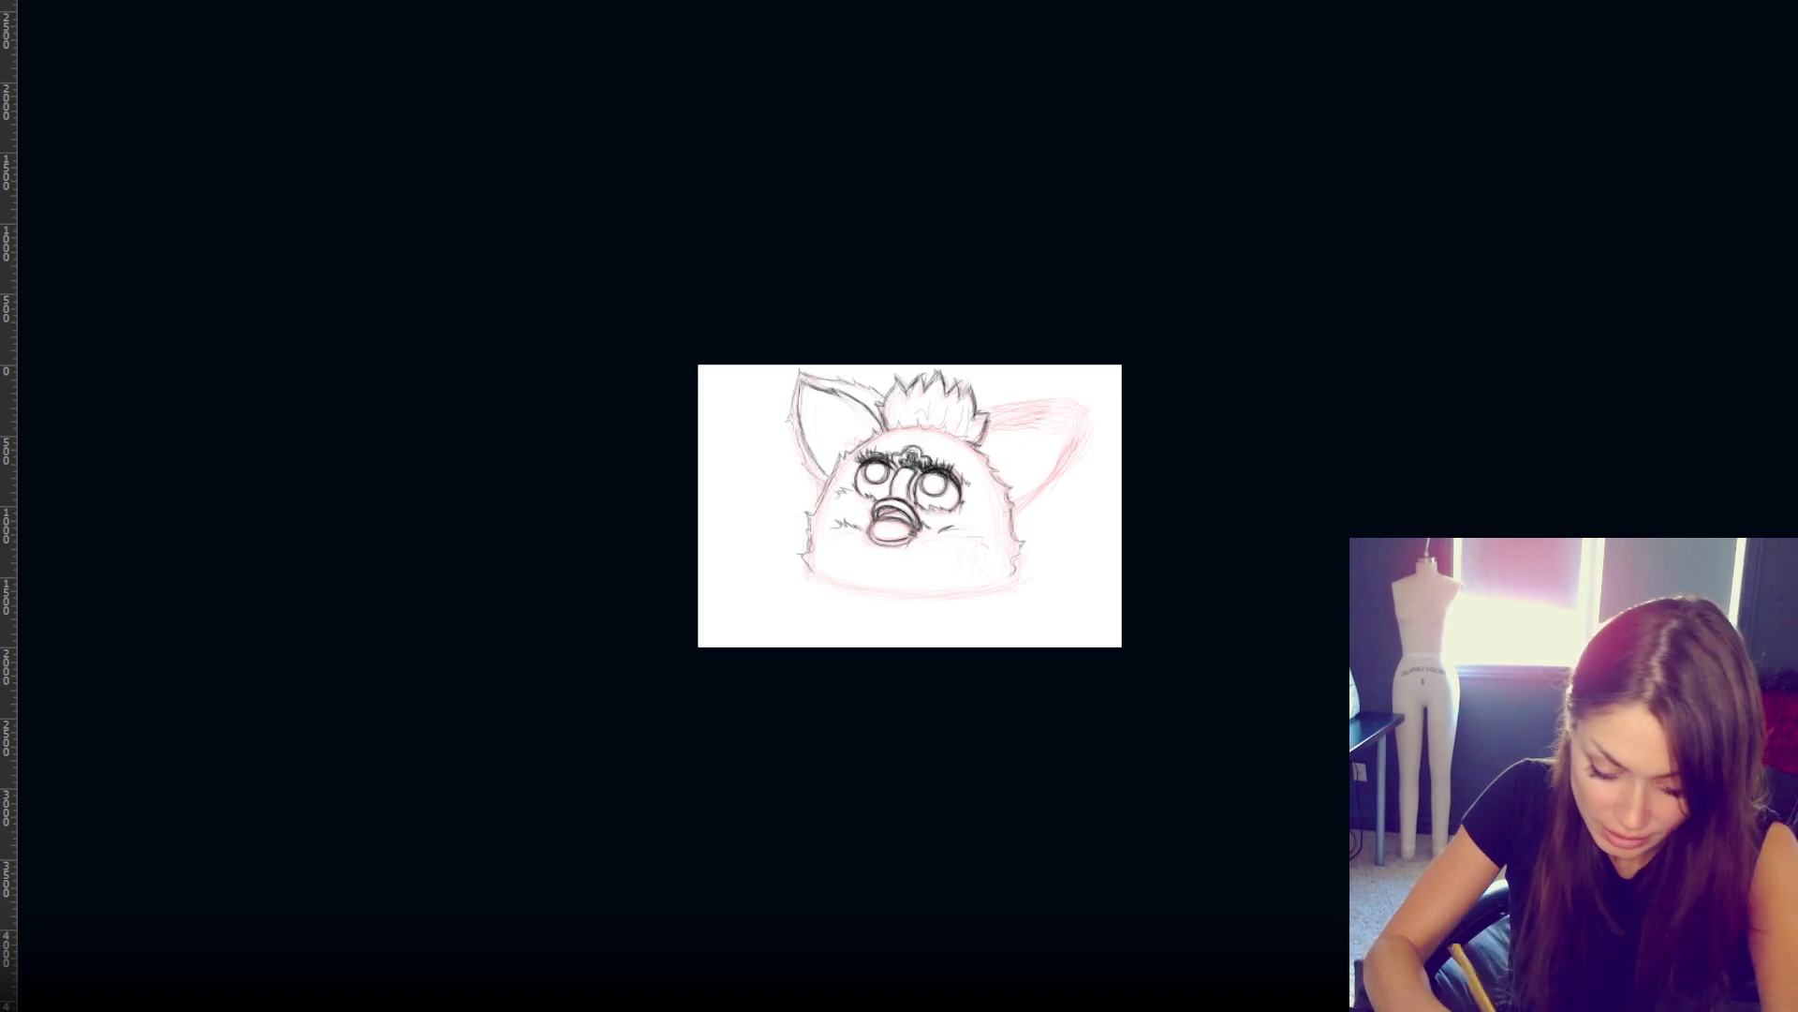
mouse_move(5, 244)
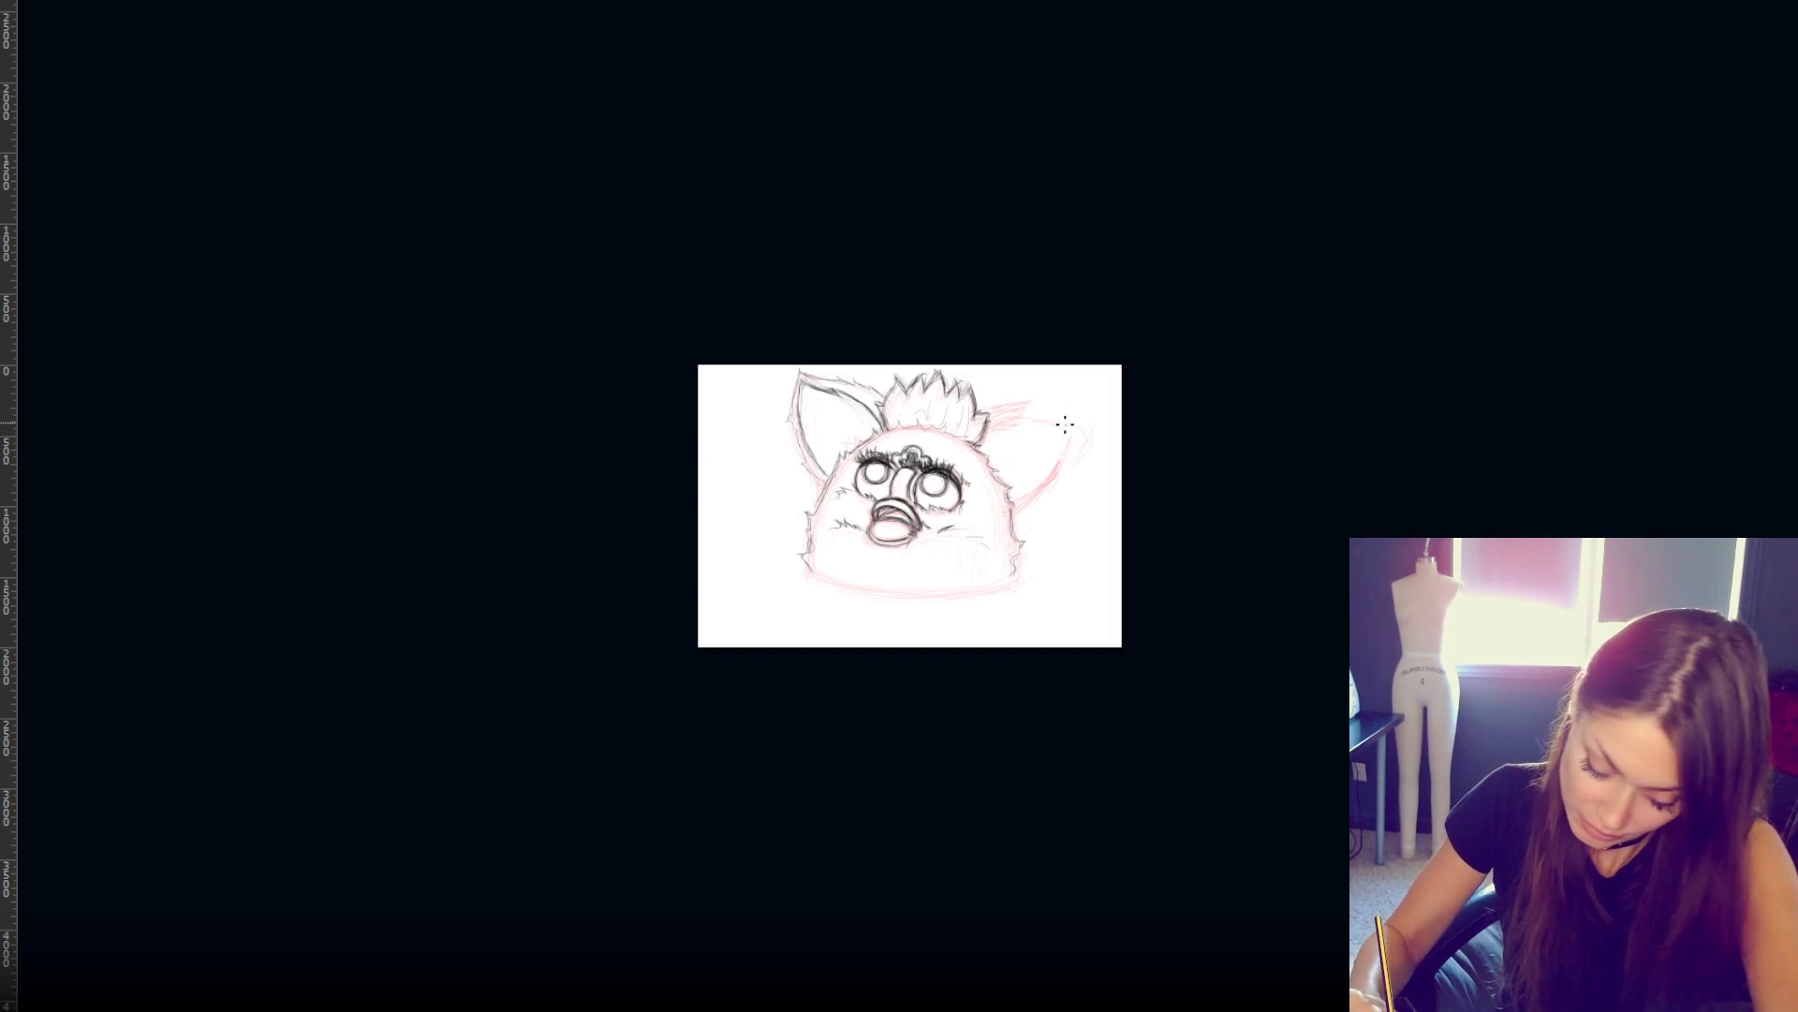
mouse_move(1057, 420)
mouse_down()
mouse_move(1091, 422)
mouse_move(1057, 438)
mouse_move(1047, 502)
mouse_up()
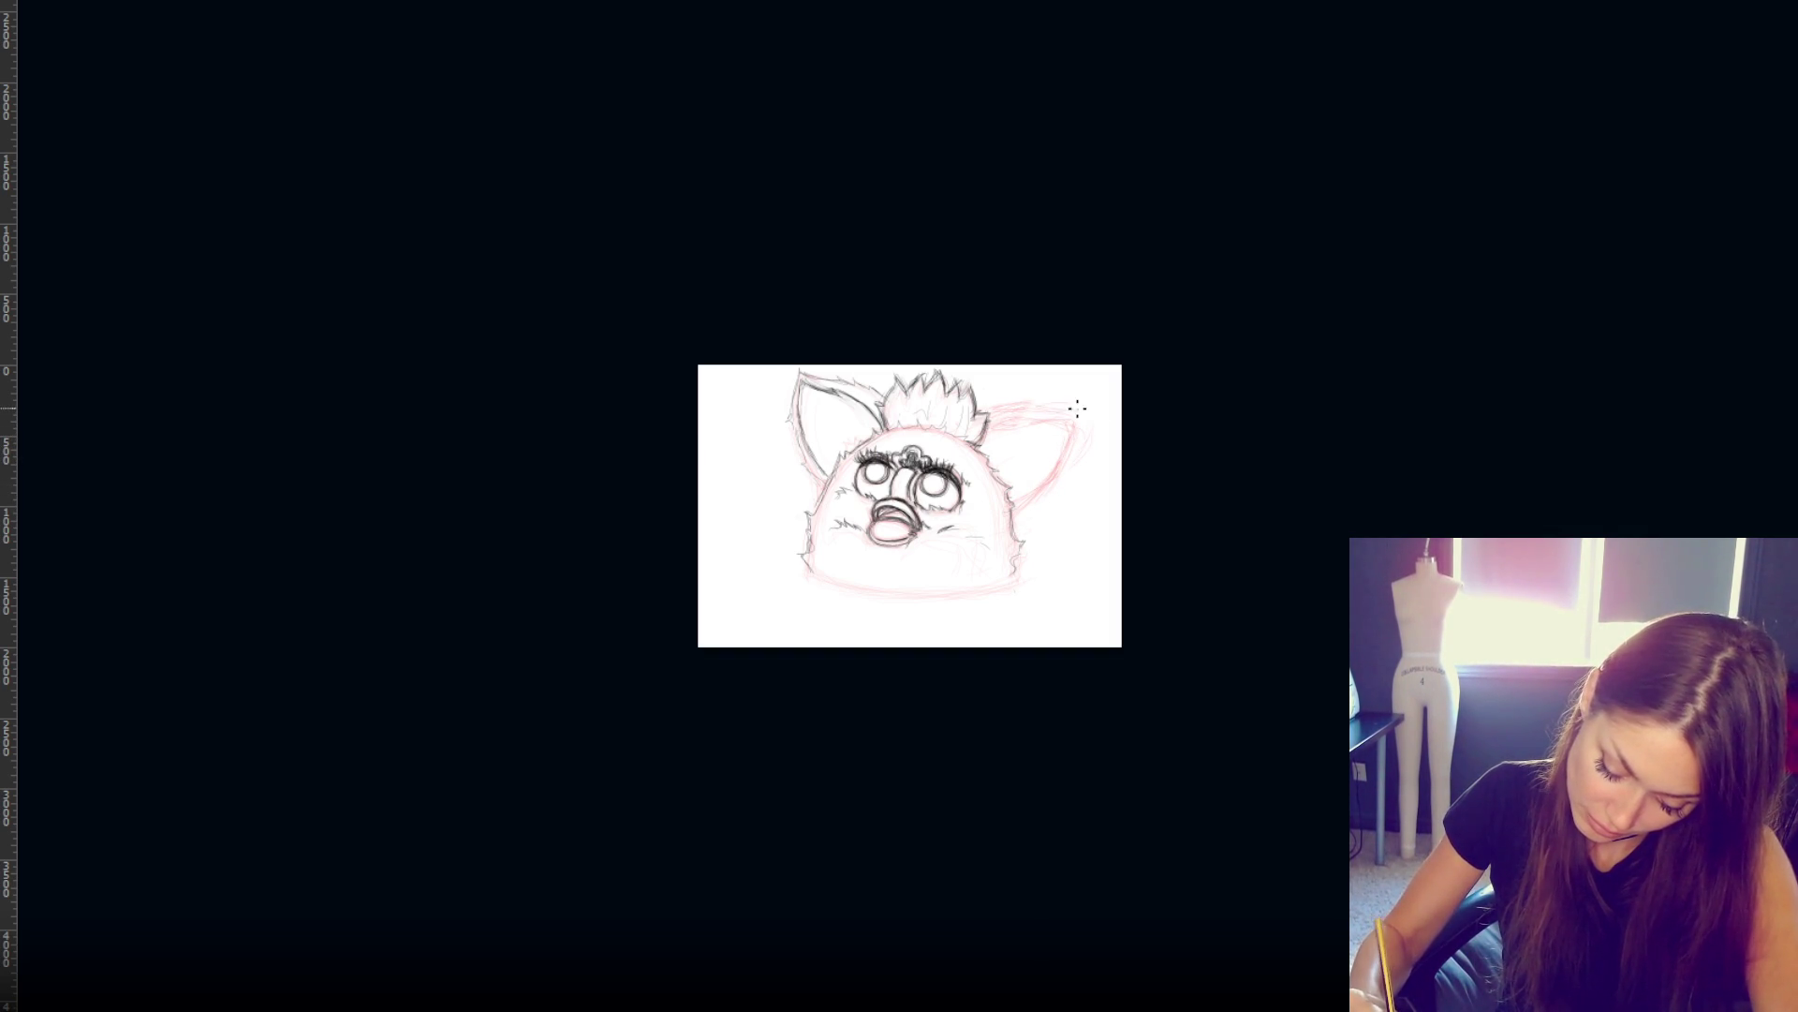
drag(1085, 419, 1072, 462)
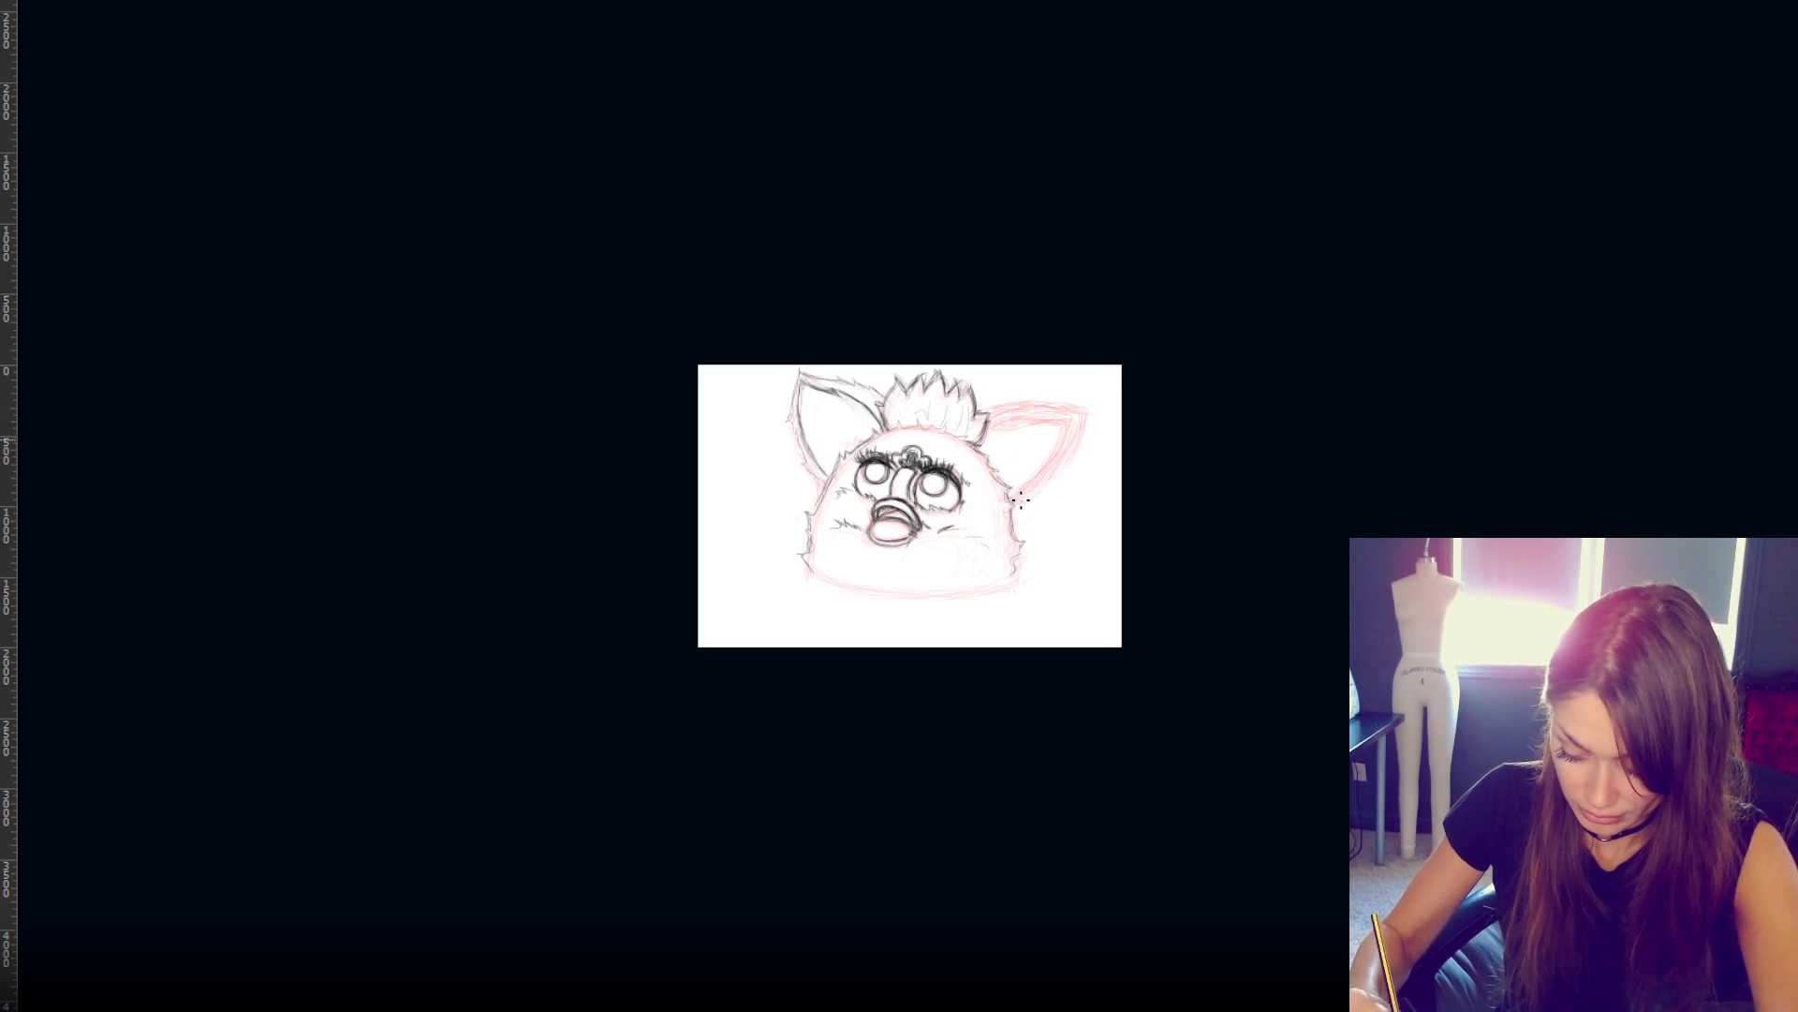
key(e)
drag(1090, 406, 1073, 455)
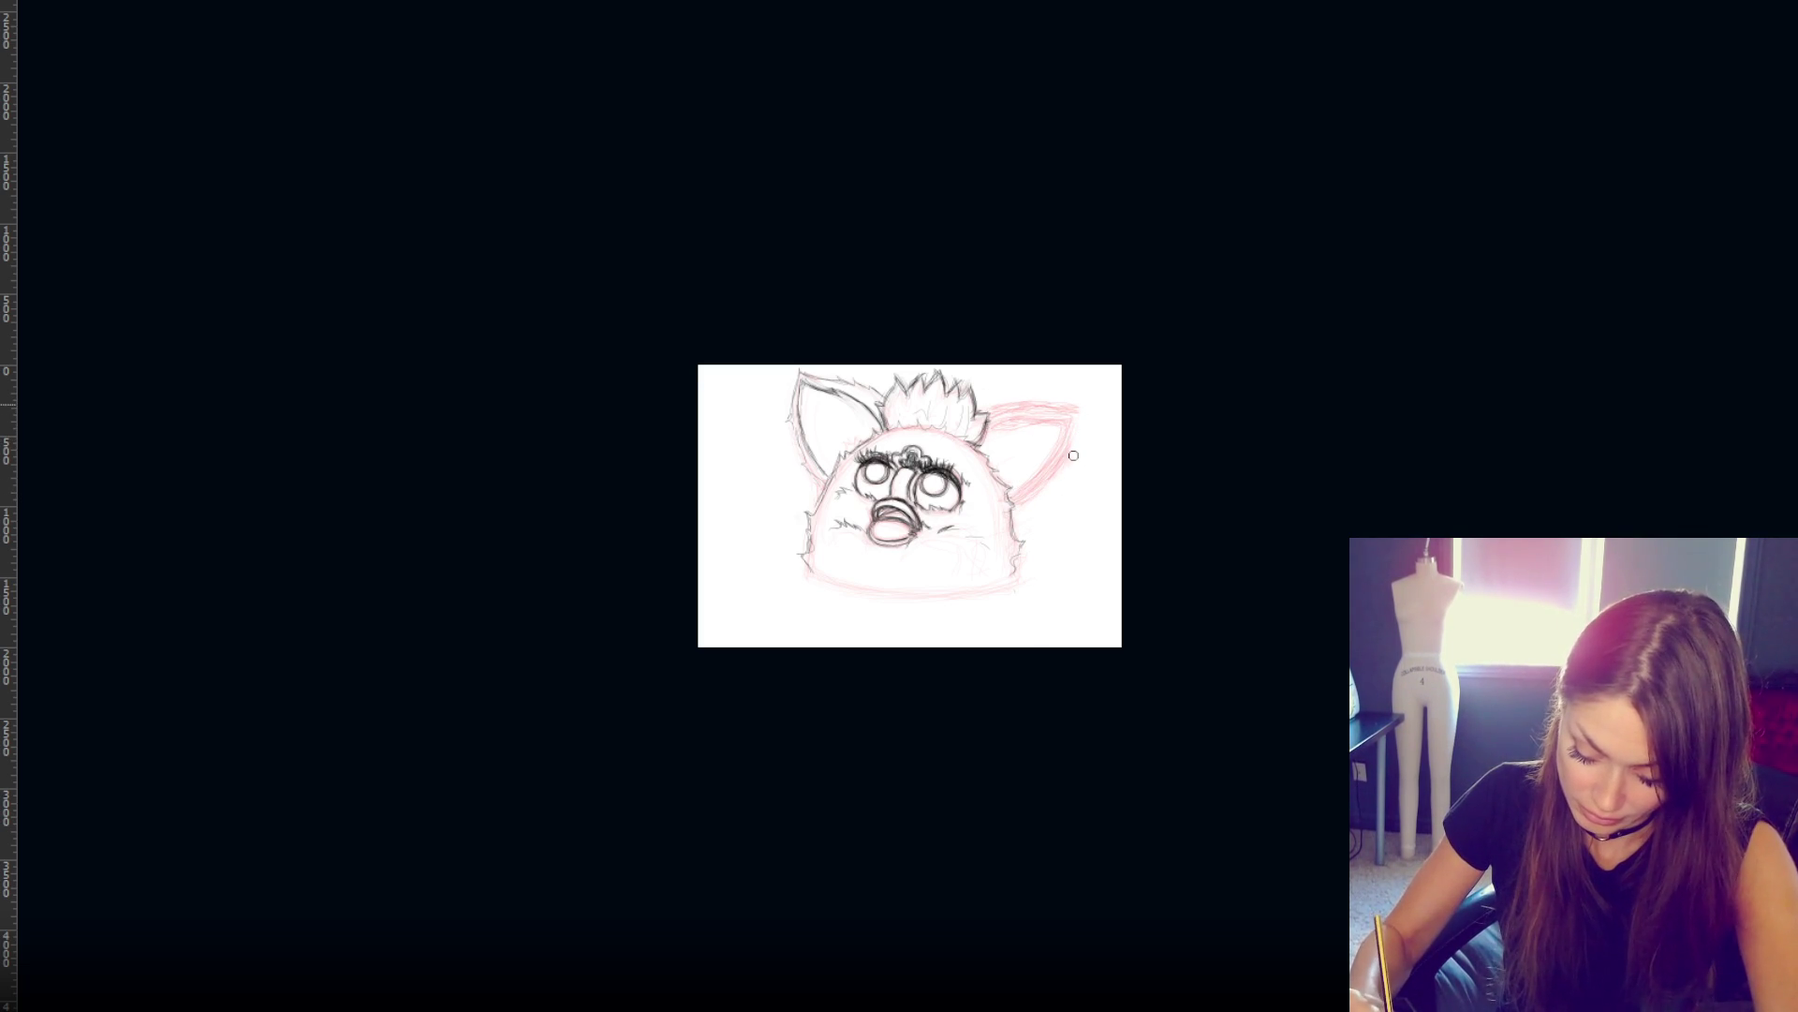
key(b)
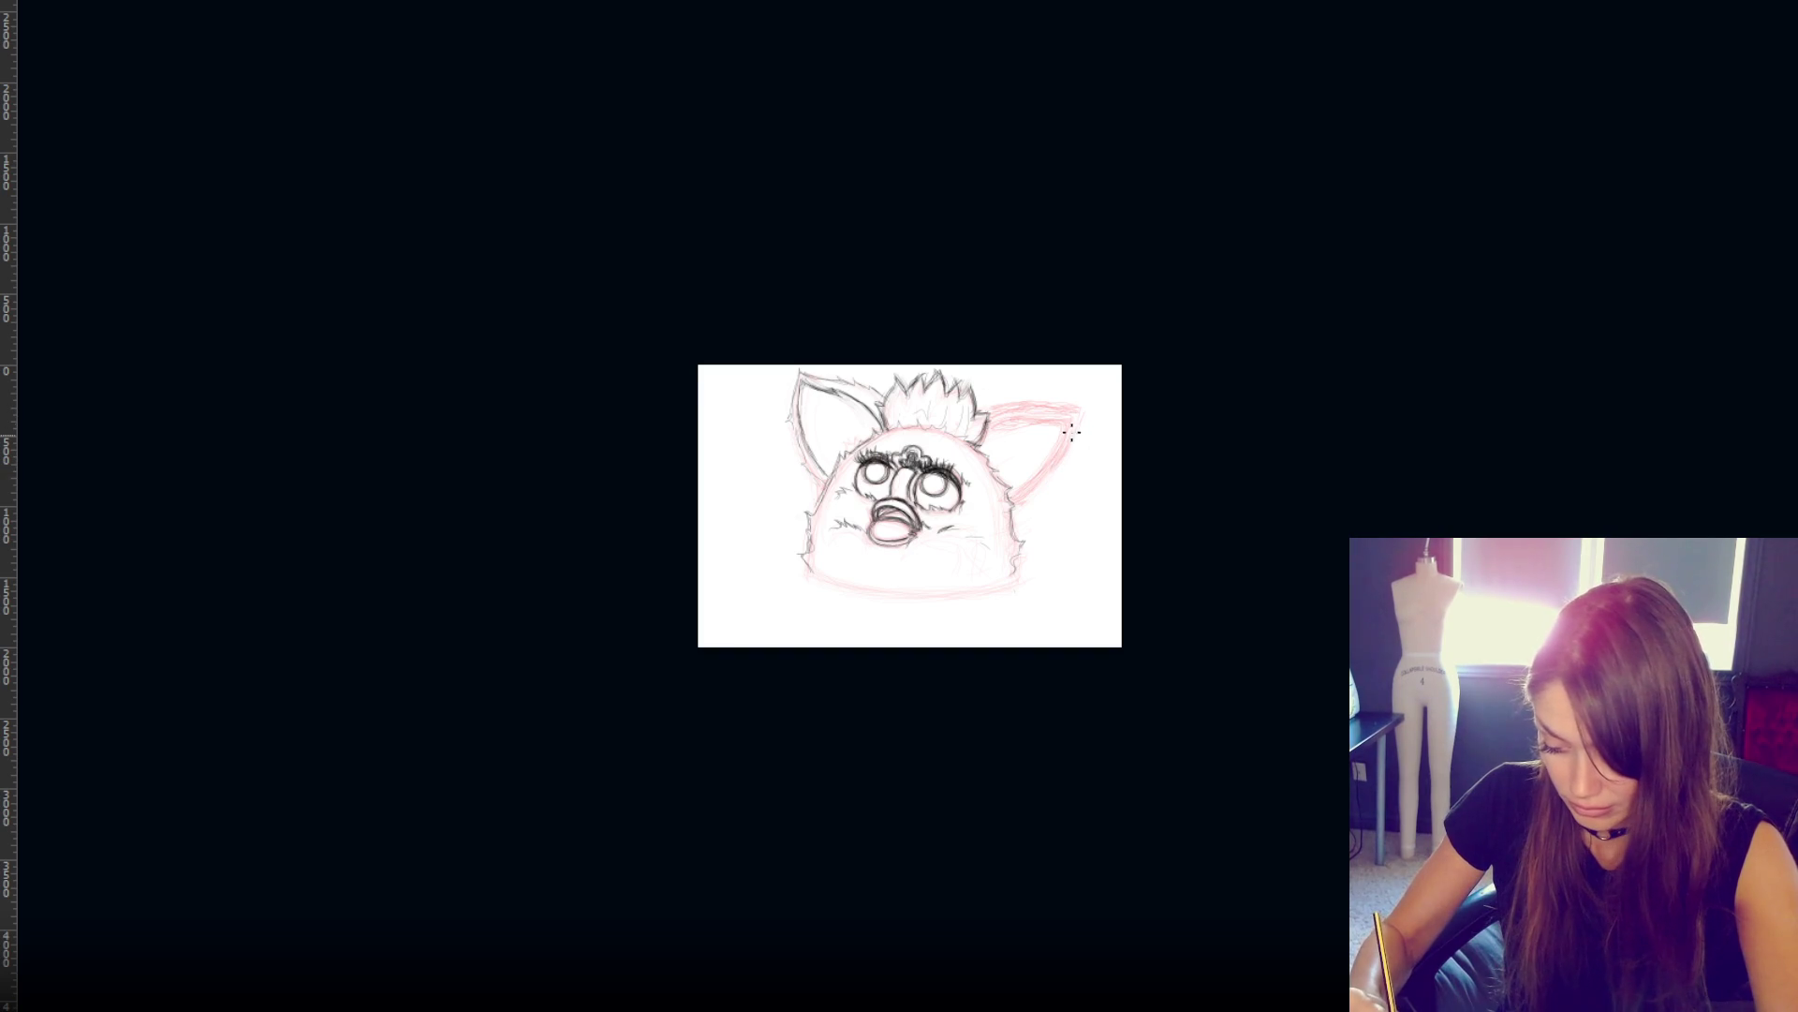
key(e)
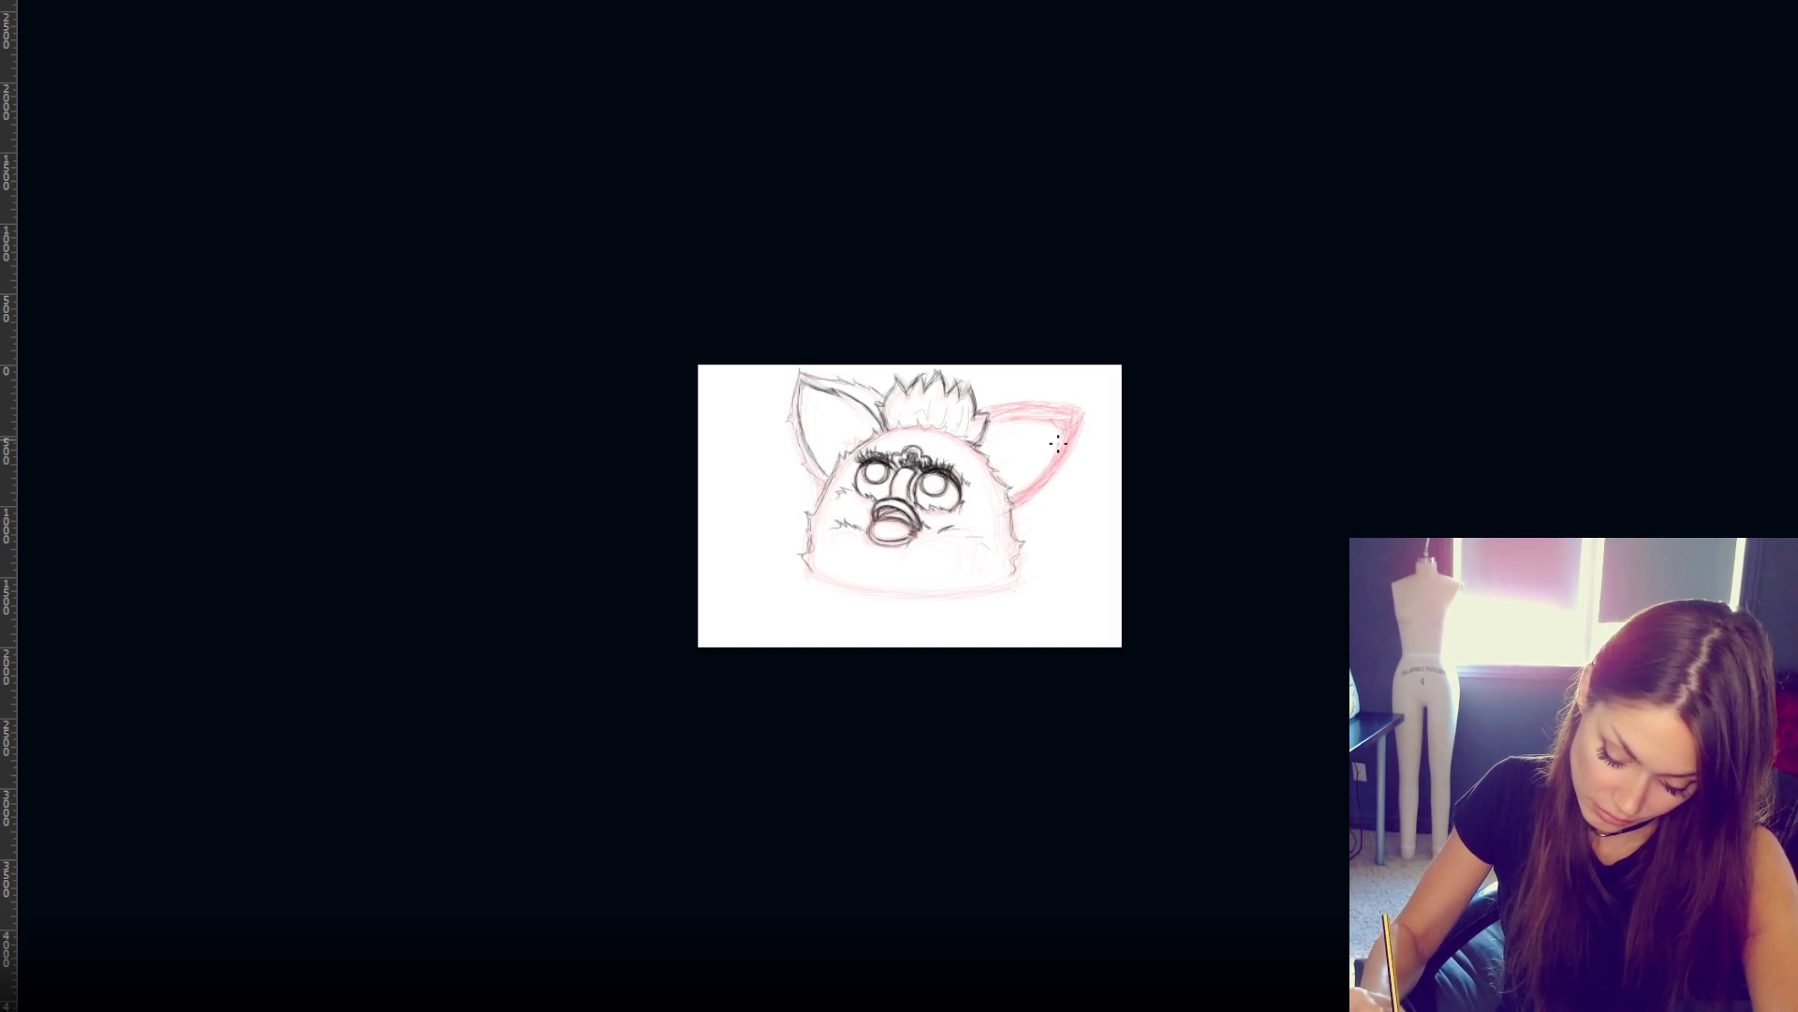
key(m)
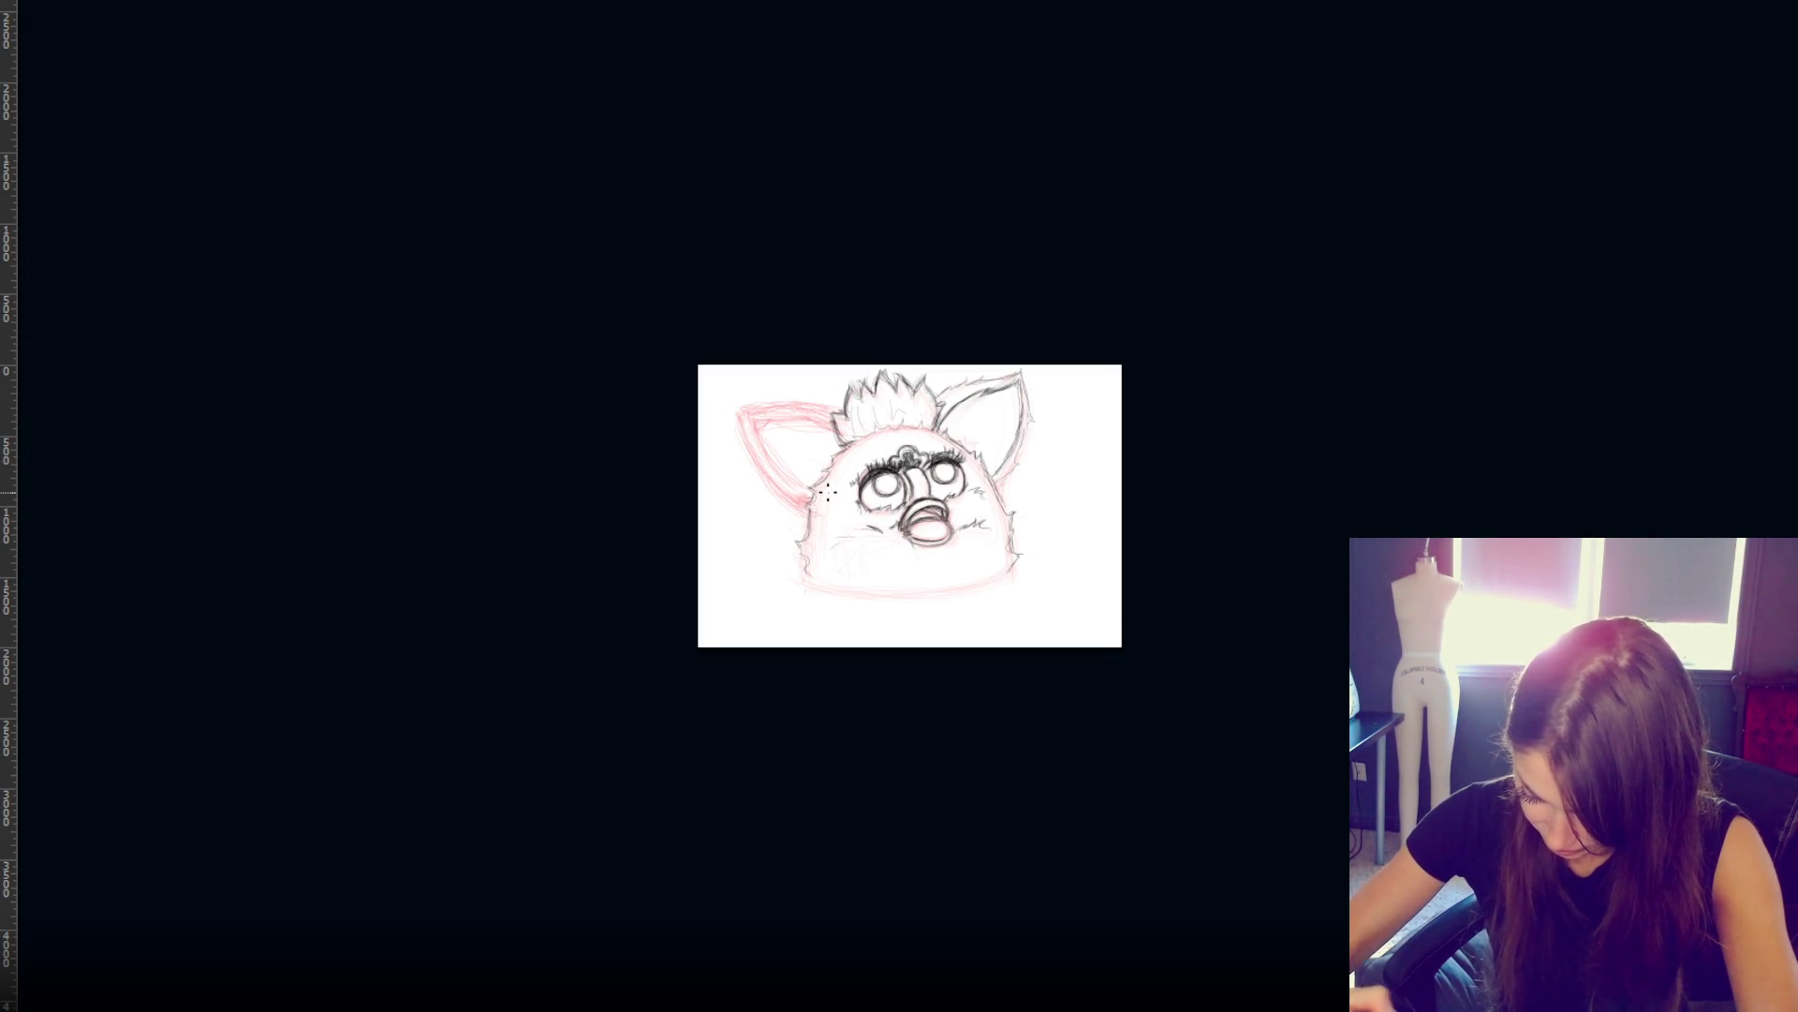
- Sketch pink strokes along the left ear's outer and top edges, then save the drawing
mouse_move(726, 413)
mouse_down()
mouse_move(743, 466)
mouse_move(787, 501)
mouse_up()
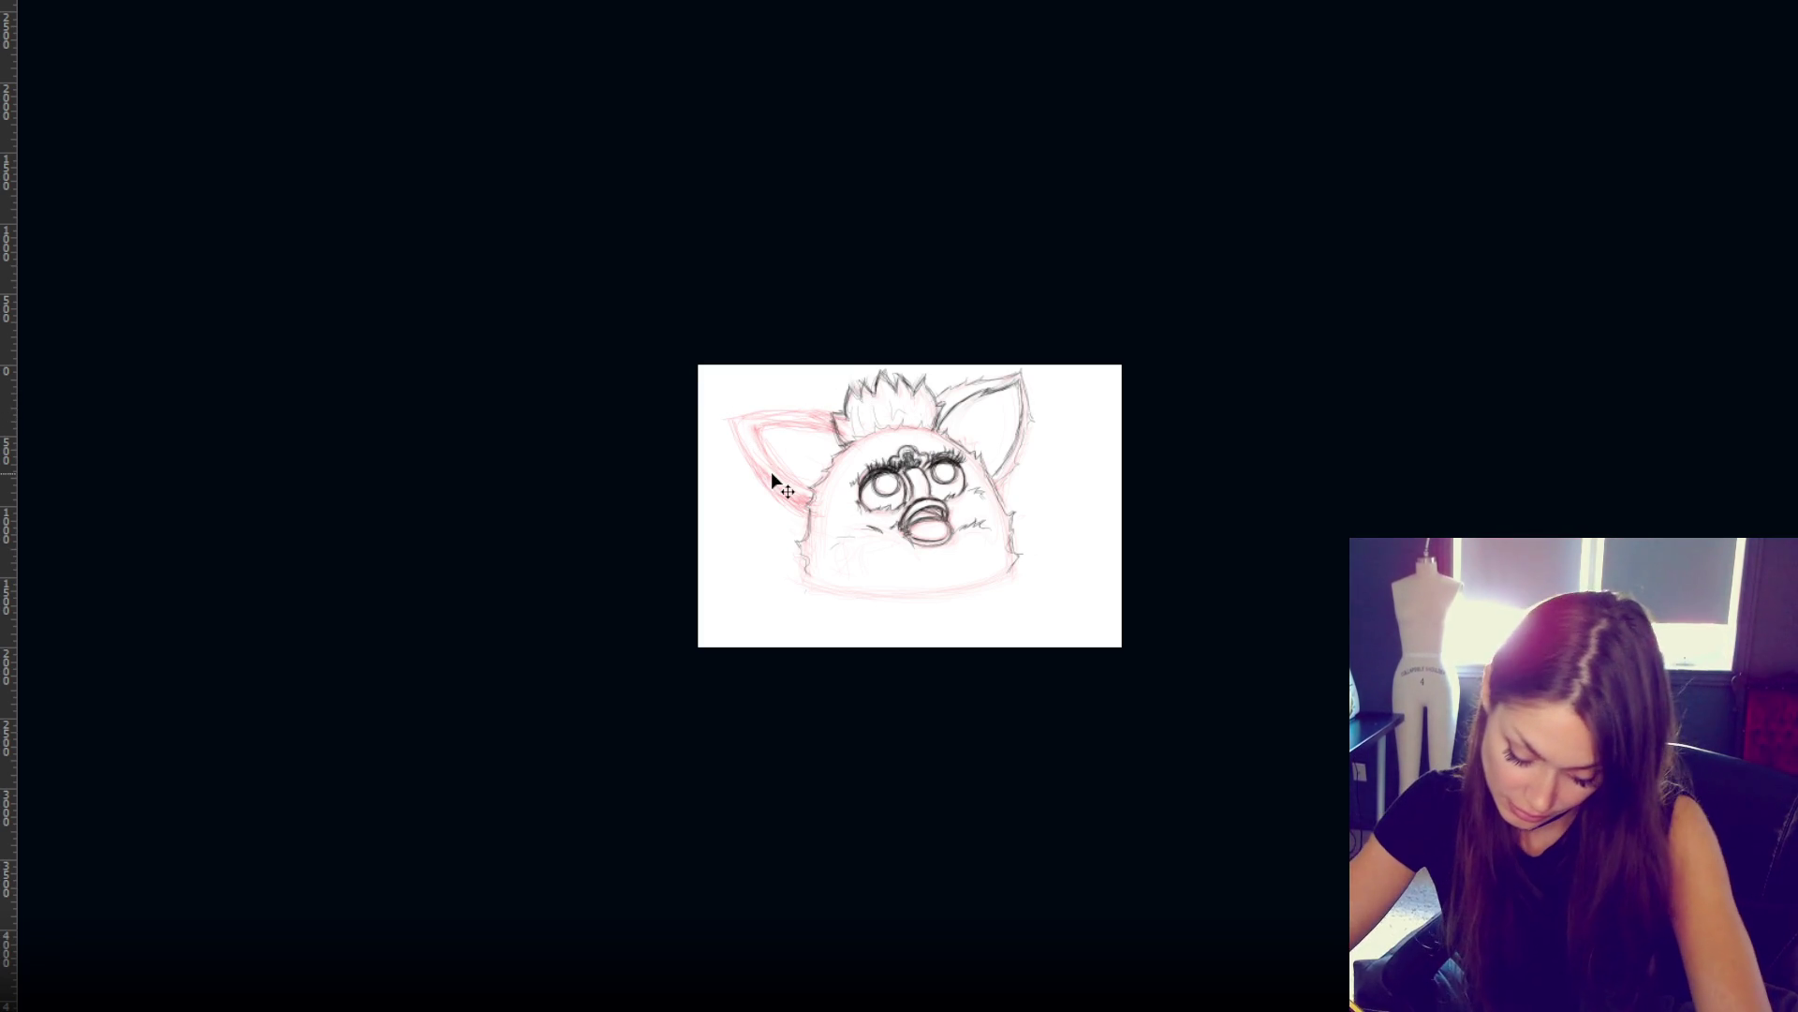
mouse_move(751, 413)
mouse_down()
mouse_move(812, 407)
mouse_move(758, 427)
mouse_move(760, 407)
mouse_up()
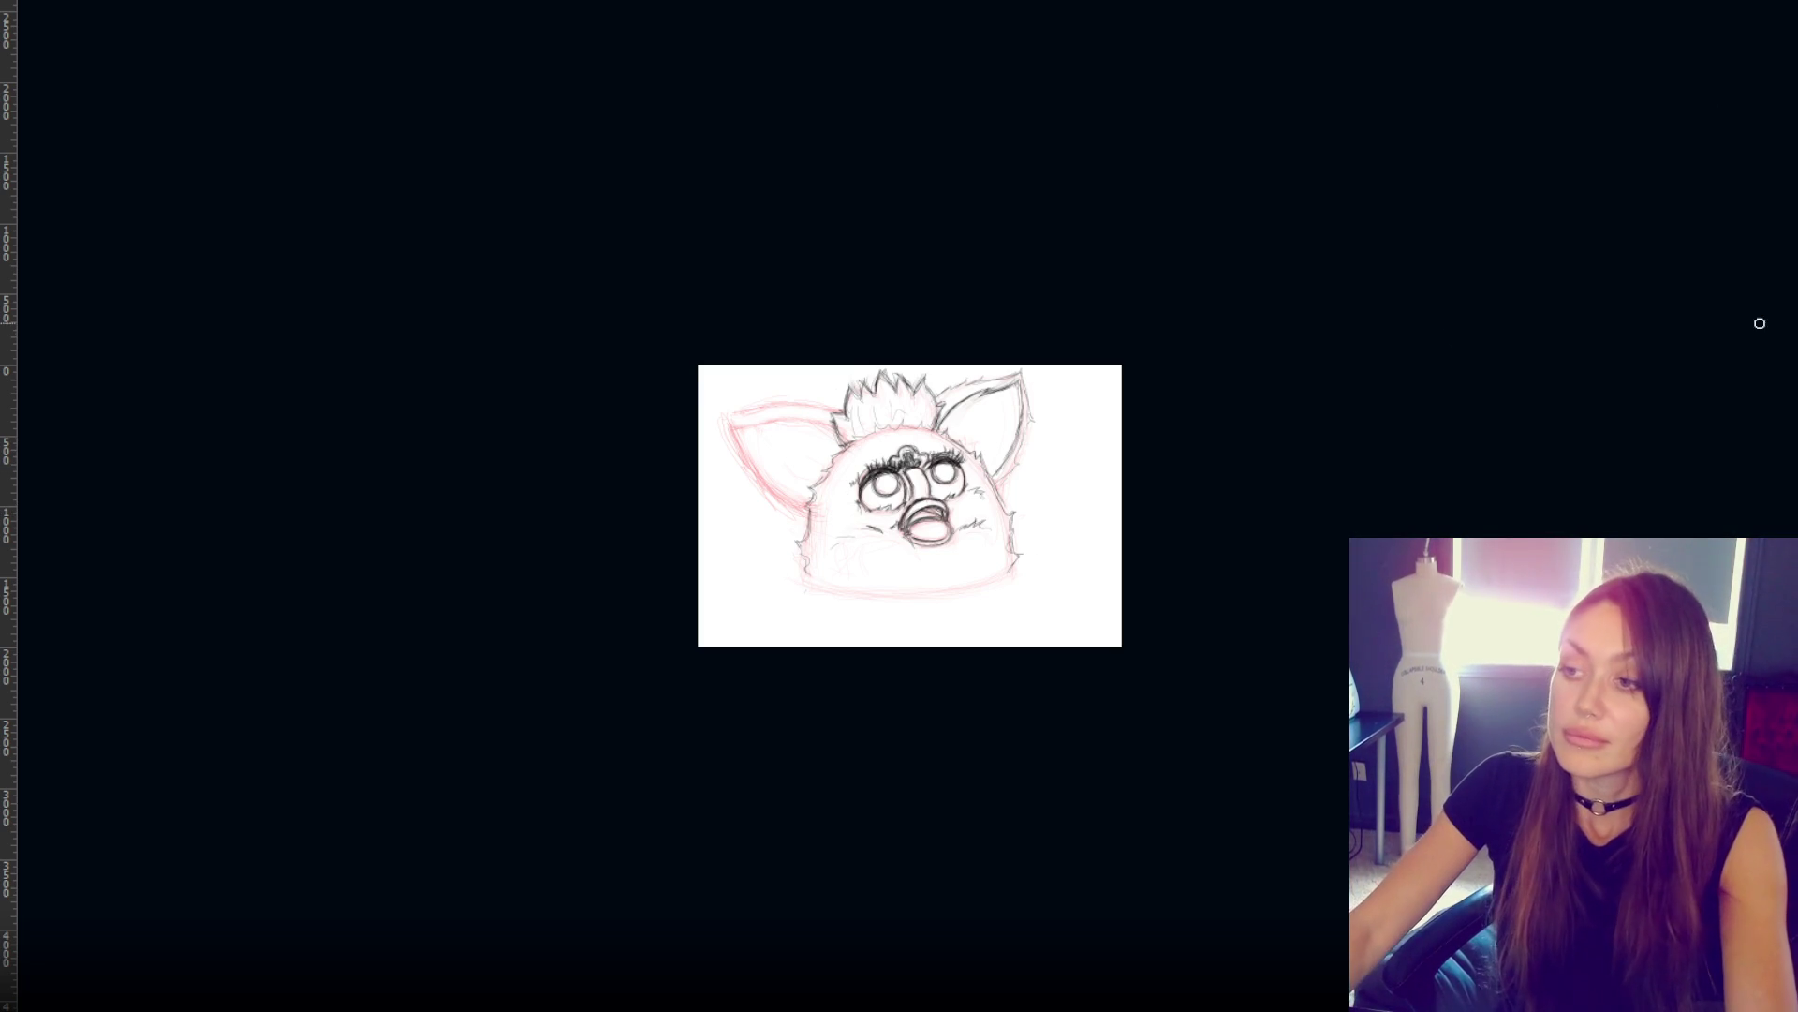
key(ctrl+s)
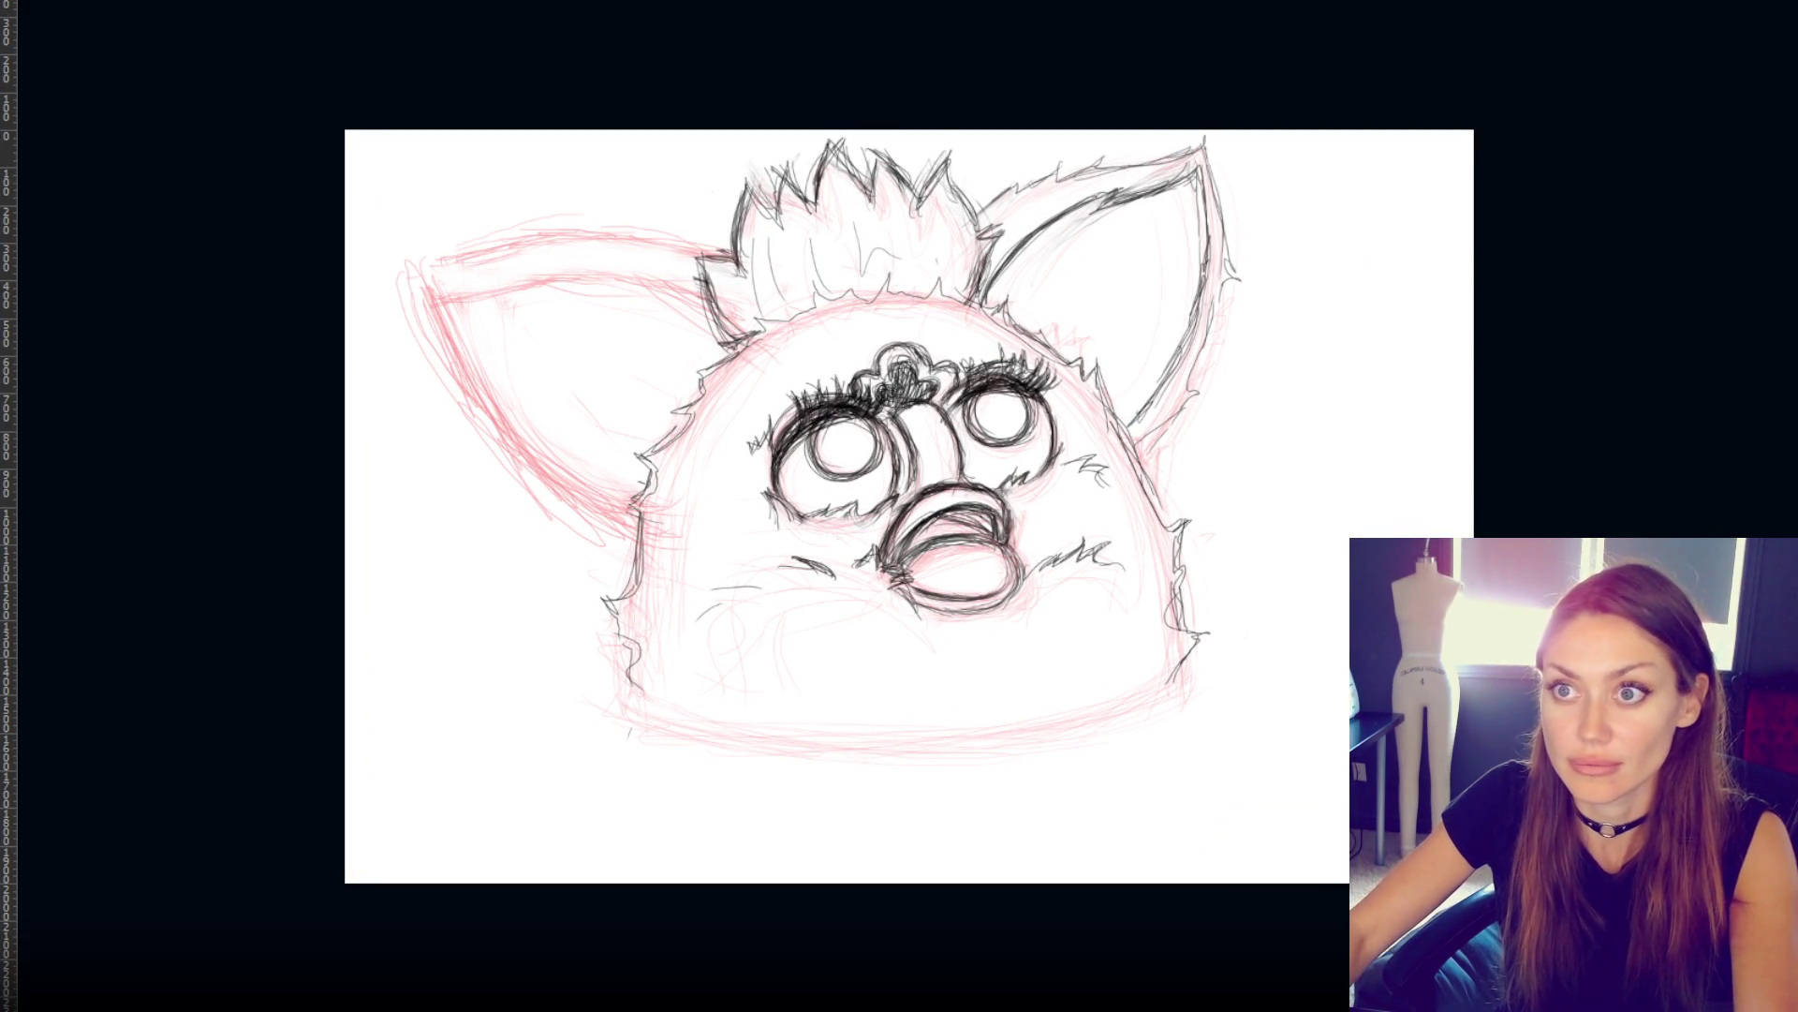
- Flip the whole sketch horizontally with Free Transform, then zoom out slightly
key(ctrl+t)
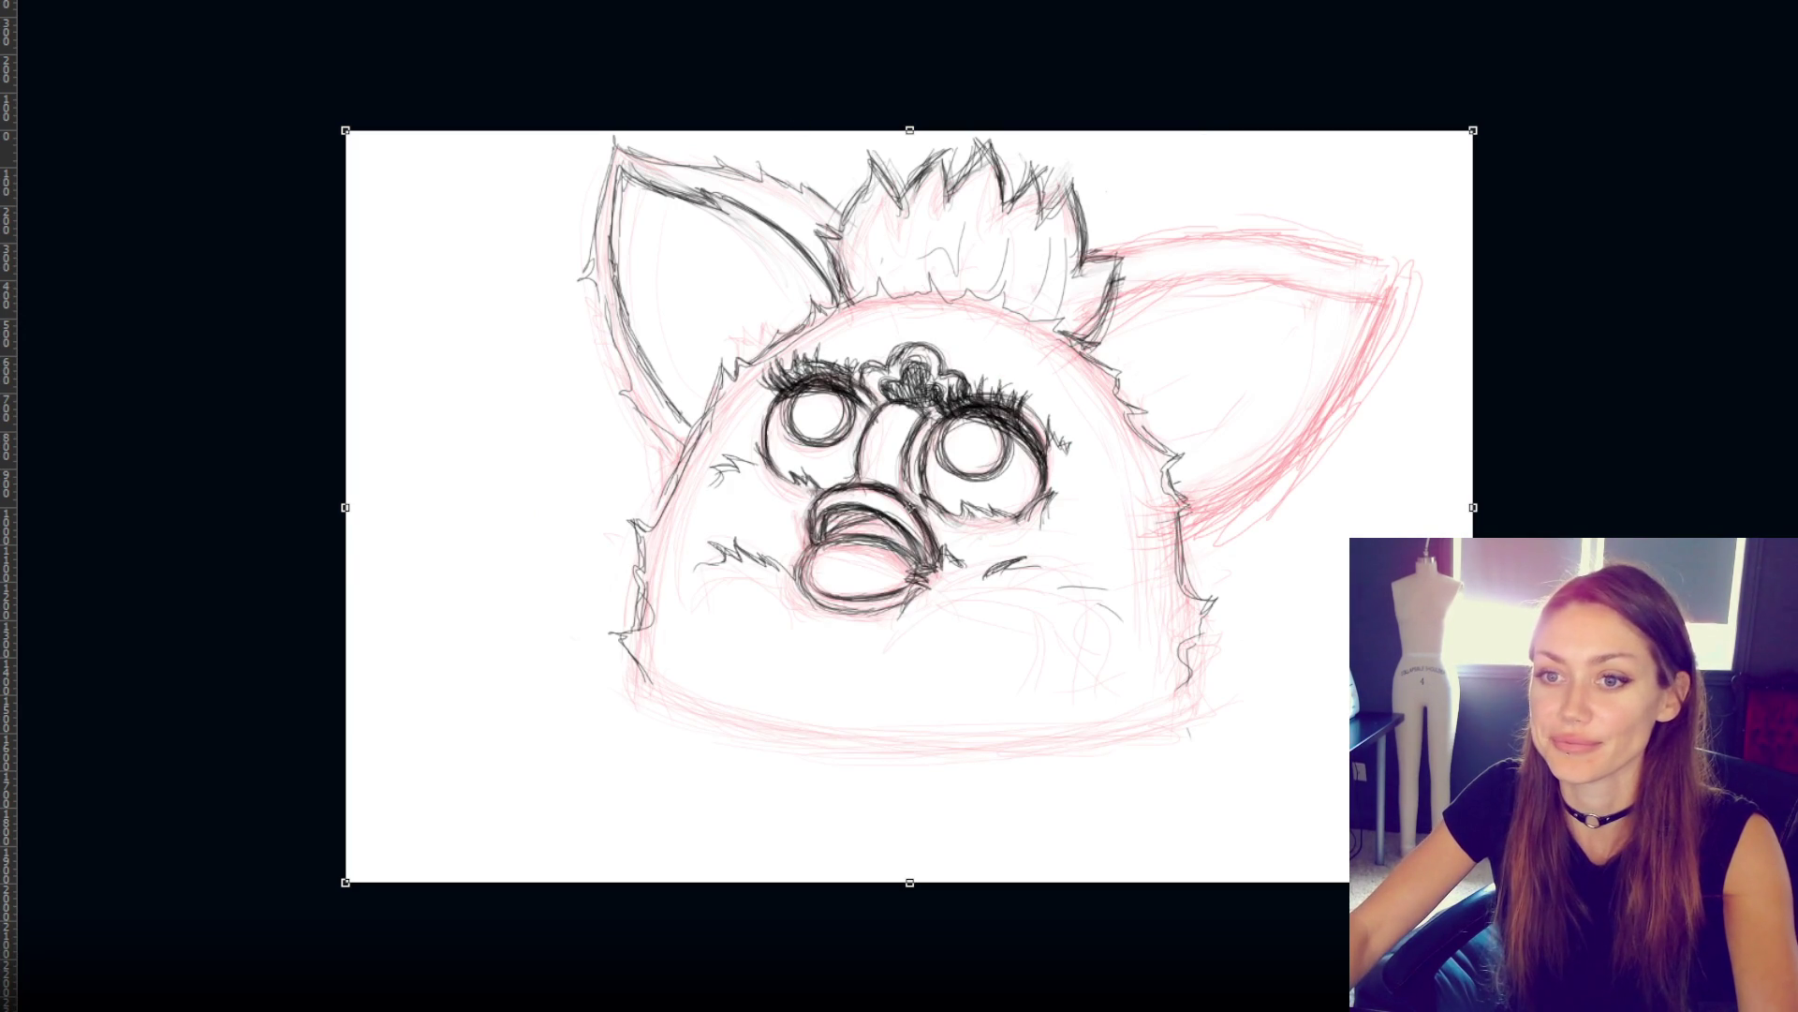
key(Return)
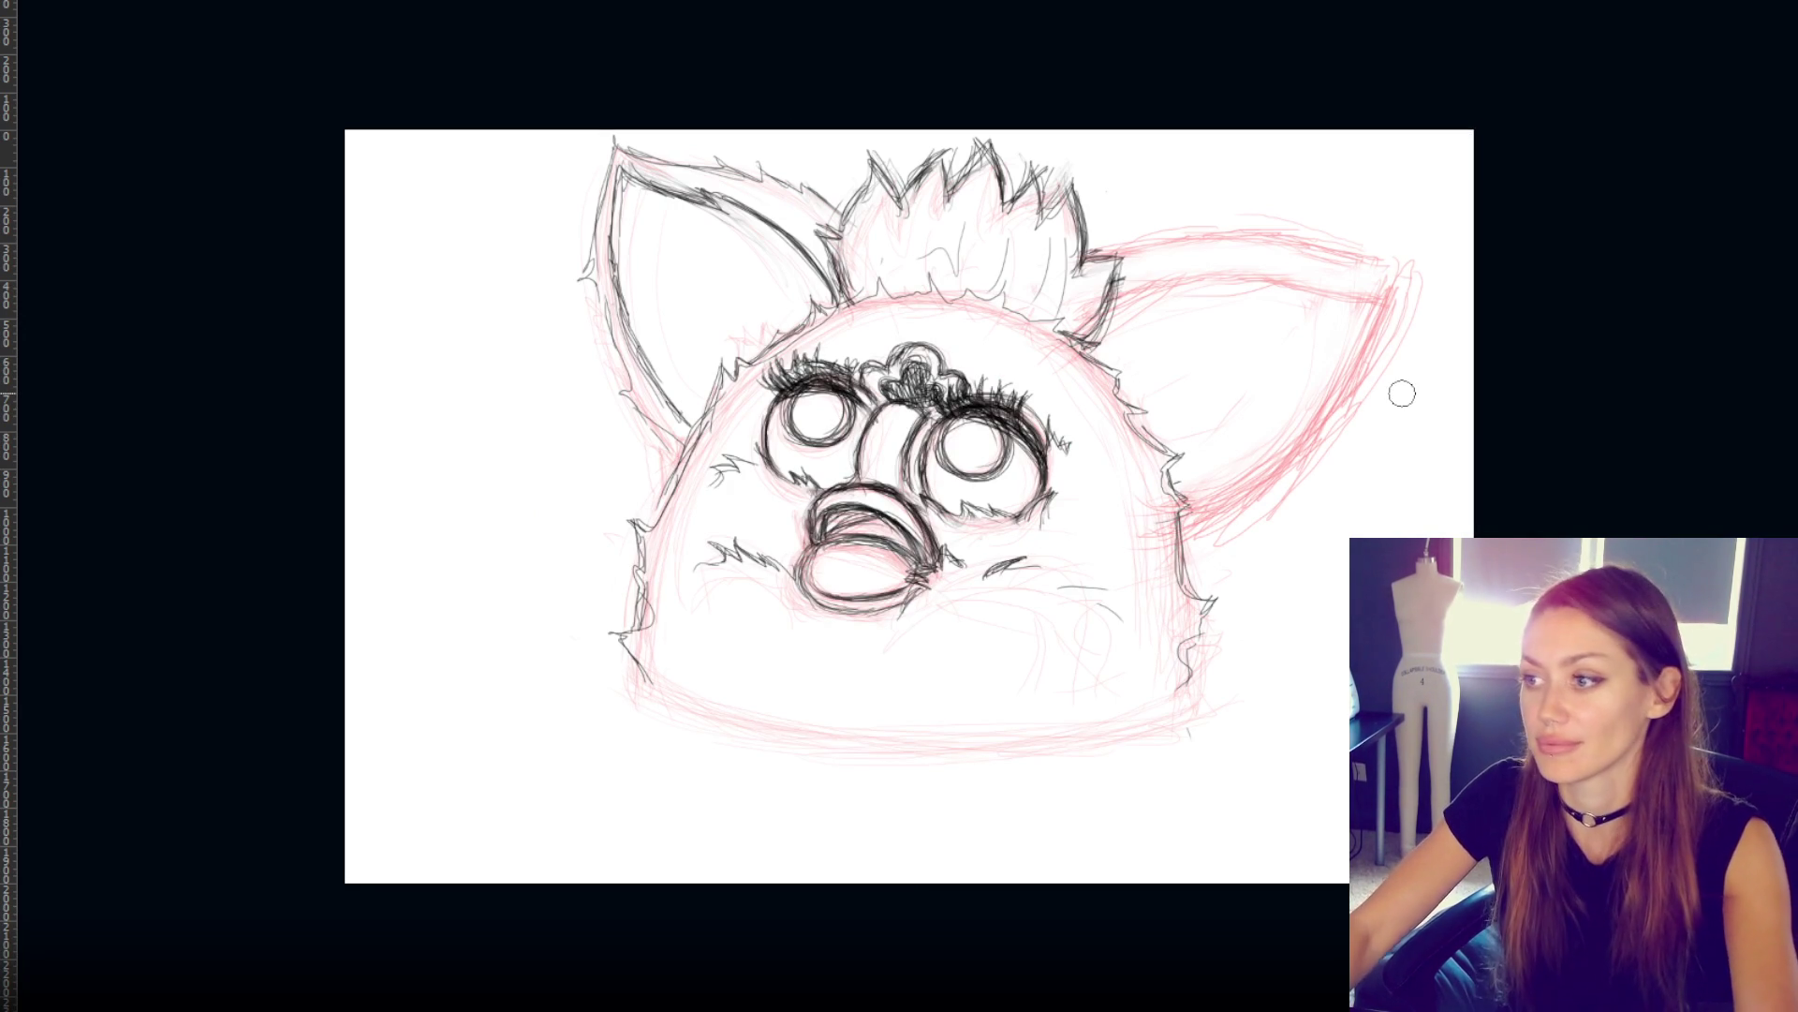
key(ctrl+minus)
key(ctrl+minus)
key(ctrl+minus)
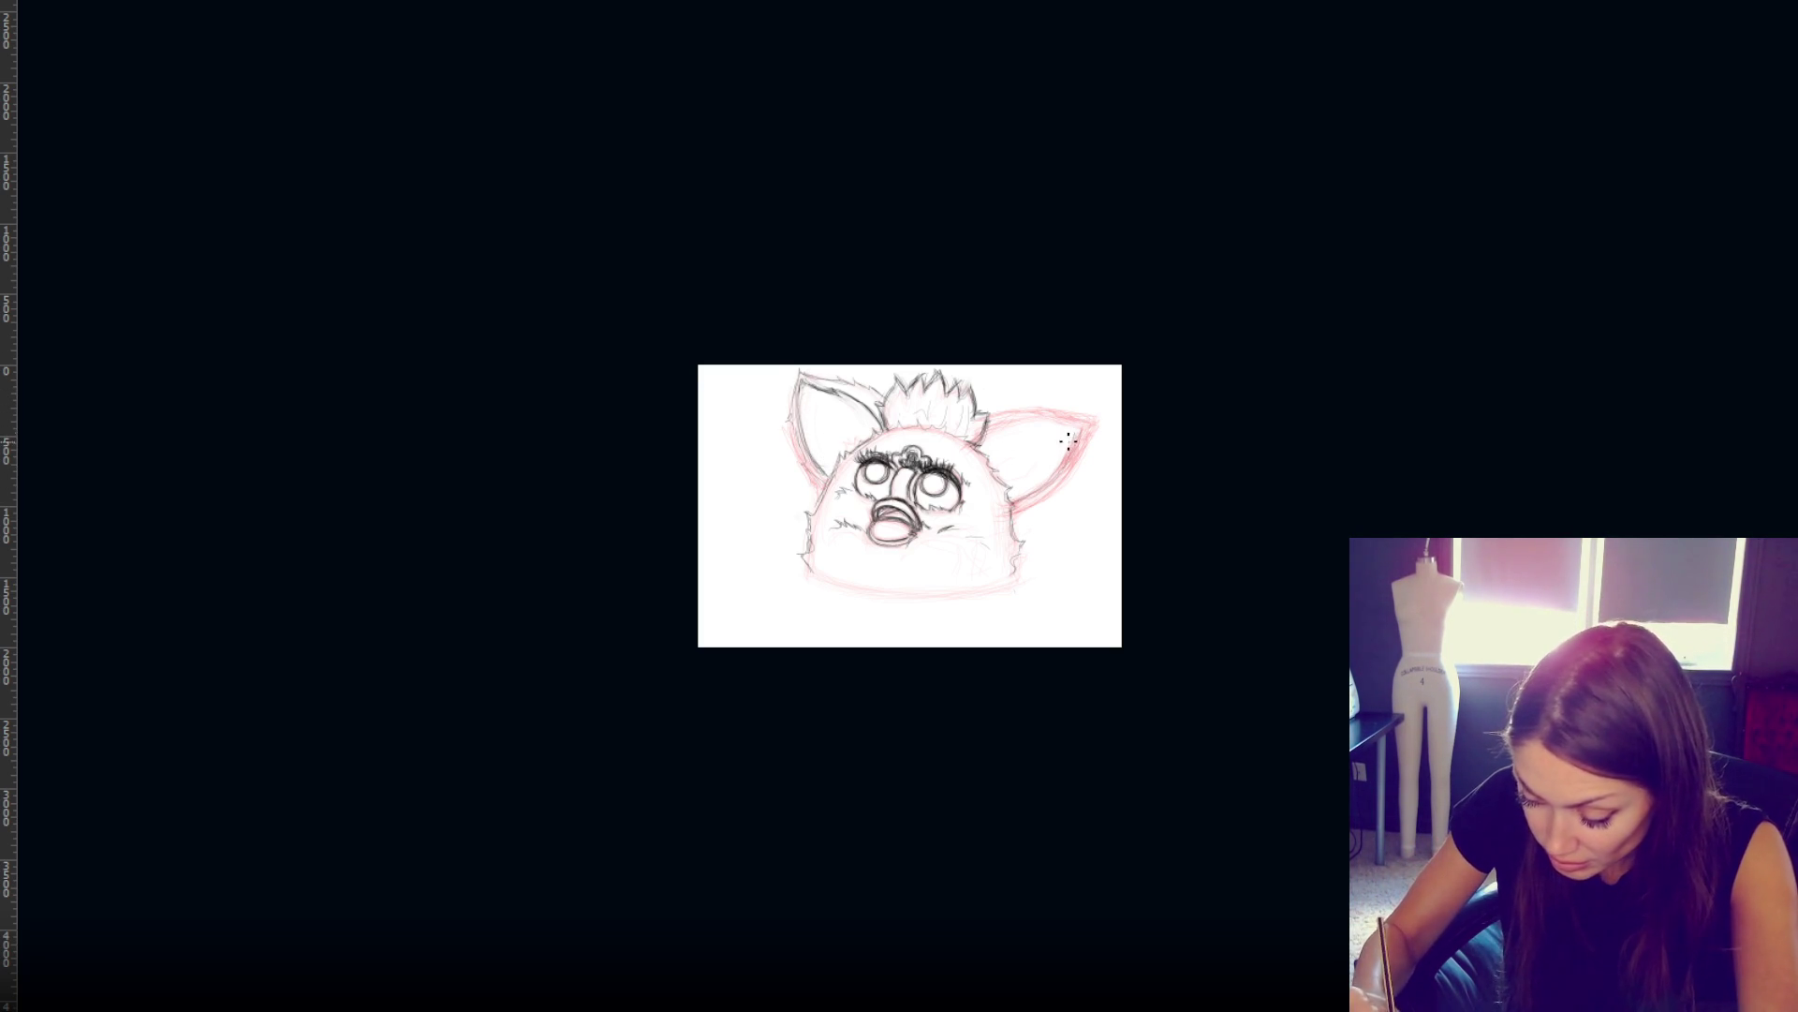
- Ink the top edge of the pink right ear with a dark stroke
mouse_move(1002, 428)
mouse_down()
mouse_move(1086, 442)
mouse_move(1025, 504)
mouse_move(1042, 493)
mouse_up()
- Add fur strokes on the left cheek and darken the right ear's inner and upper edges
drag(810, 476, 796, 379)
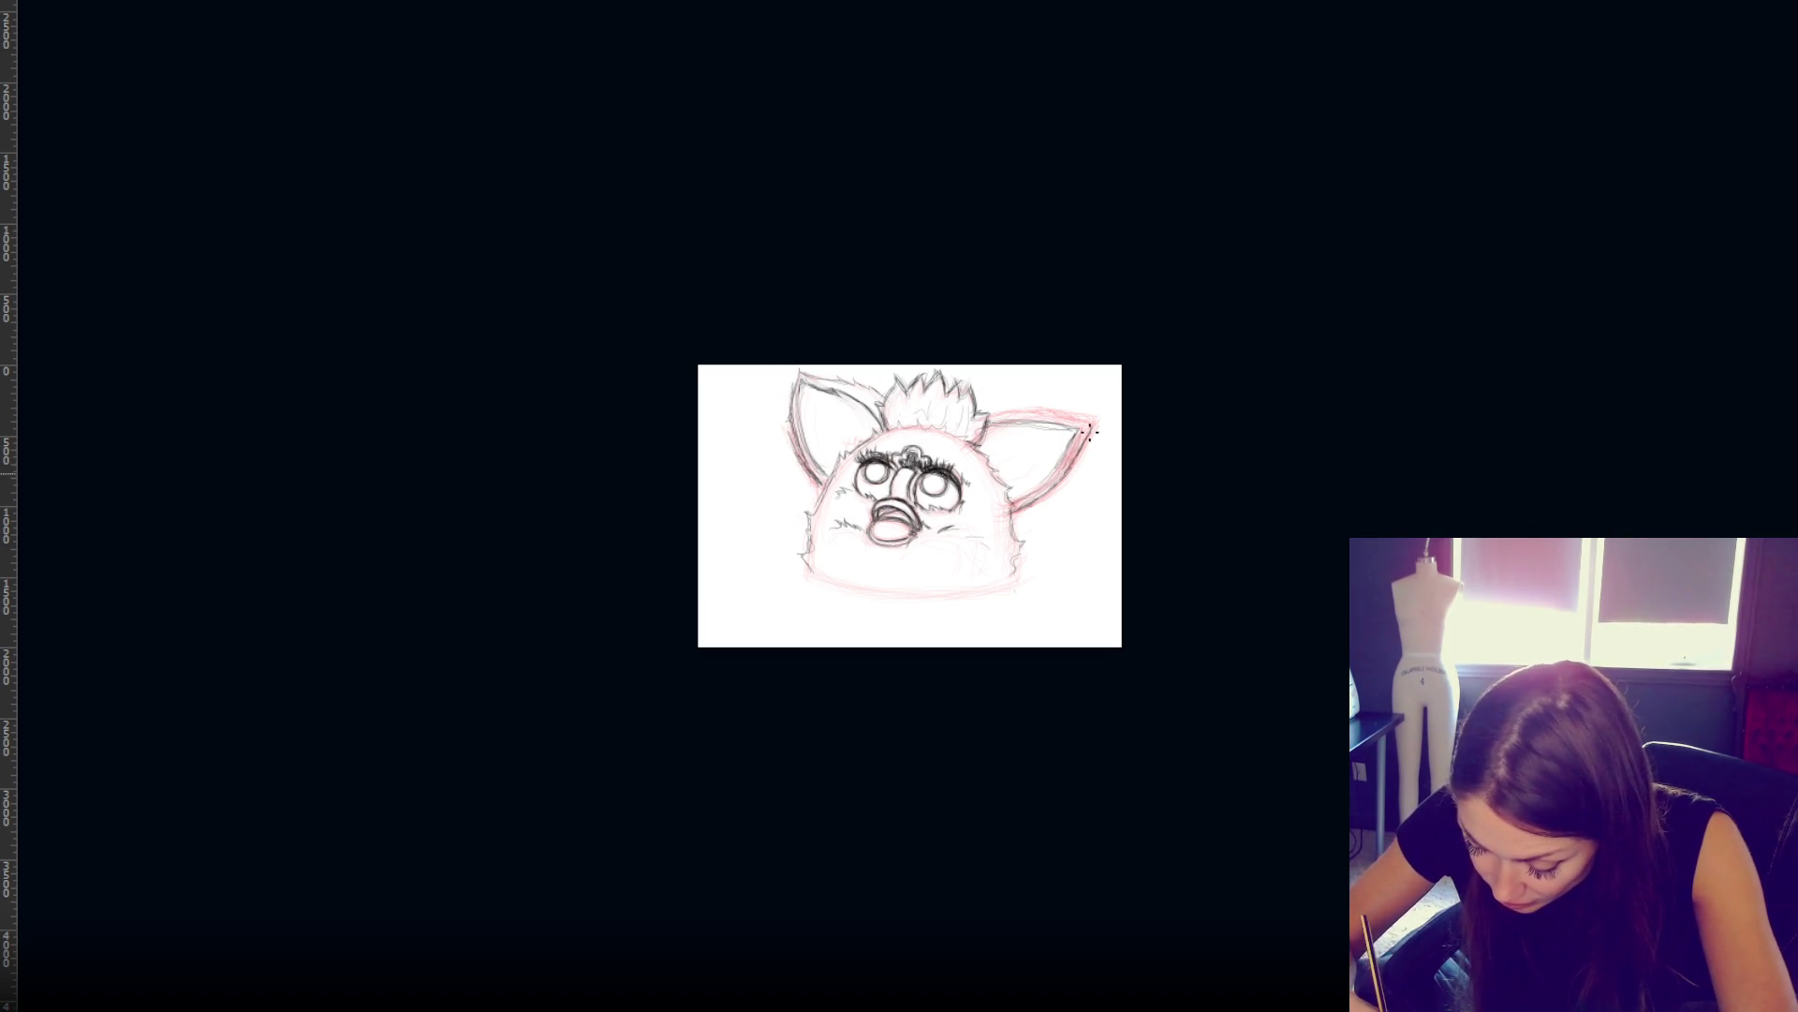
drag(1068, 445, 1021, 501)
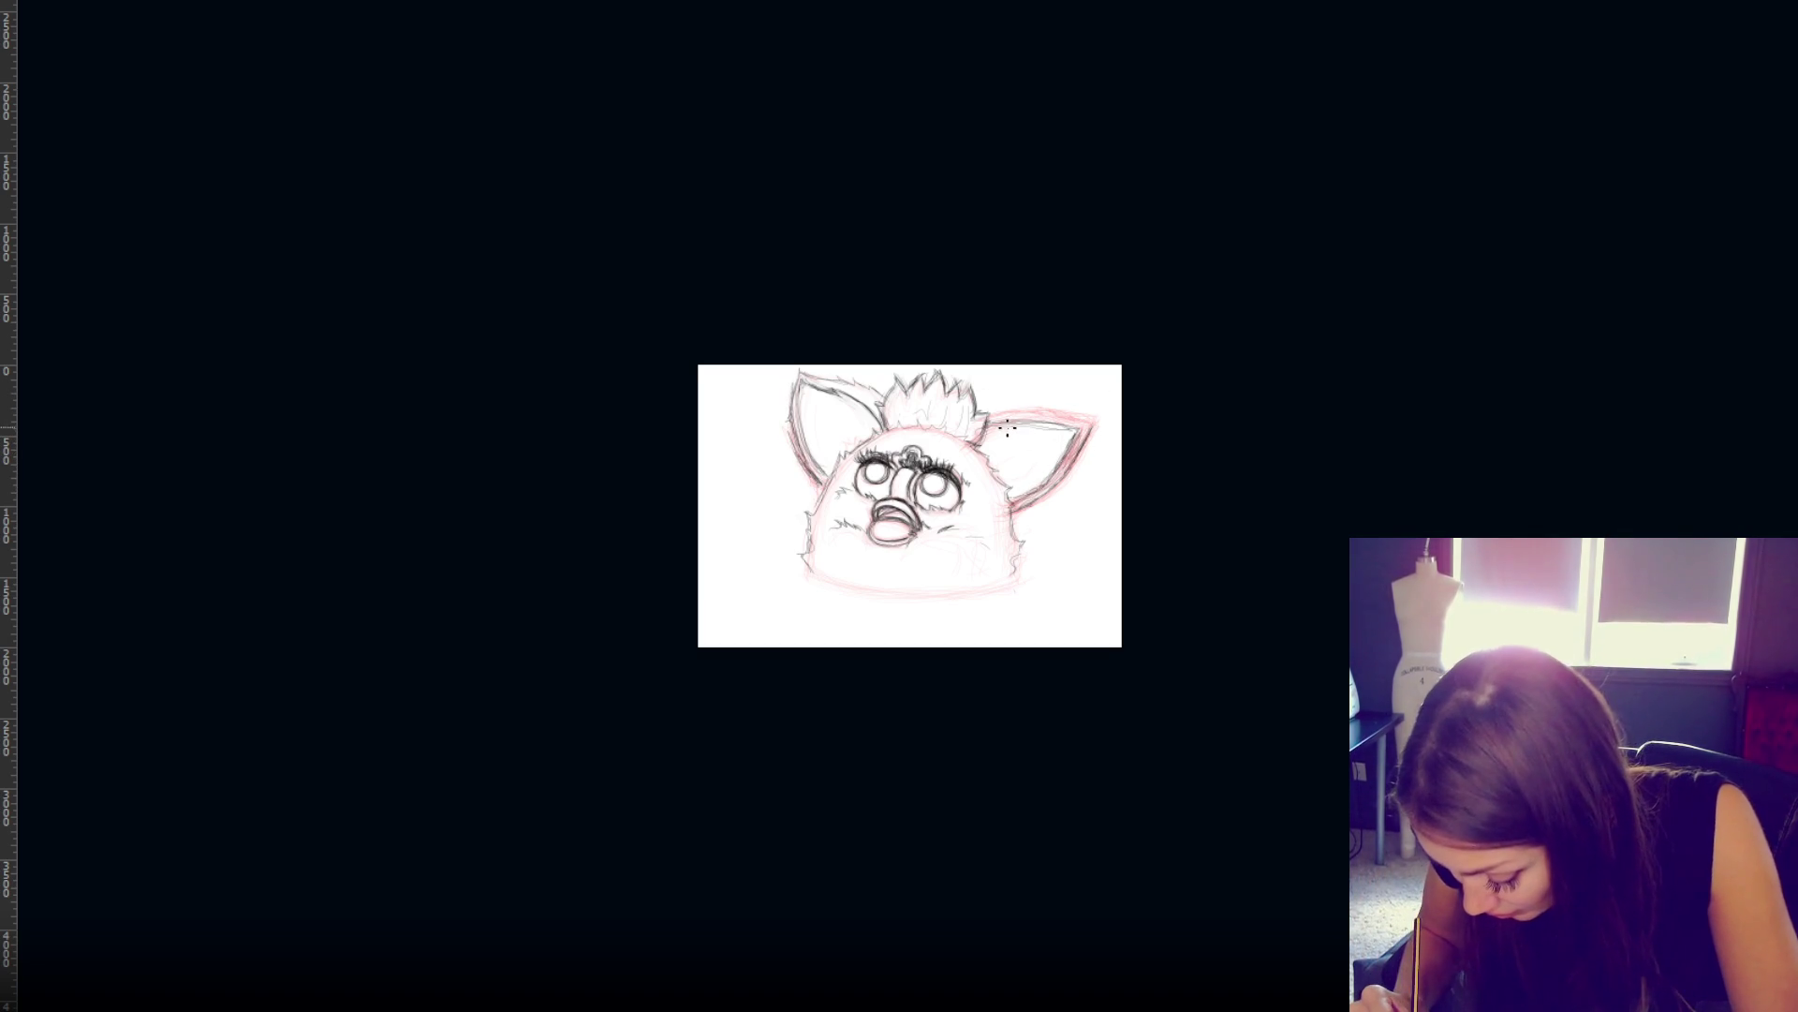
mouse_move(1012, 429)
mouse_down()
mouse_move(1063, 419)
mouse_move(1023, 410)
mouse_move(1063, 415)
mouse_up()
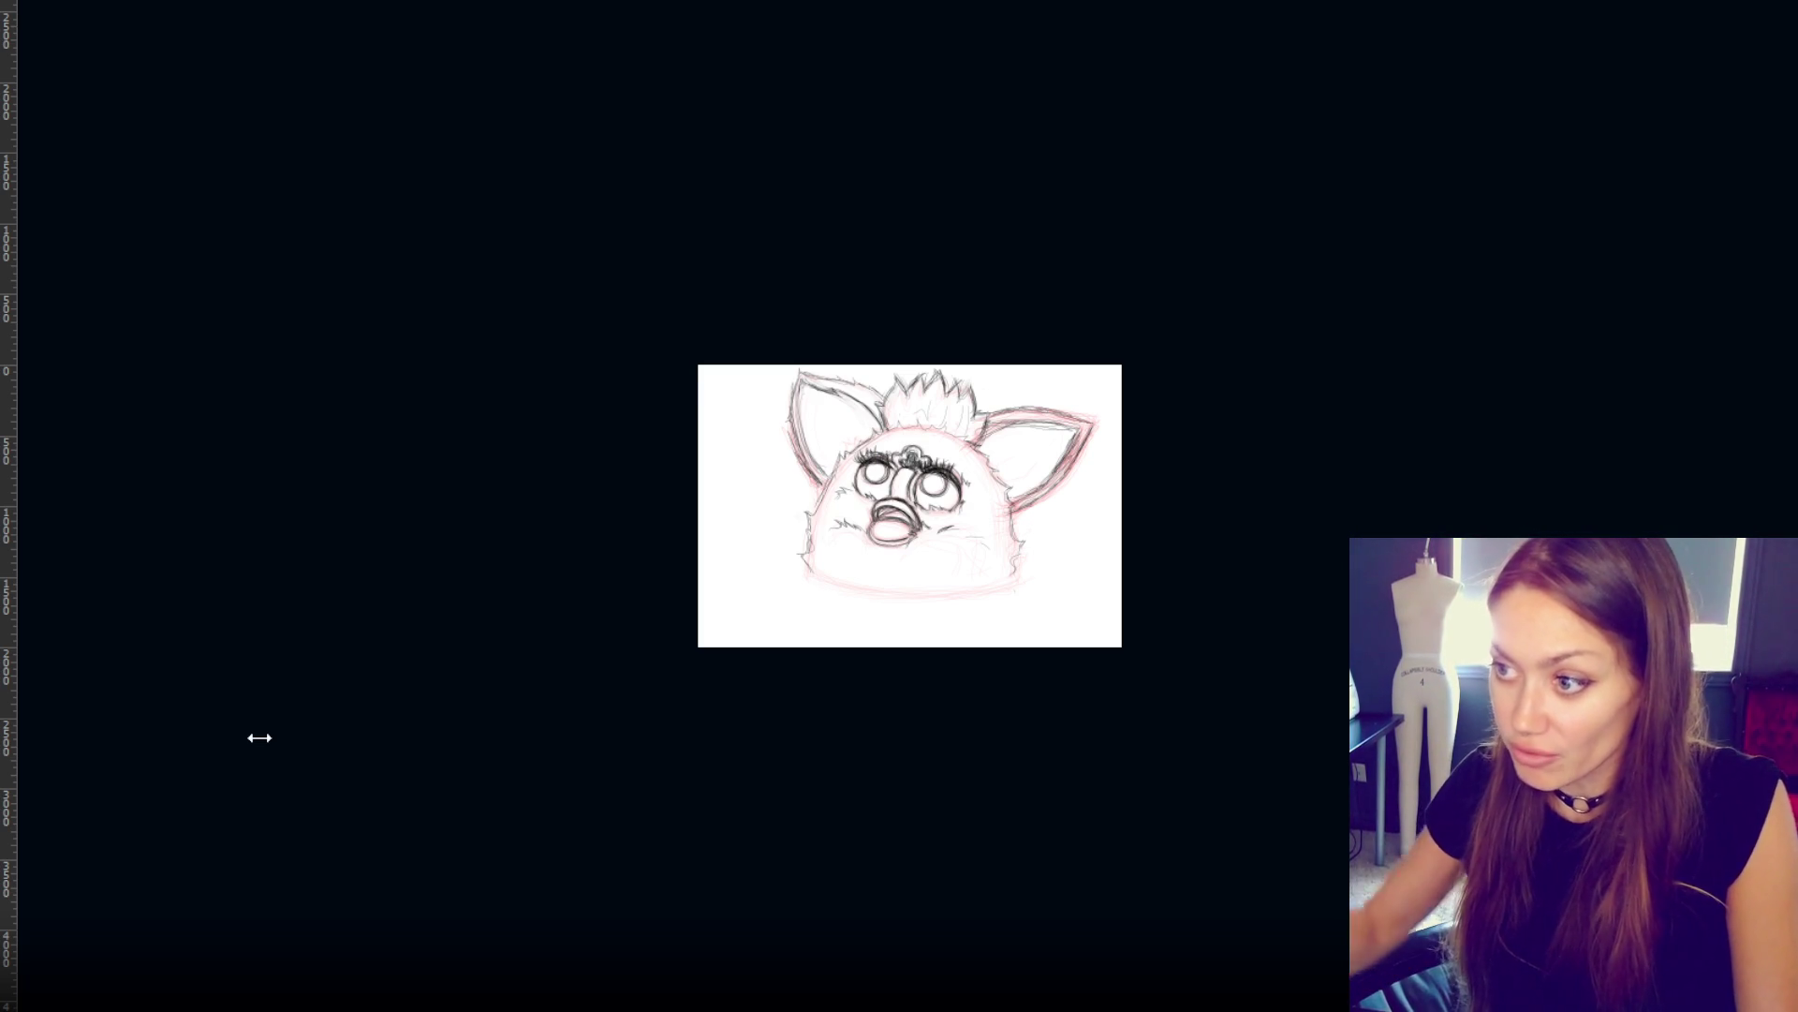
key(ctrl+plus)
key(ctrl+plus)
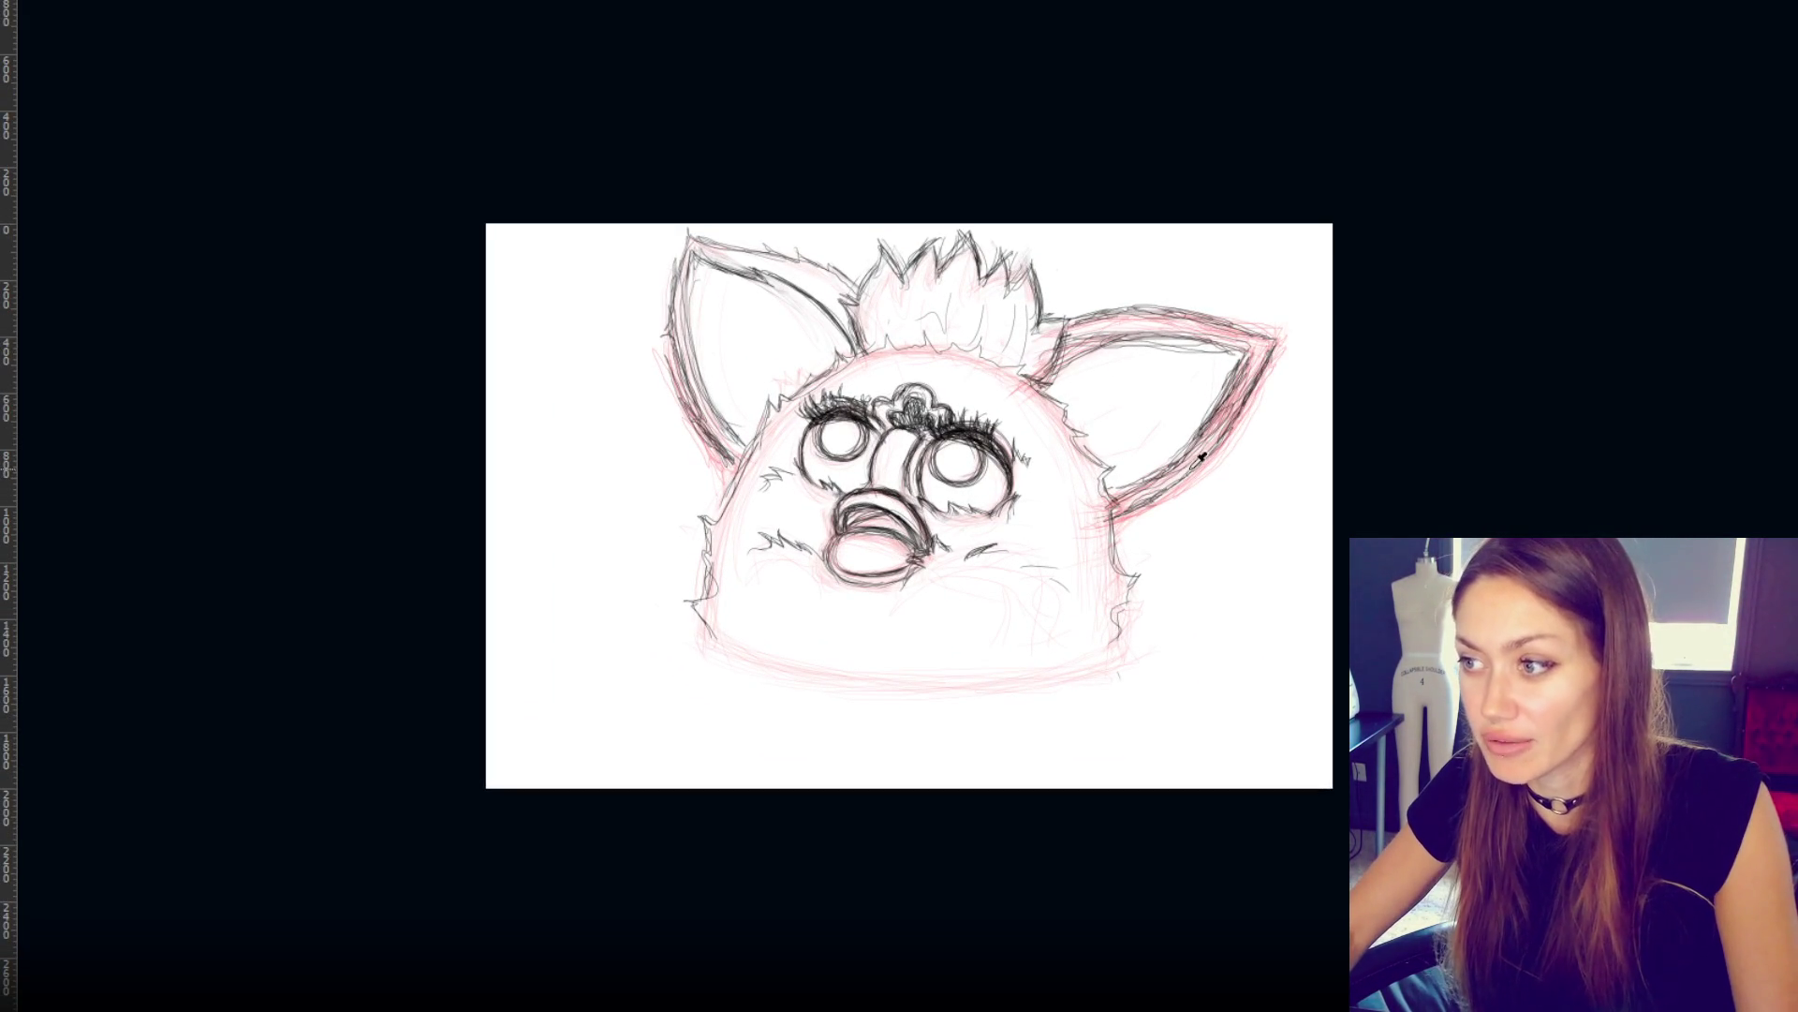
- Zoom in further and hide the pink sketch layer
key(ctrl+plus)
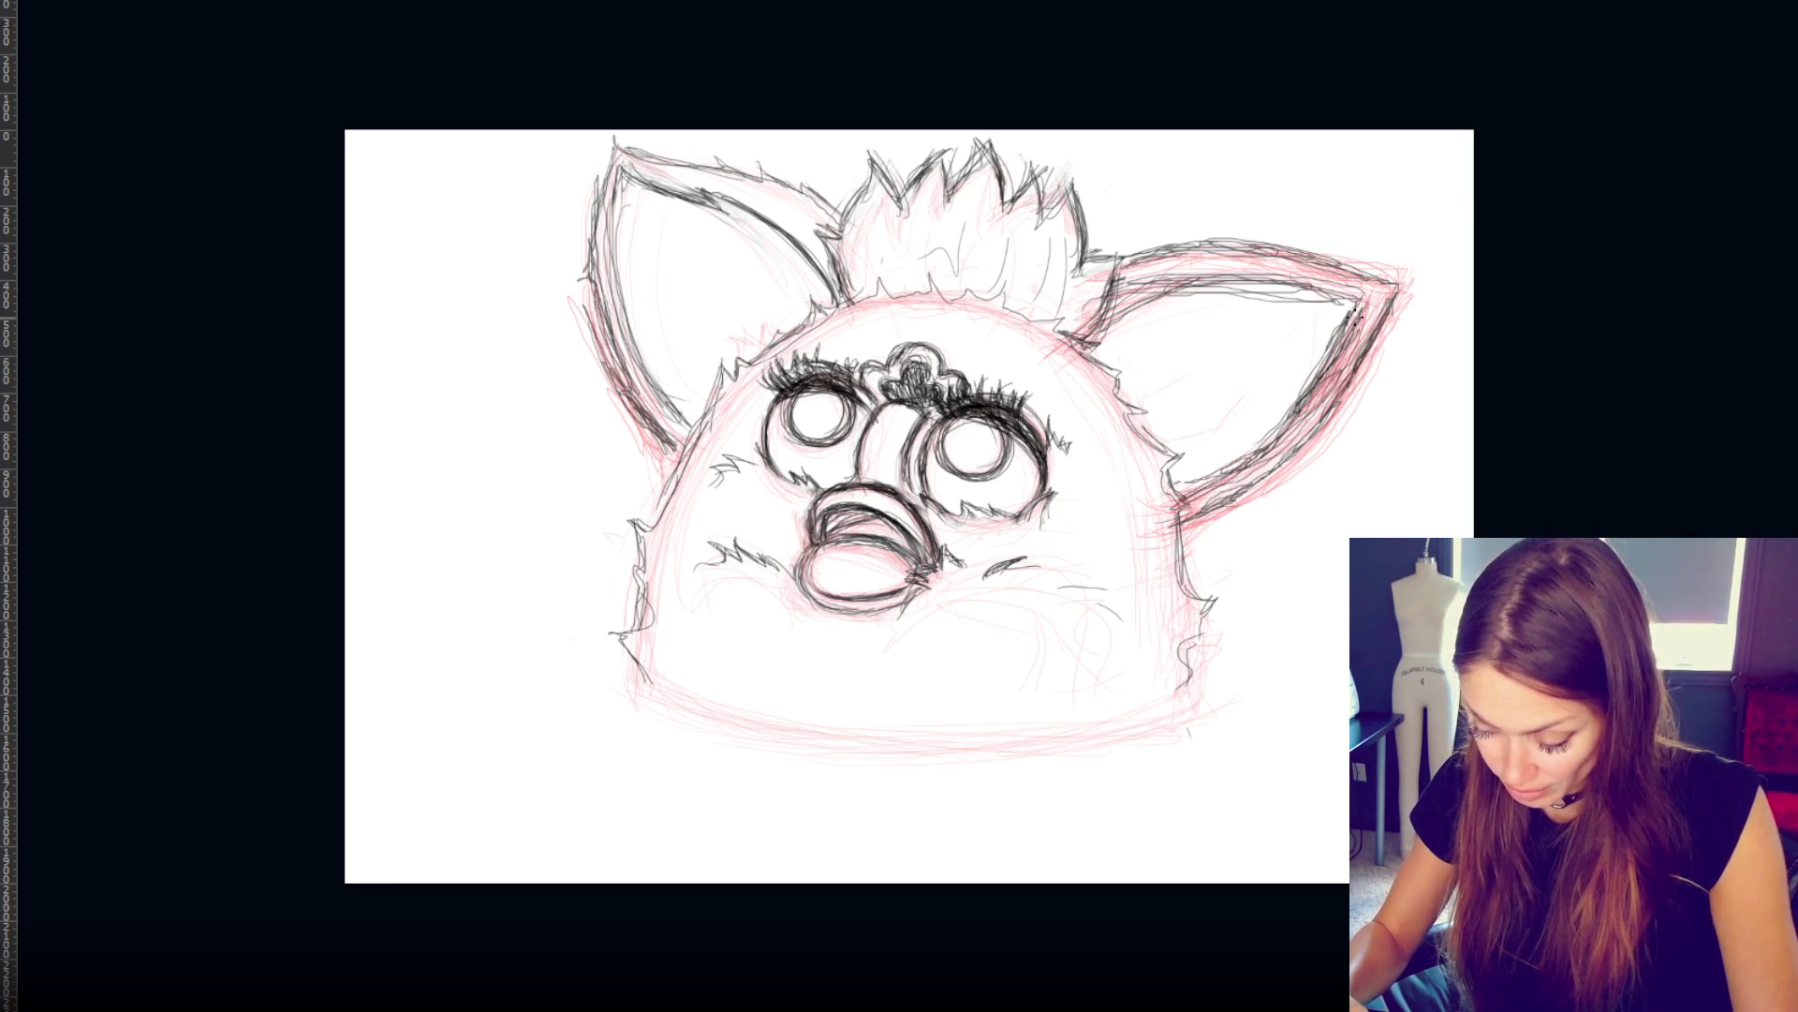
key(ctrl+comma)
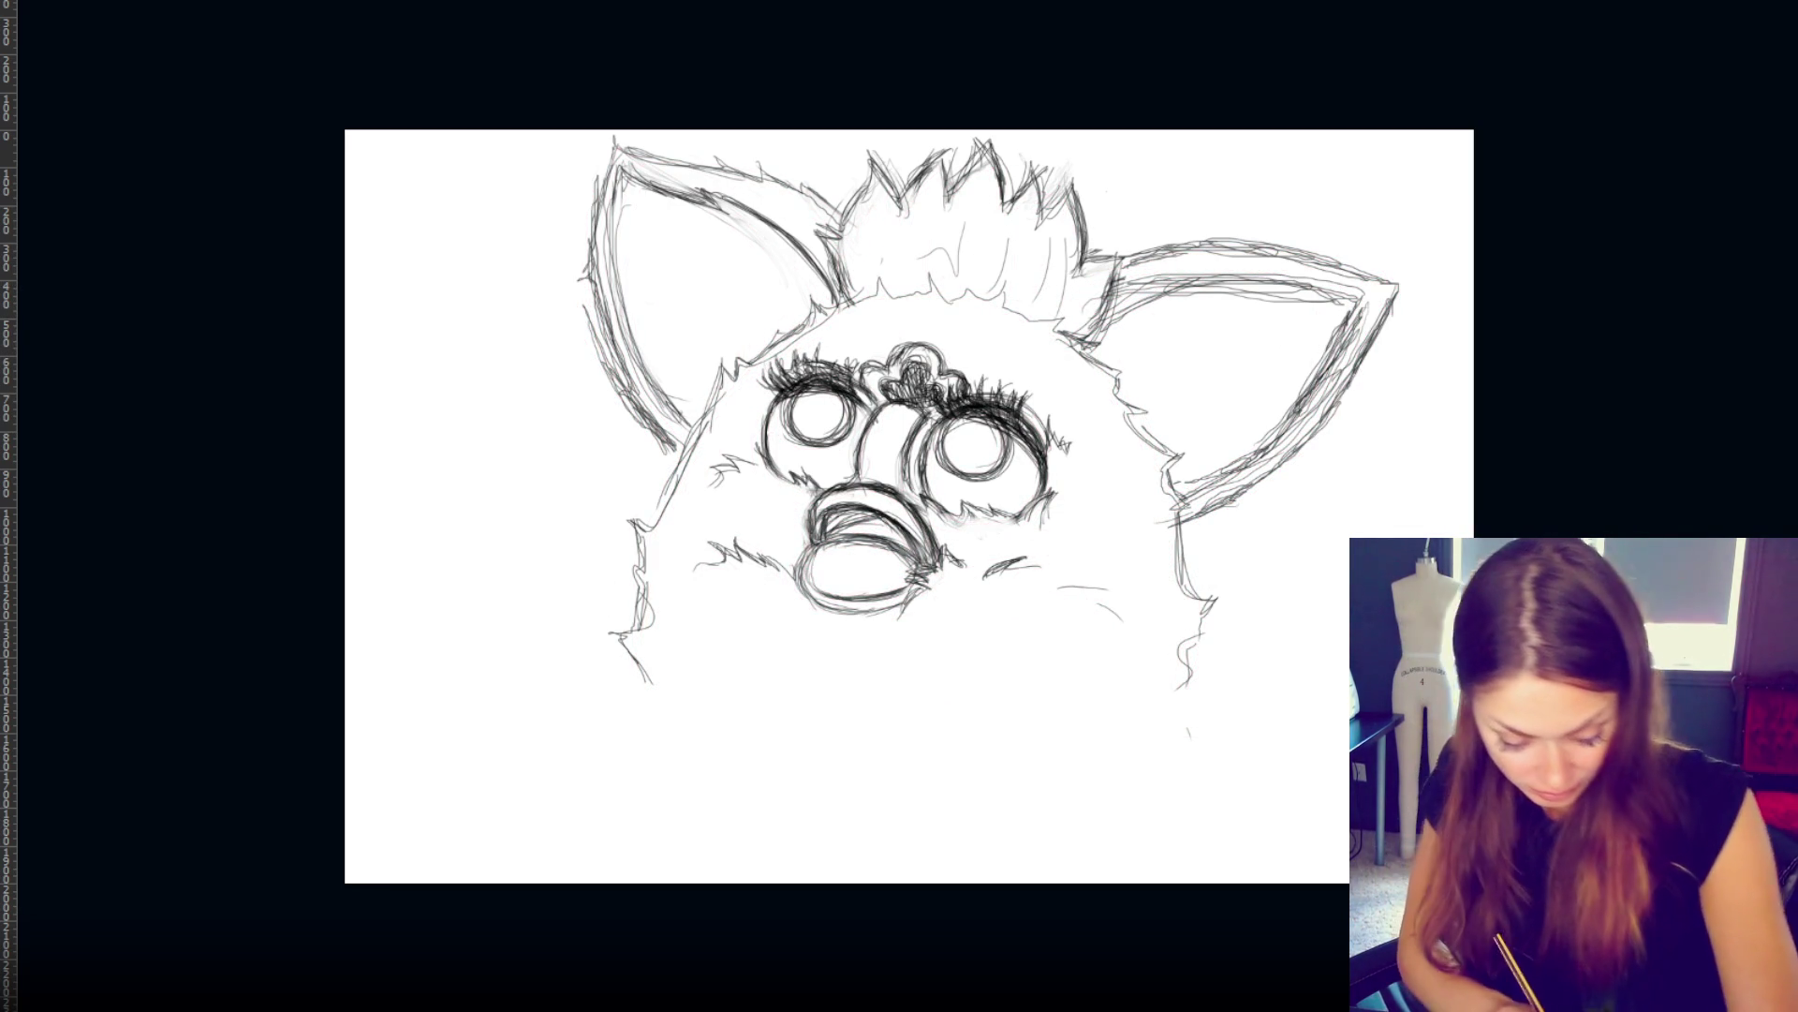
- Trace both ears' inner edges, the left face outline, and the fur across the head top
mouse_move(1190, 277)
mouse_down()
mouse_move(1328, 290)
mouse_move(1363, 319)
mouse_move(1241, 464)
mouse_move(1170, 487)
mouse_up()
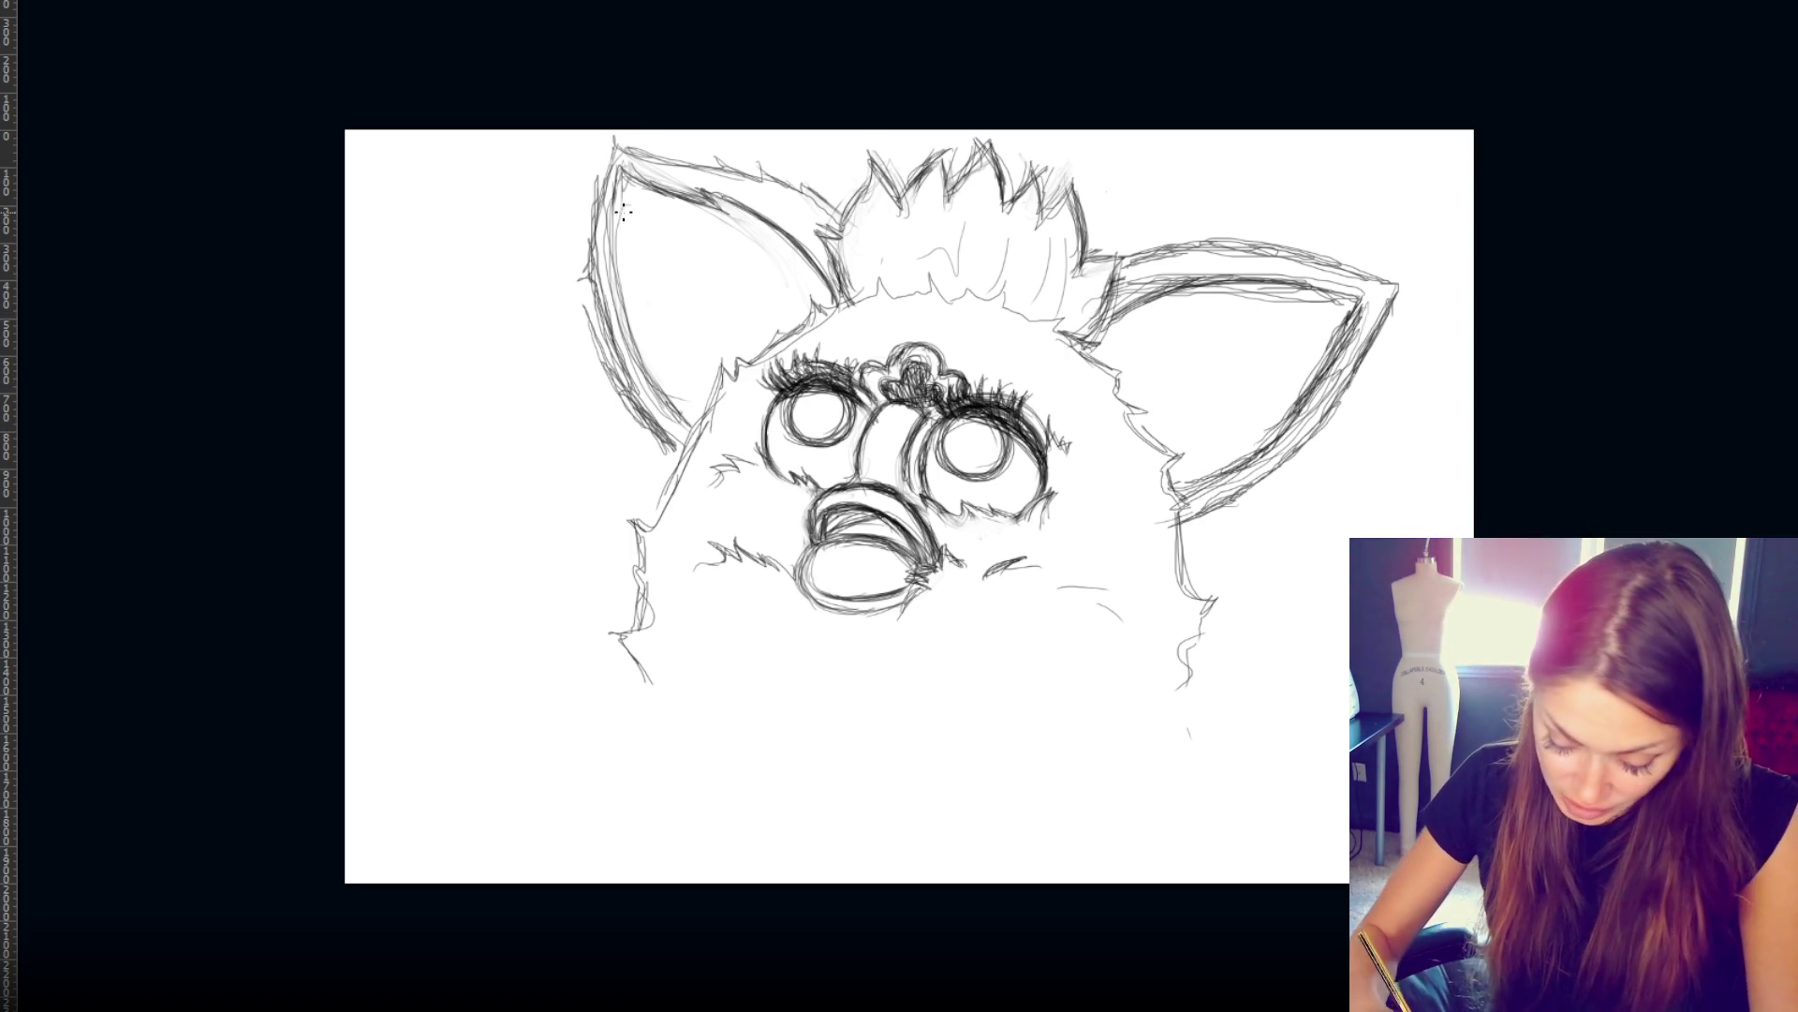
mouse_move(610, 251)
mouse_down()
mouse_move(612, 211)
mouse_move(632, 356)
mouse_move(617, 230)
mouse_move(679, 426)
mouse_move(647, 370)
mouse_move(618, 173)
mouse_move(635, 370)
mouse_move(611, 198)
mouse_move(592, 276)
mouse_move(686, 457)
mouse_up()
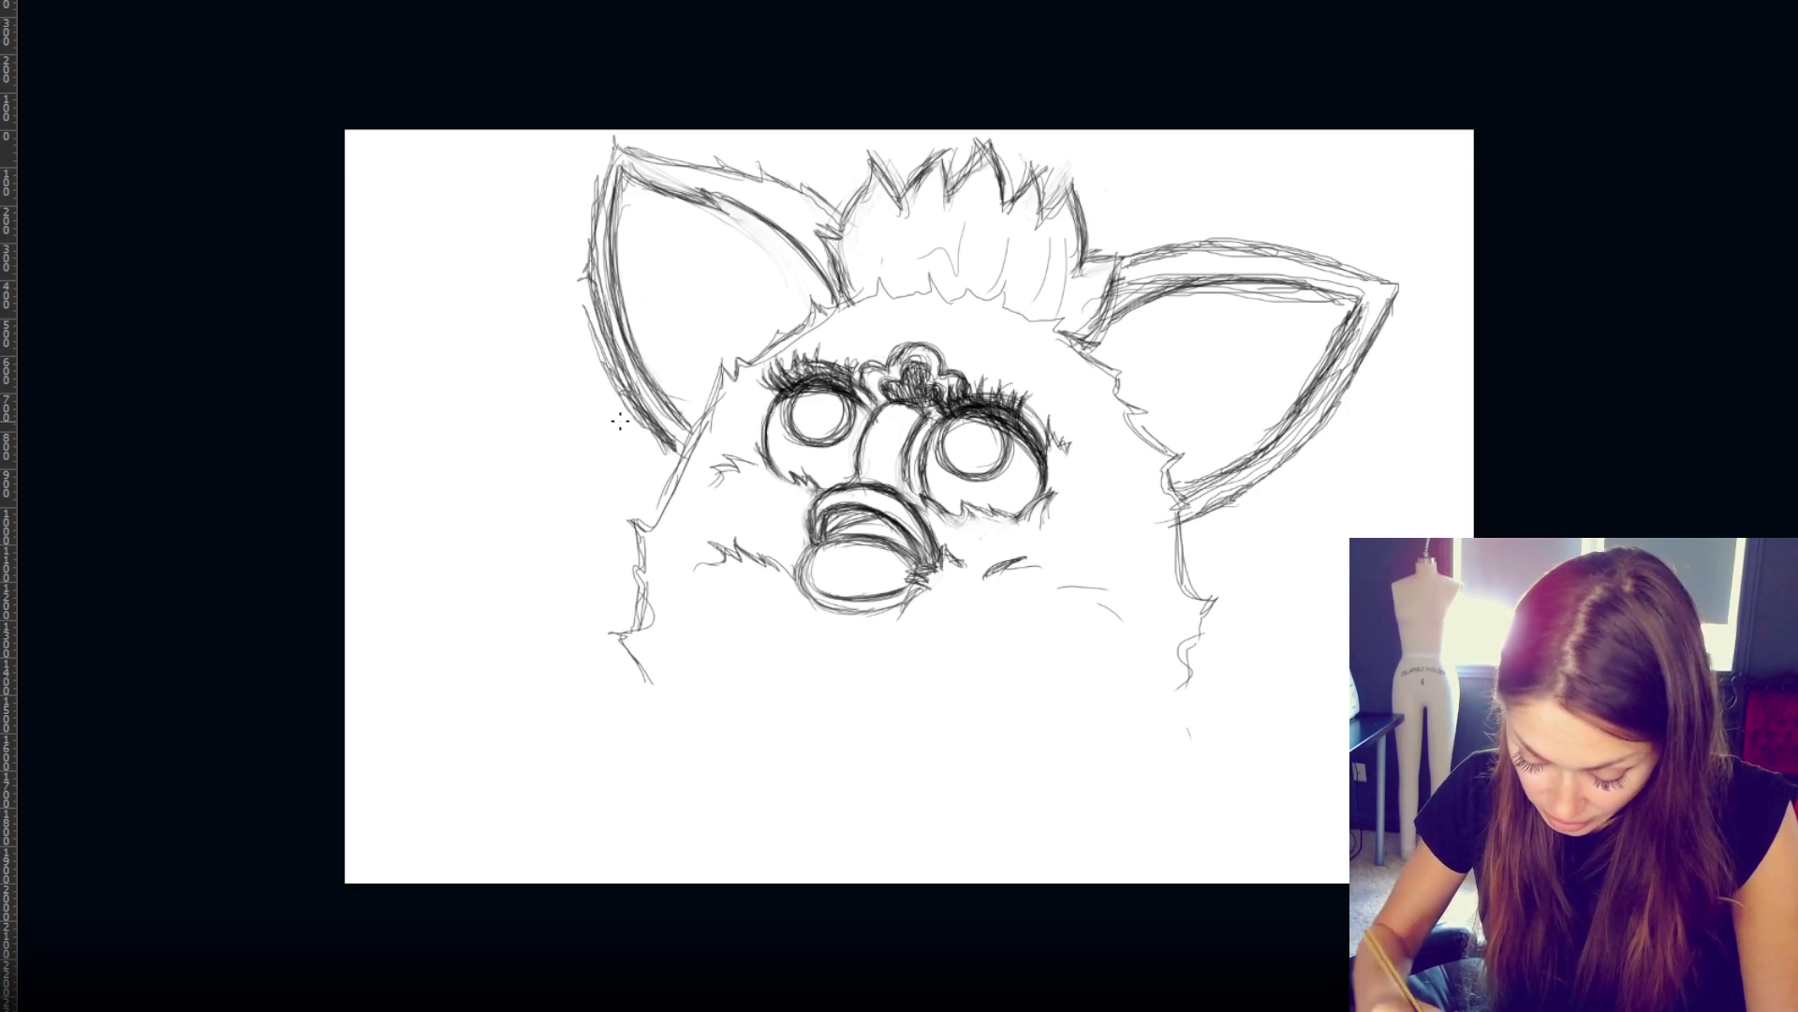
mouse_move(716, 388)
mouse_down()
mouse_move(663, 506)
mouse_move(630, 529)
mouse_move(643, 611)
mouse_move(629, 618)
mouse_move(624, 560)
mouse_move(623, 635)
mouse_up()
mouse_move(644, 509)
mouse_down()
mouse_move(712, 374)
mouse_move(880, 276)
mouse_move(979, 294)
mouse_move(939, 290)
mouse_move(984, 273)
mouse_move(961, 298)
mouse_move(1026, 304)
mouse_move(993, 300)
mouse_move(1026, 281)
mouse_move(982, 290)
mouse_move(1075, 323)
mouse_up()
mouse_move(892, 279)
mouse_down()
mouse_move(948, 286)
mouse_move(865, 298)
mouse_move(982, 305)
mouse_up()
- Redraw the top-of-head fur, add fur on the right body edge, and draw a ground line
key(e)
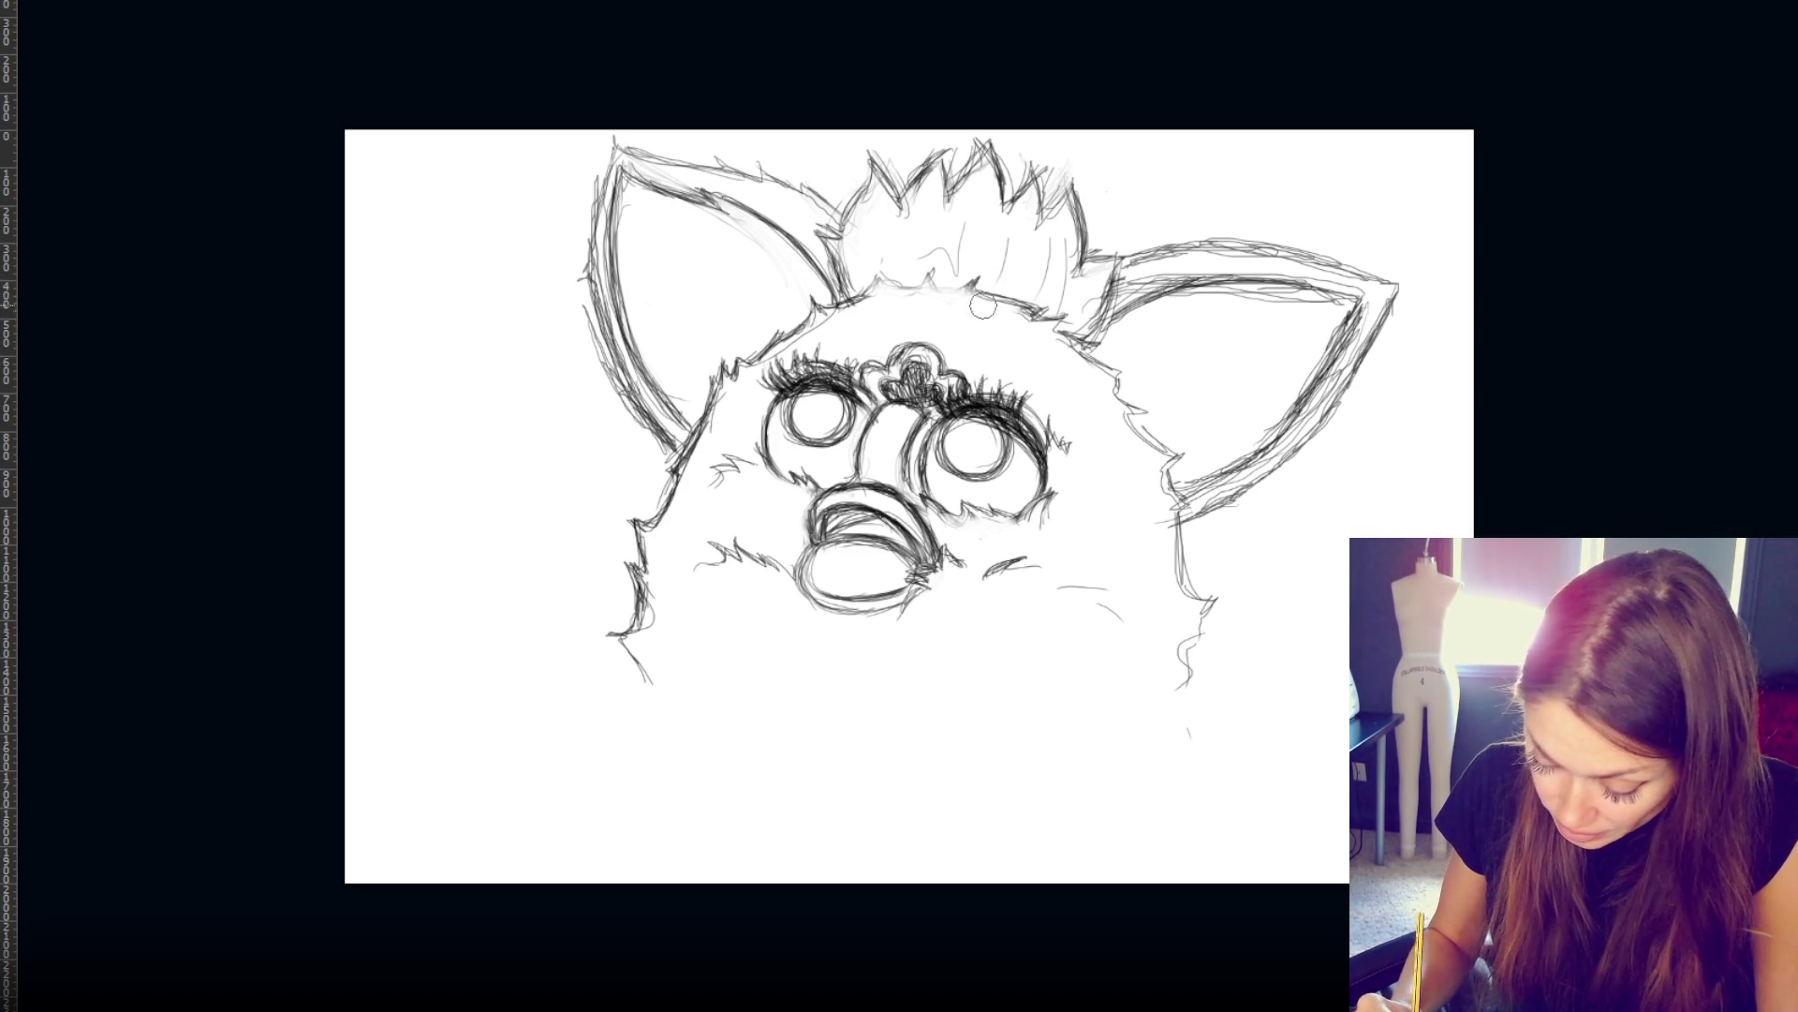
key(b)
mouse_move(860, 290)
mouse_down()
mouse_move(934, 273)
mouse_move(993, 299)
mouse_up()
mouse_move(1082, 350)
mouse_down()
mouse_move(1138, 389)
mouse_move(1129, 407)
mouse_move(1163, 416)
mouse_move(1138, 432)
mouse_move(1185, 482)
mouse_move(1179, 592)
mouse_move(1199, 611)
mouse_move(1157, 691)
mouse_up()
drag(607, 665, 1136, 735)
drag(1253, 721, 924, 730)
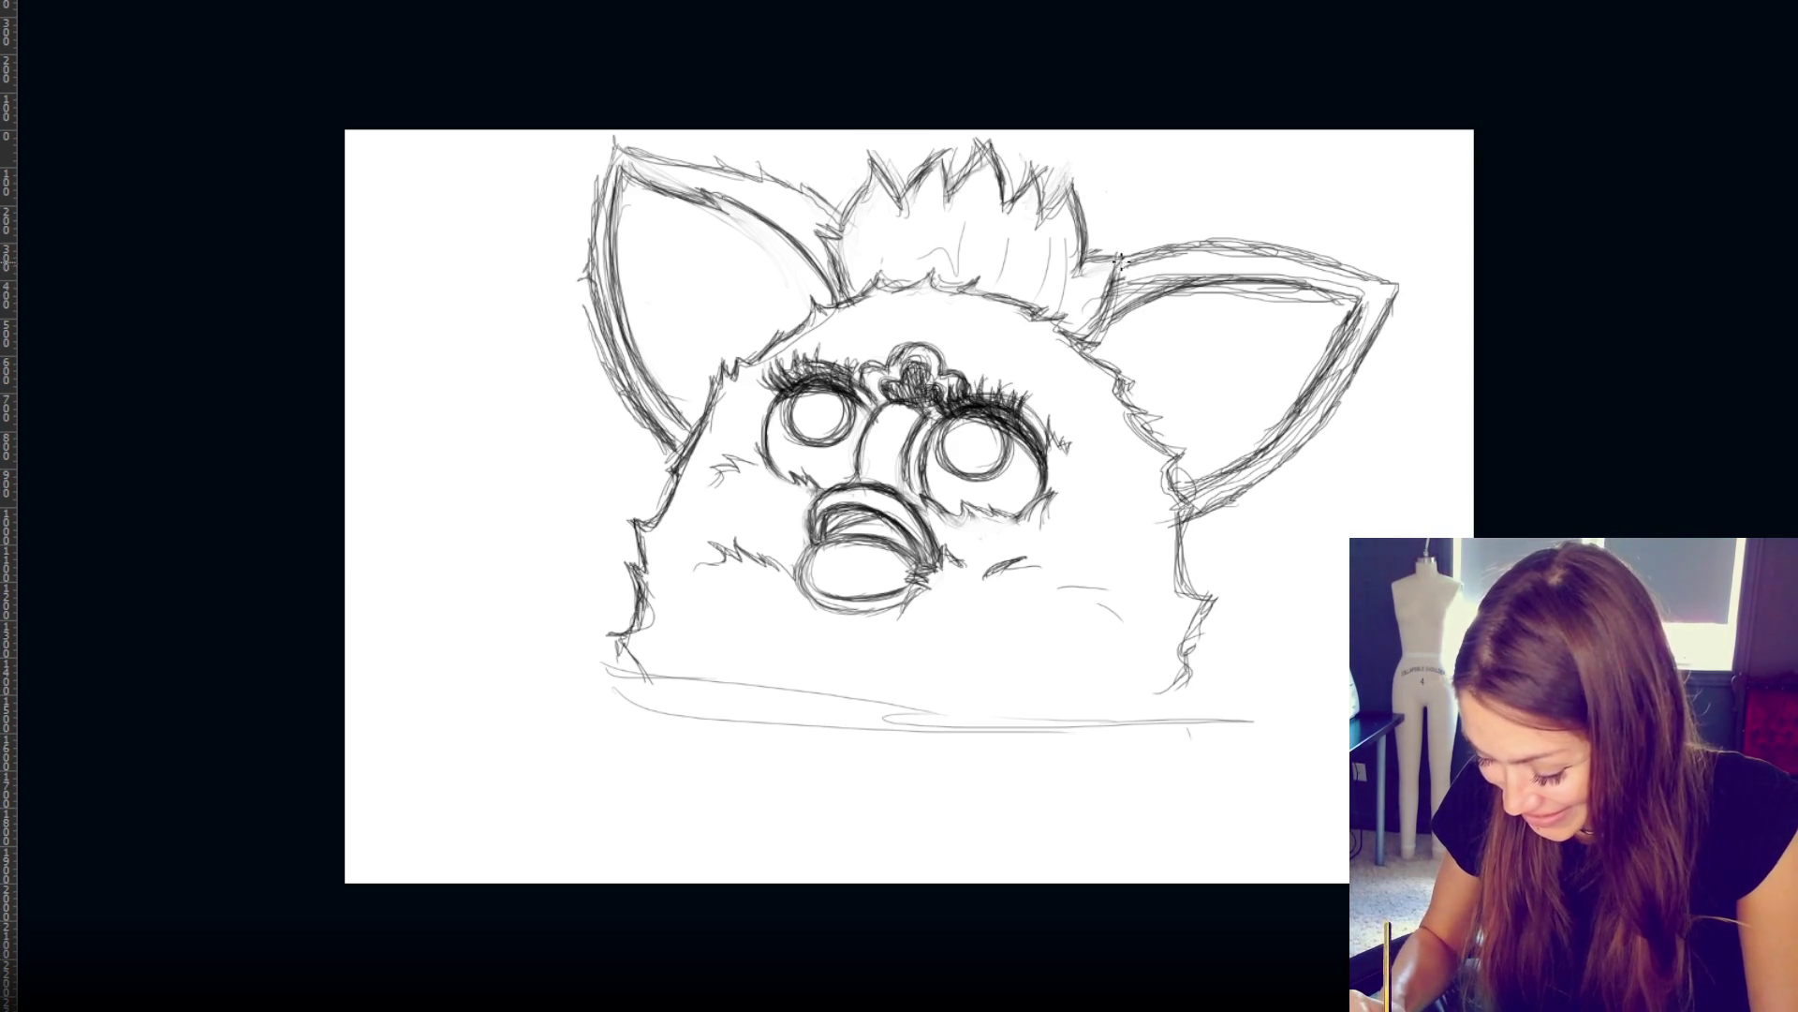
- Erase strokes joining the tuft to the right ear and add jagged tuft spikes
mouse_move(1113, 246)
mouse_down()
mouse_move(1079, 246)
mouse_move(1123, 226)
mouse_move(1116, 298)
mouse_move(1091, 309)
mouse_up()
key(e)
mouse_move(886, 150)
mouse_down()
mouse_move(860, 203)
mouse_move(954, 180)
mouse_move(845, 232)
mouse_move(968, 138)
mouse_up()
mouse_move(868, 212)
mouse_down()
mouse_move(927, 160)
mouse_move(993, 150)
mouse_move(1021, 208)
mouse_move(1063, 192)
mouse_up()
- Erase and redraw strokes at the tuft's top, right edge and left base
key(e)
key(b)
mouse_move(946, 156)
mouse_down()
mouse_move(952, 190)
mouse_move(1038, 183)
mouse_move(1040, 241)
mouse_up()
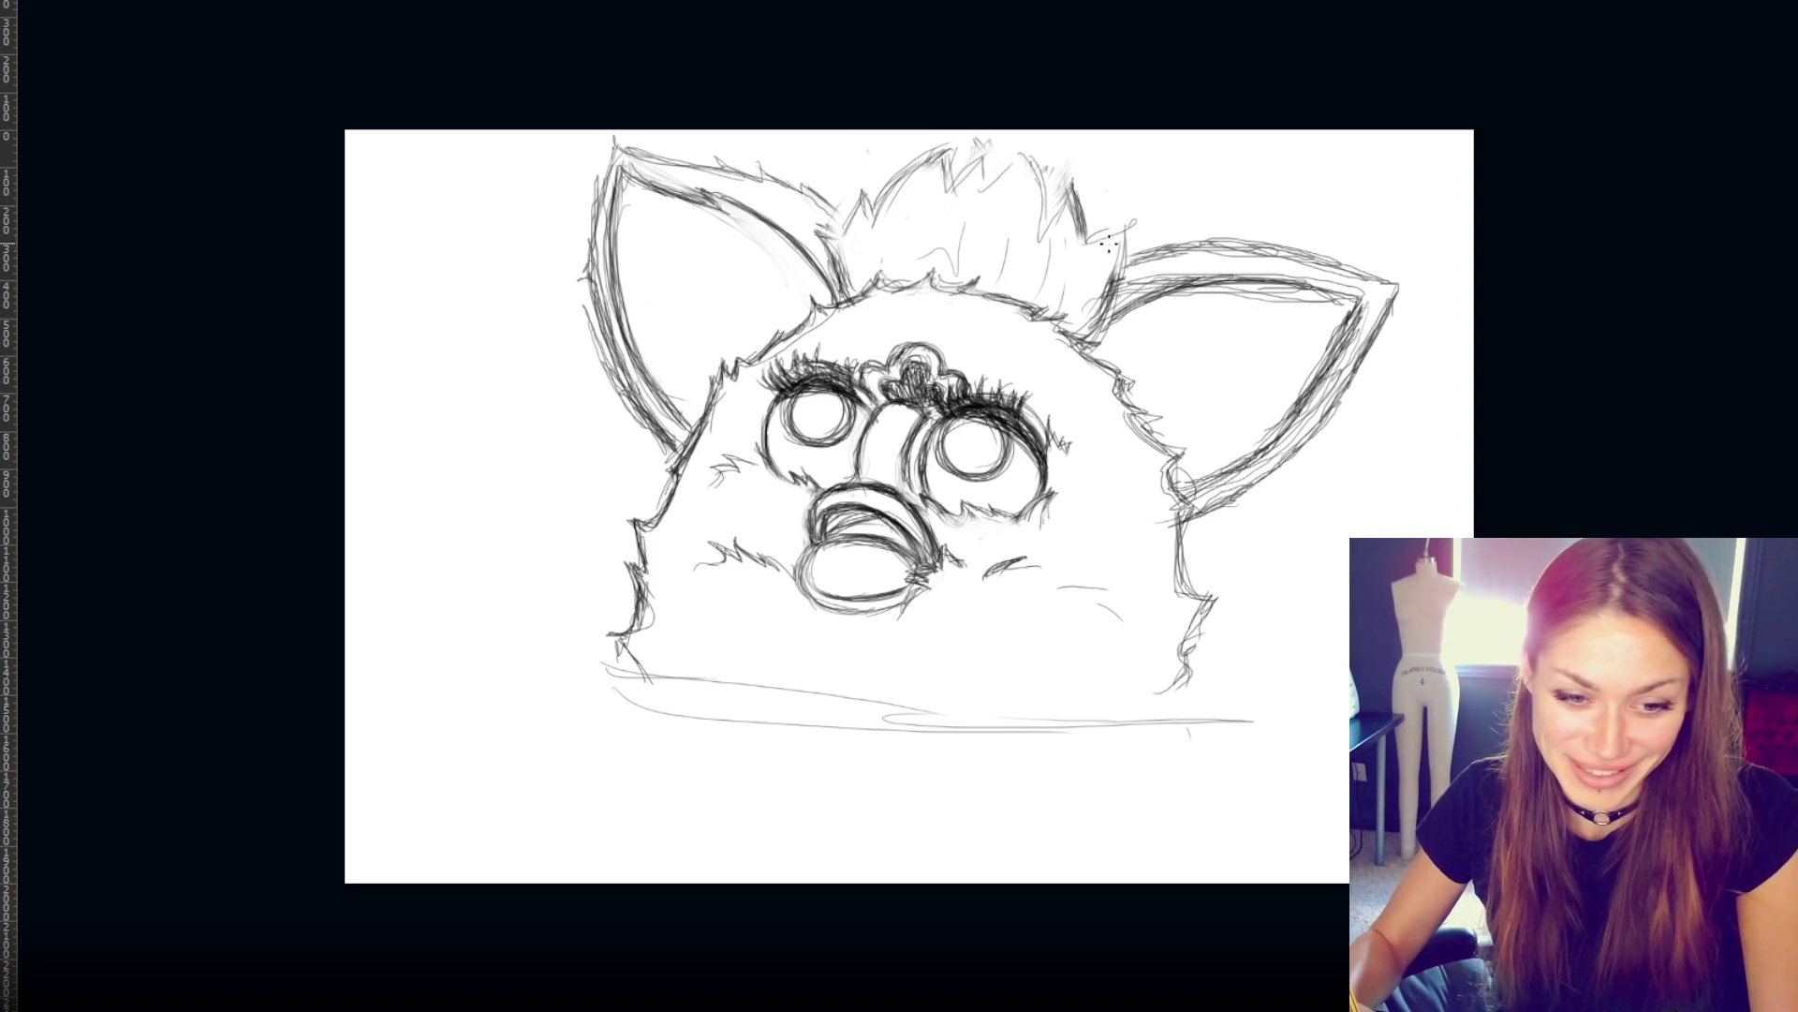
mouse_move(1117, 260)
mouse_down()
mouse_move(1091, 313)
mouse_move(1124, 232)
mouse_move(1066, 192)
mouse_move(1123, 267)
mouse_move(1106, 317)
mouse_up()
drag(832, 240, 852, 286)
drag(825, 224, 863, 288)
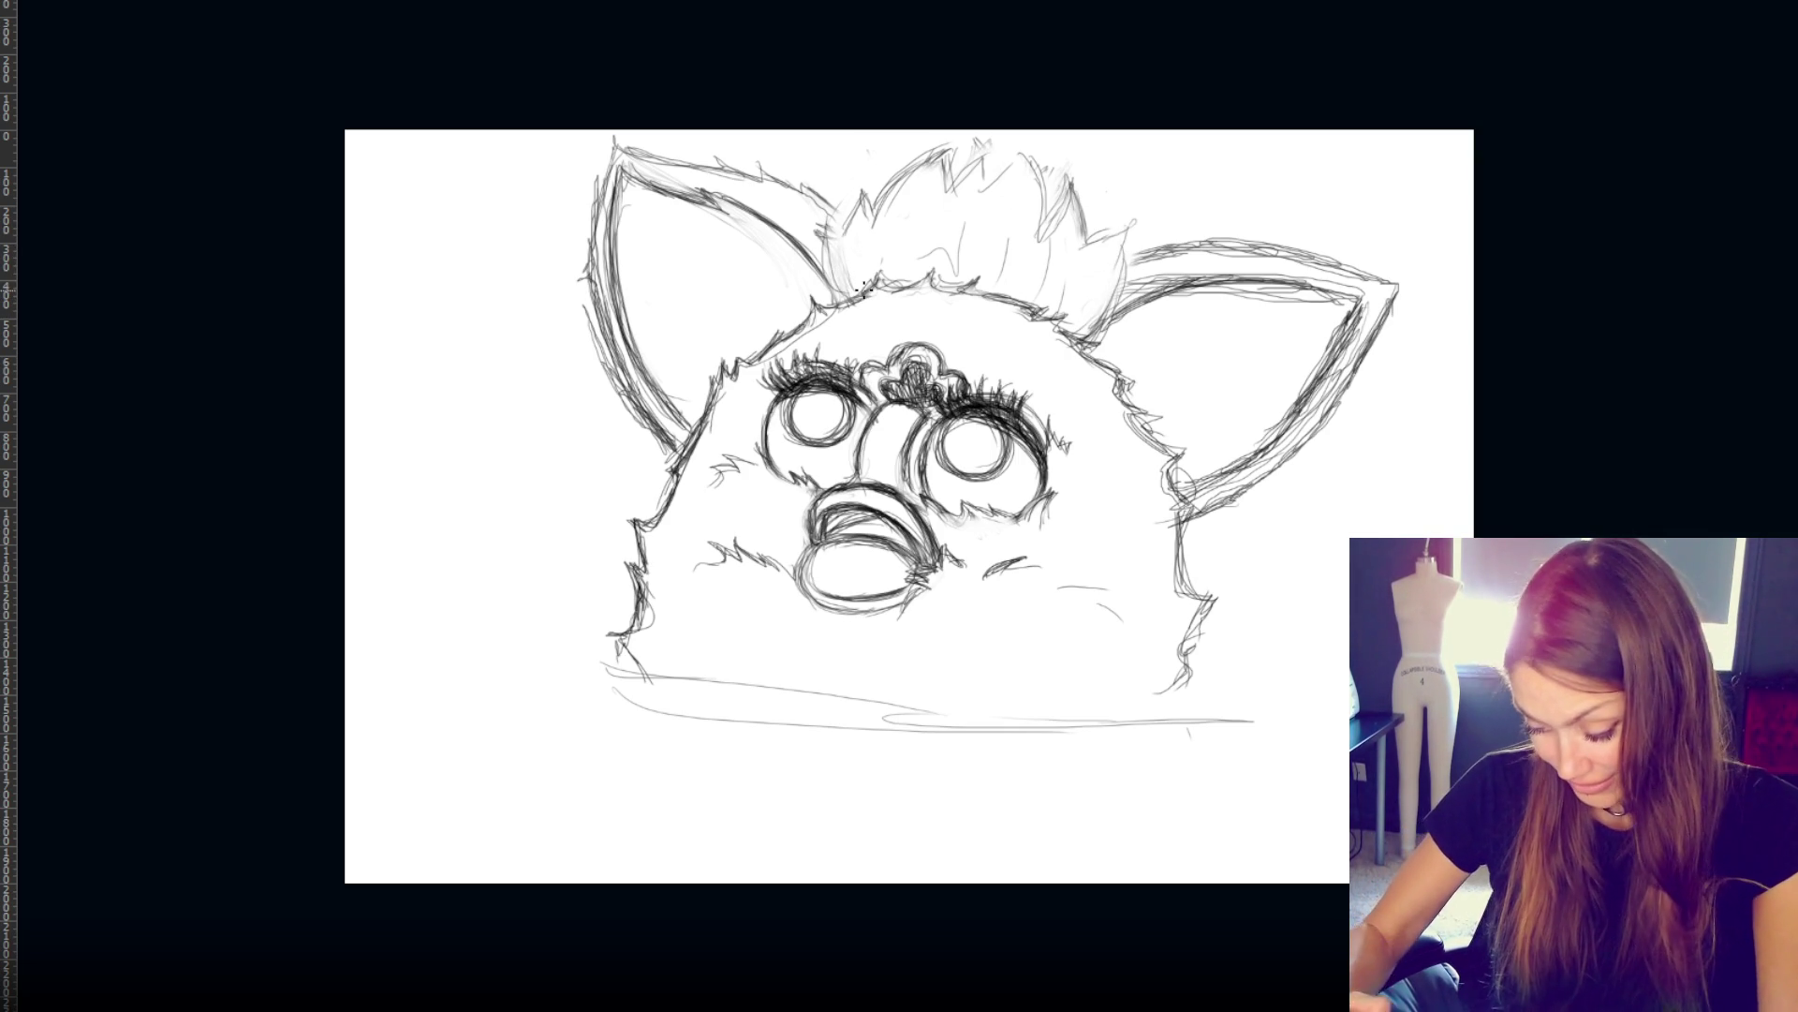
mouse_move(824, 208)
mouse_down()
mouse_move(843, 295)
mouse_move(871, 298)
mouse_up()
mouse_move(826, 208)
mouse_down()
mouse_move(843, 295)
mouse_move(848, 211)
mouse_move(861, 215)
mouse_up()
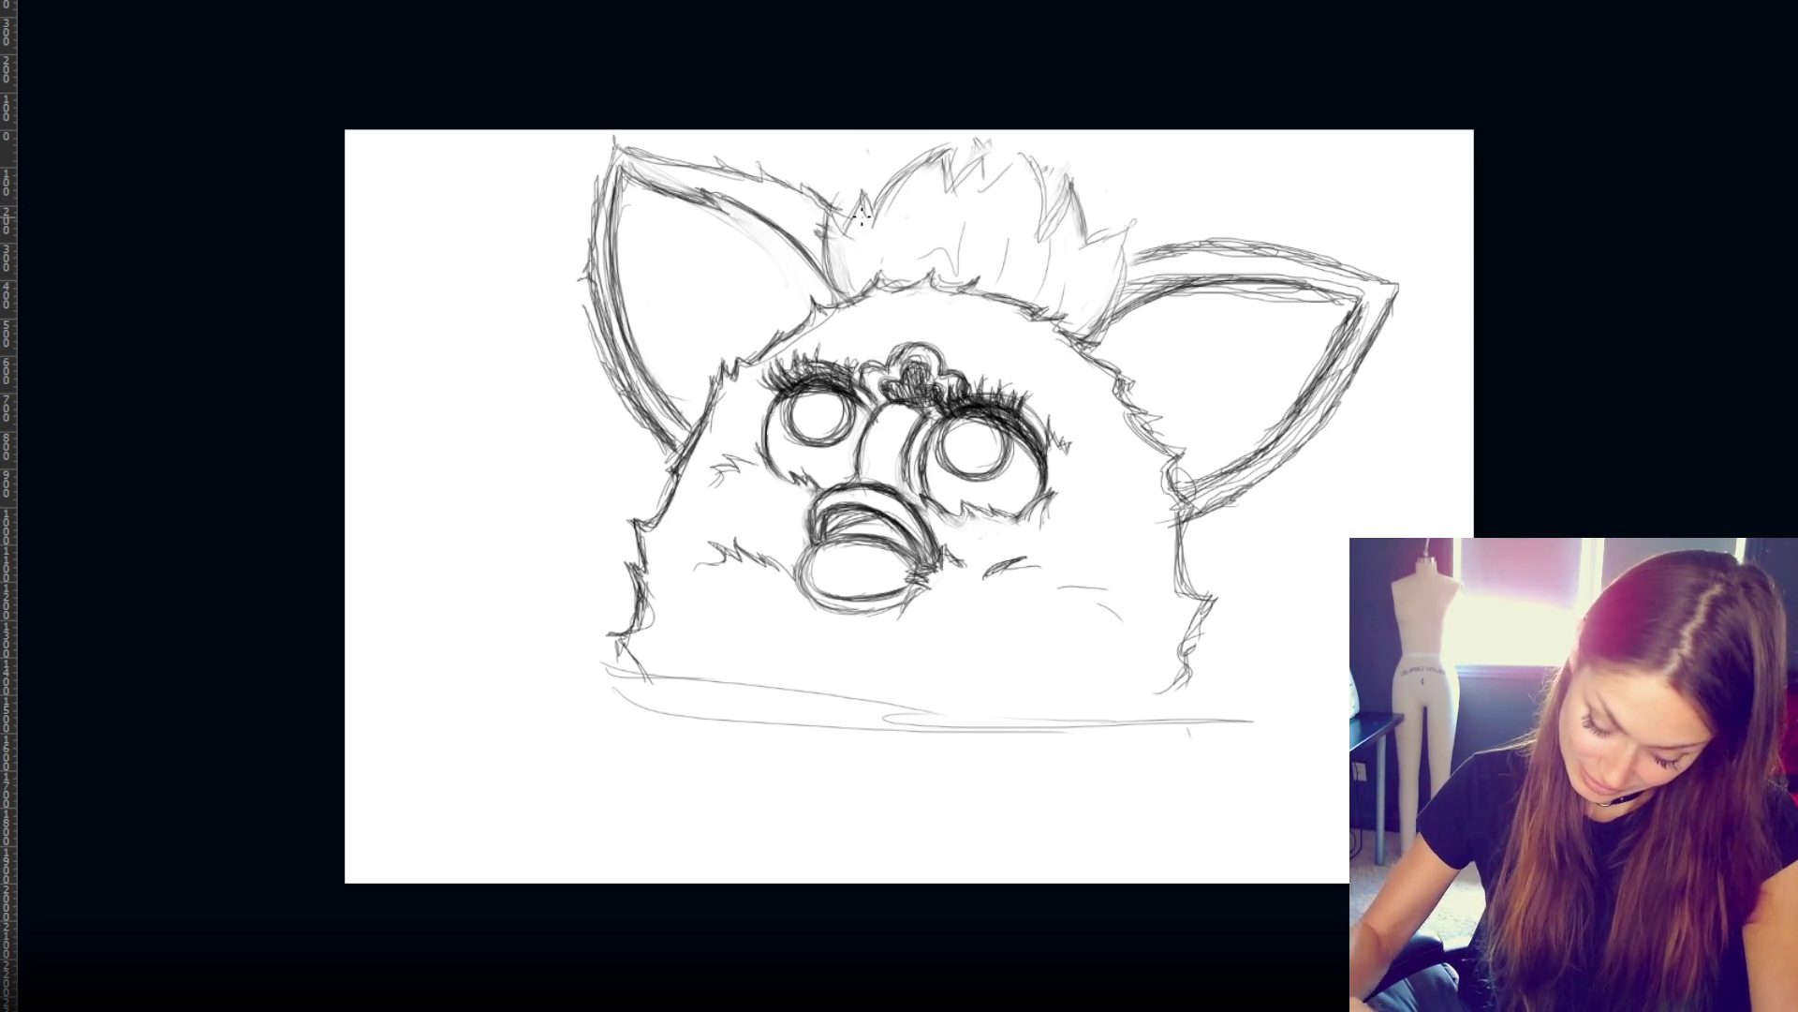
- Draw zigzag spikes across the head tuft and redraw its right edge after an undo
mouse_move(1129, 258)
mouse_down()
mouse_move(1161, 276)
mouse_move(1330, 276)
mouse_move(1381, 318)
mouse_move(1341, 327)
mouse_up()
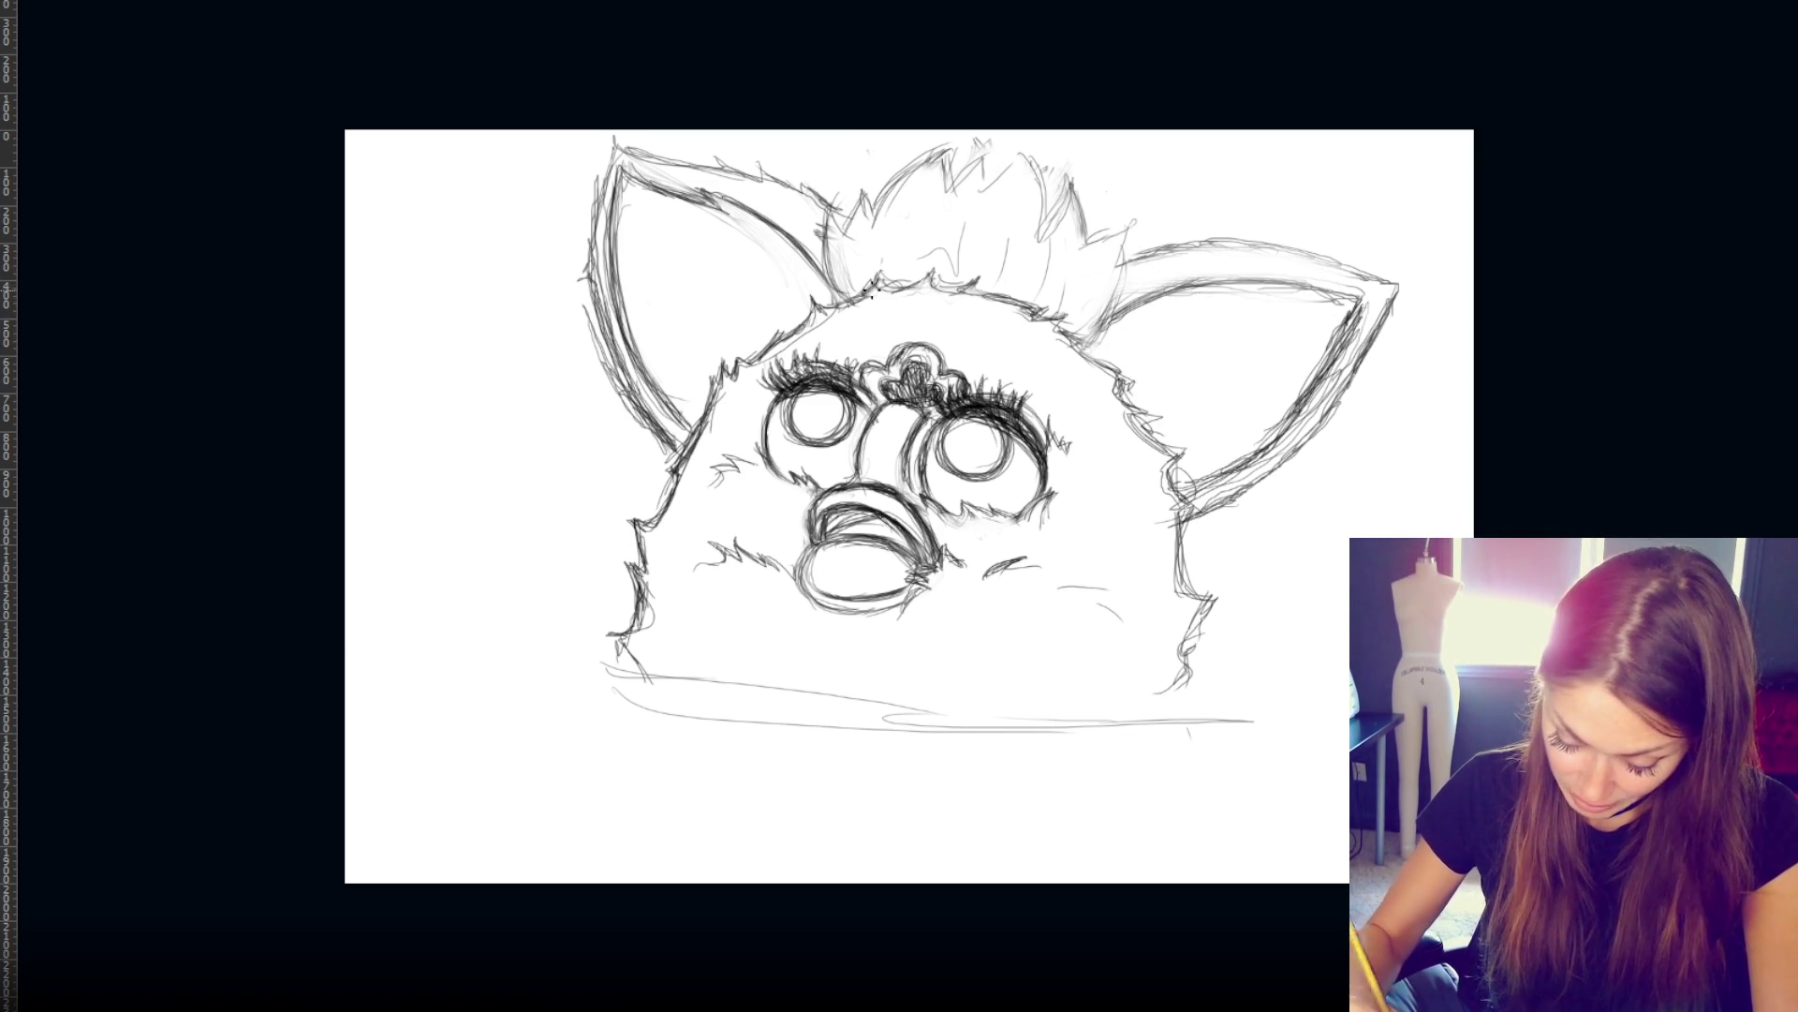
mouse_move(829, 230)
mouse_down()
mouse_move(841, 303)
mouse_move(871, 294)
mouse_up()
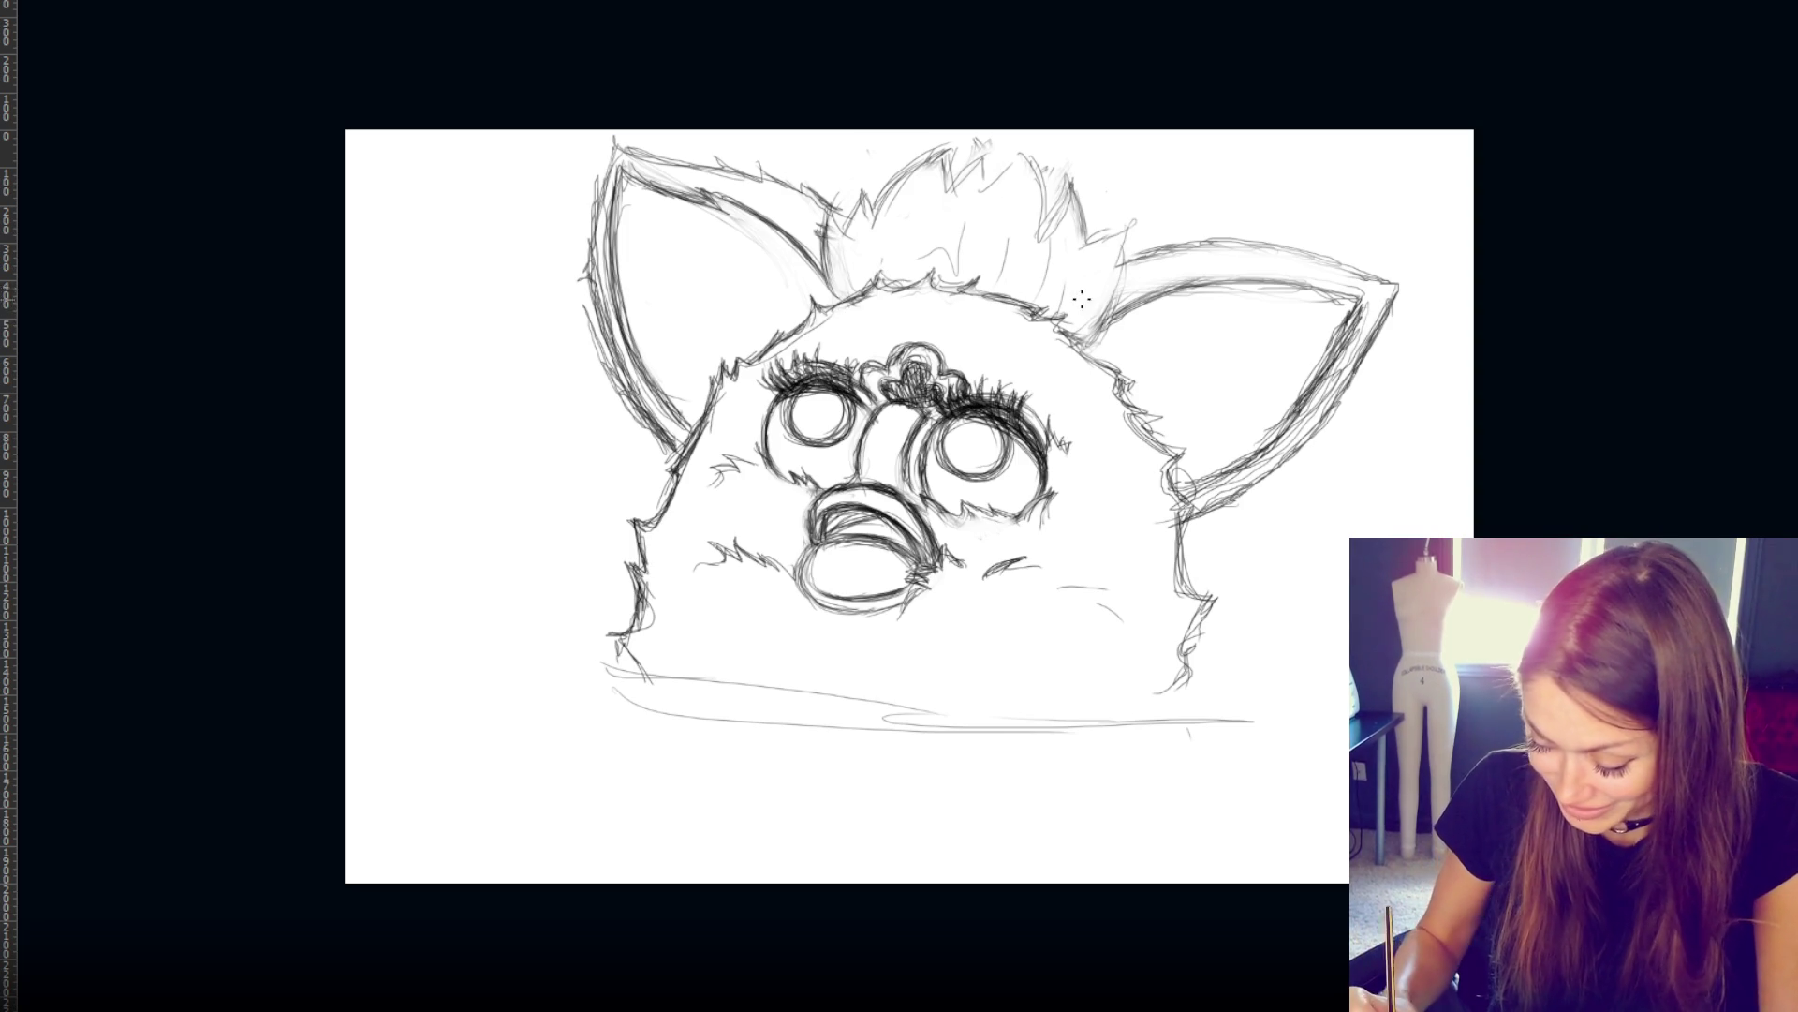
mouse_move(947, 159)
mouse_down()
mouse_move(993, 150)
mouse_move(1011, 183)
mouse_move(1016, 155)
mouse_move(1082, 244)
mouse_move(1129, 216)
mouse_move(1110, 300)
mouse_up()
mouse_move(1124, 229)
mouse_down()
mouse_move(1108, 310)
mouse_move(1077, 343)
mouse_up()
key(ctrl+z)
key(ctrl+z)
mouse_move(1128, 249)
mouse_down()
mouse_move(1108, 324)
mouse_move(1127, 239)
mouse_move(1124, 271)
mouse_move(1106, 239)
mouse_up()
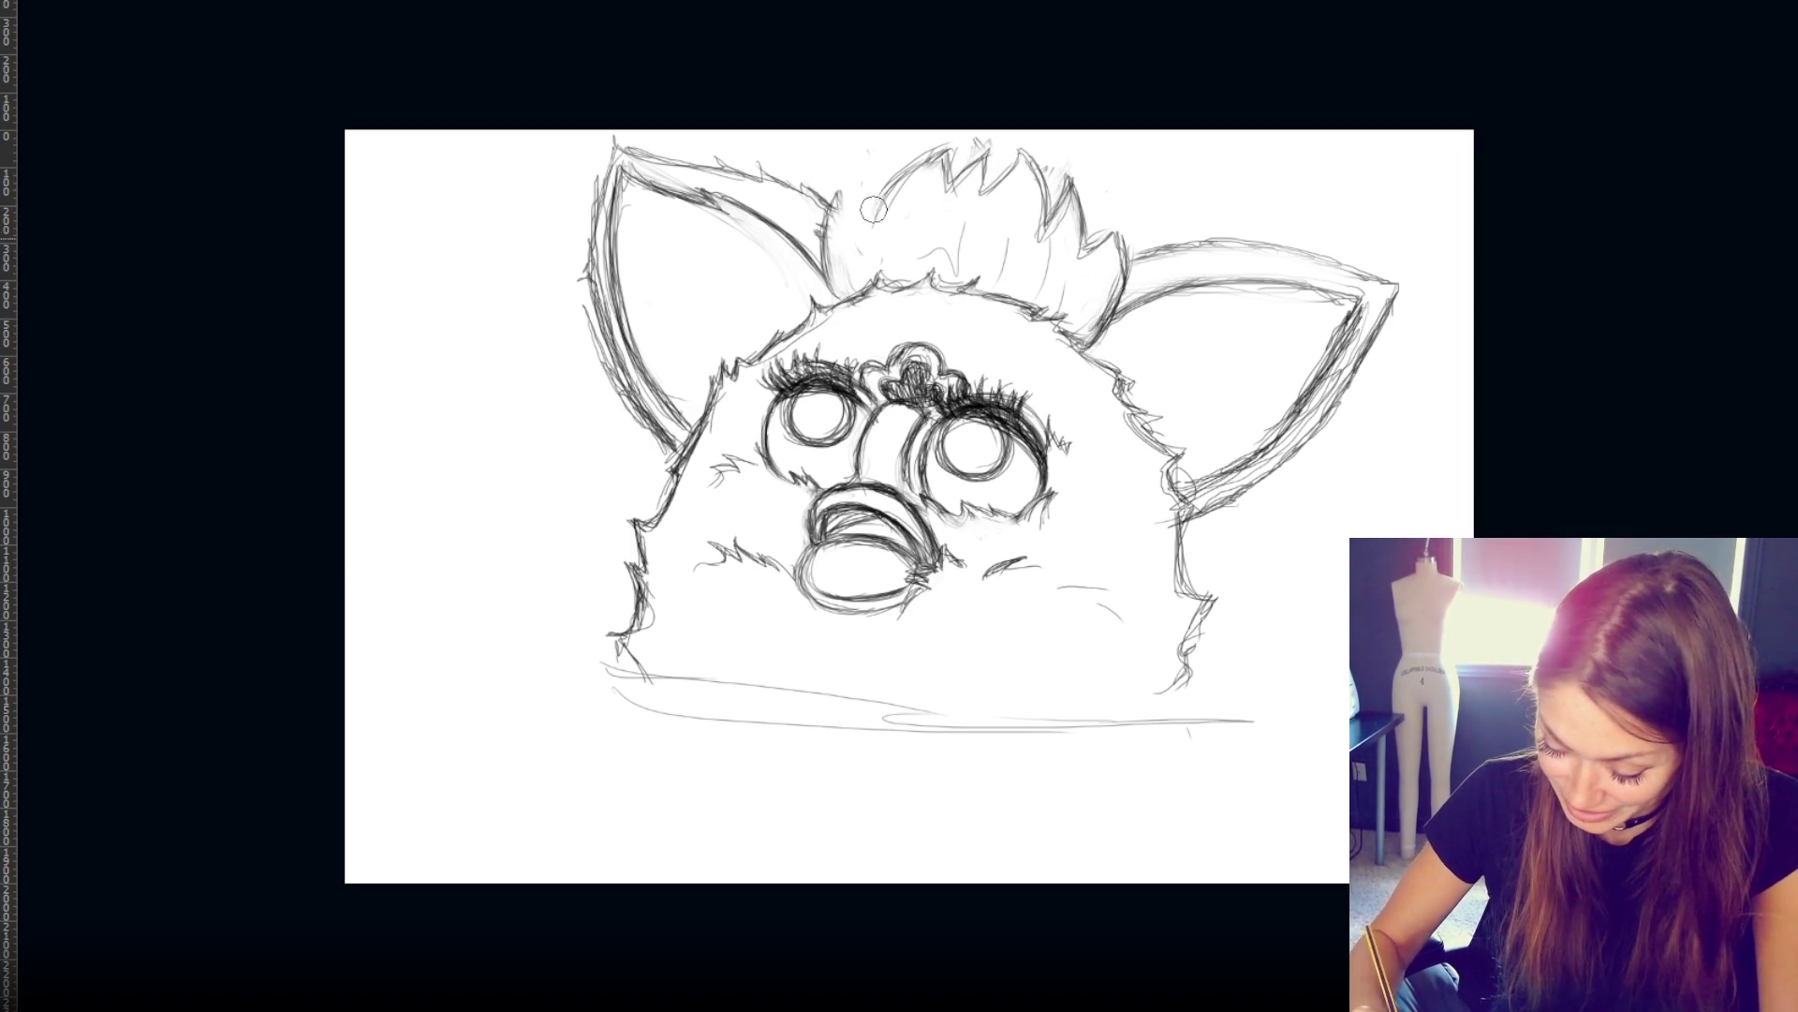
- Resketch the tuft's left side and top, erasing stray lines, and retrace its right edge
mouse_move(842, 194)
mouse_down()
mouse_move(810, 272)
mouse_move(848, 208)
mouse_up()
mouse_move(936, 148)
mouse_down()
mouse_move(868, 211)
mouse_move(894, 176)
mouse_move(881, 168)
mouse_move(824, 248)
mouse_up()
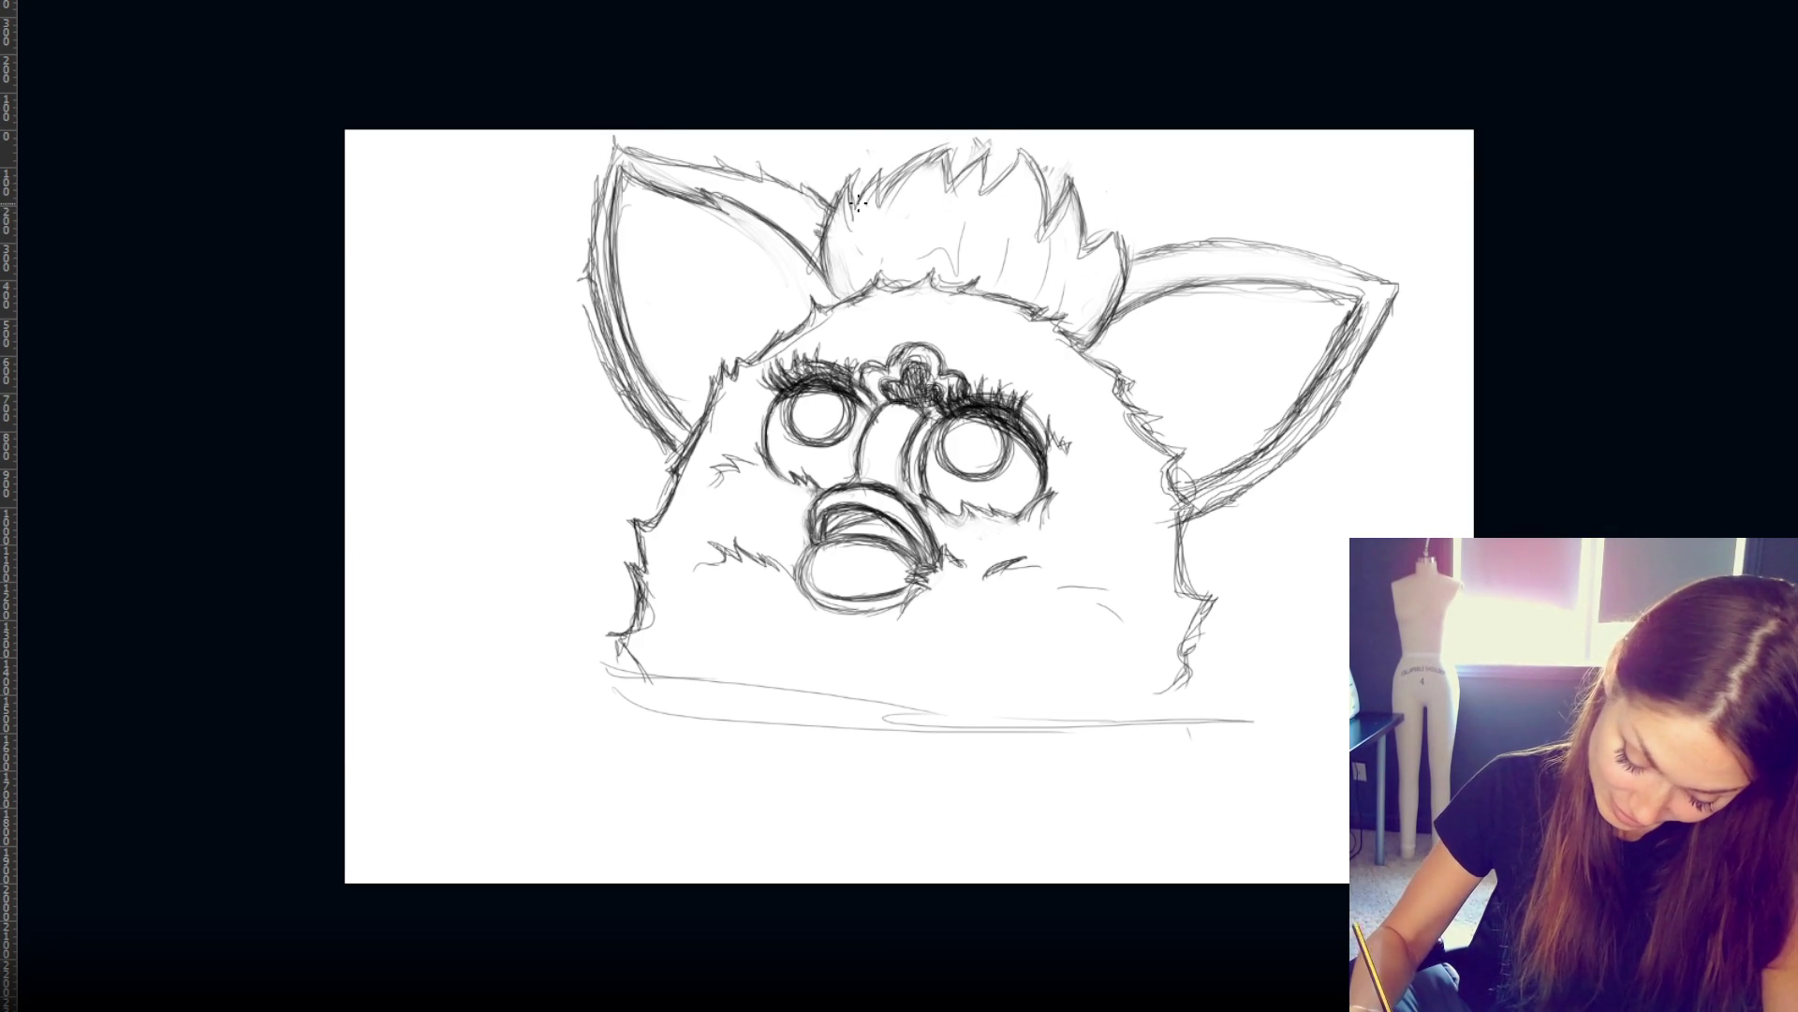
drag(885, 167, 872, 221)
drag(932, 152, 879, 206)
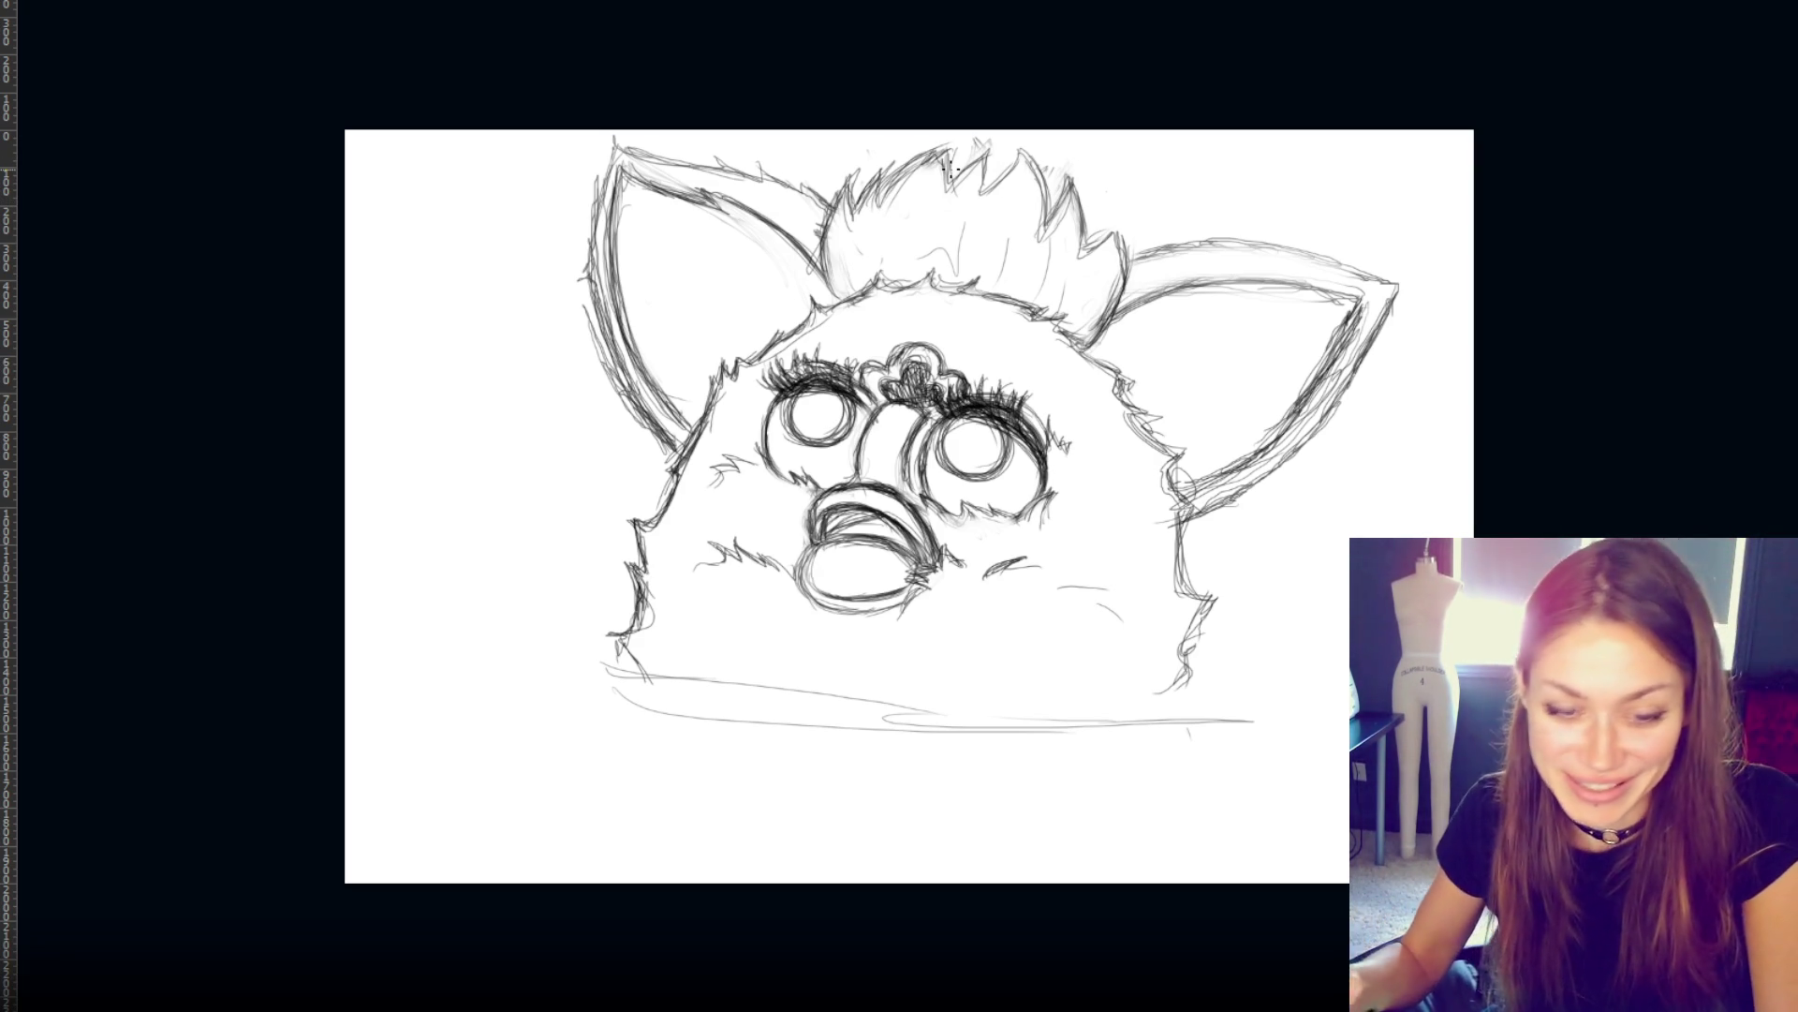
mouse_move(858, 199)
mouse_down()
mouse_move(854, 215)
mouse_move(946, 159)
mouse_up()
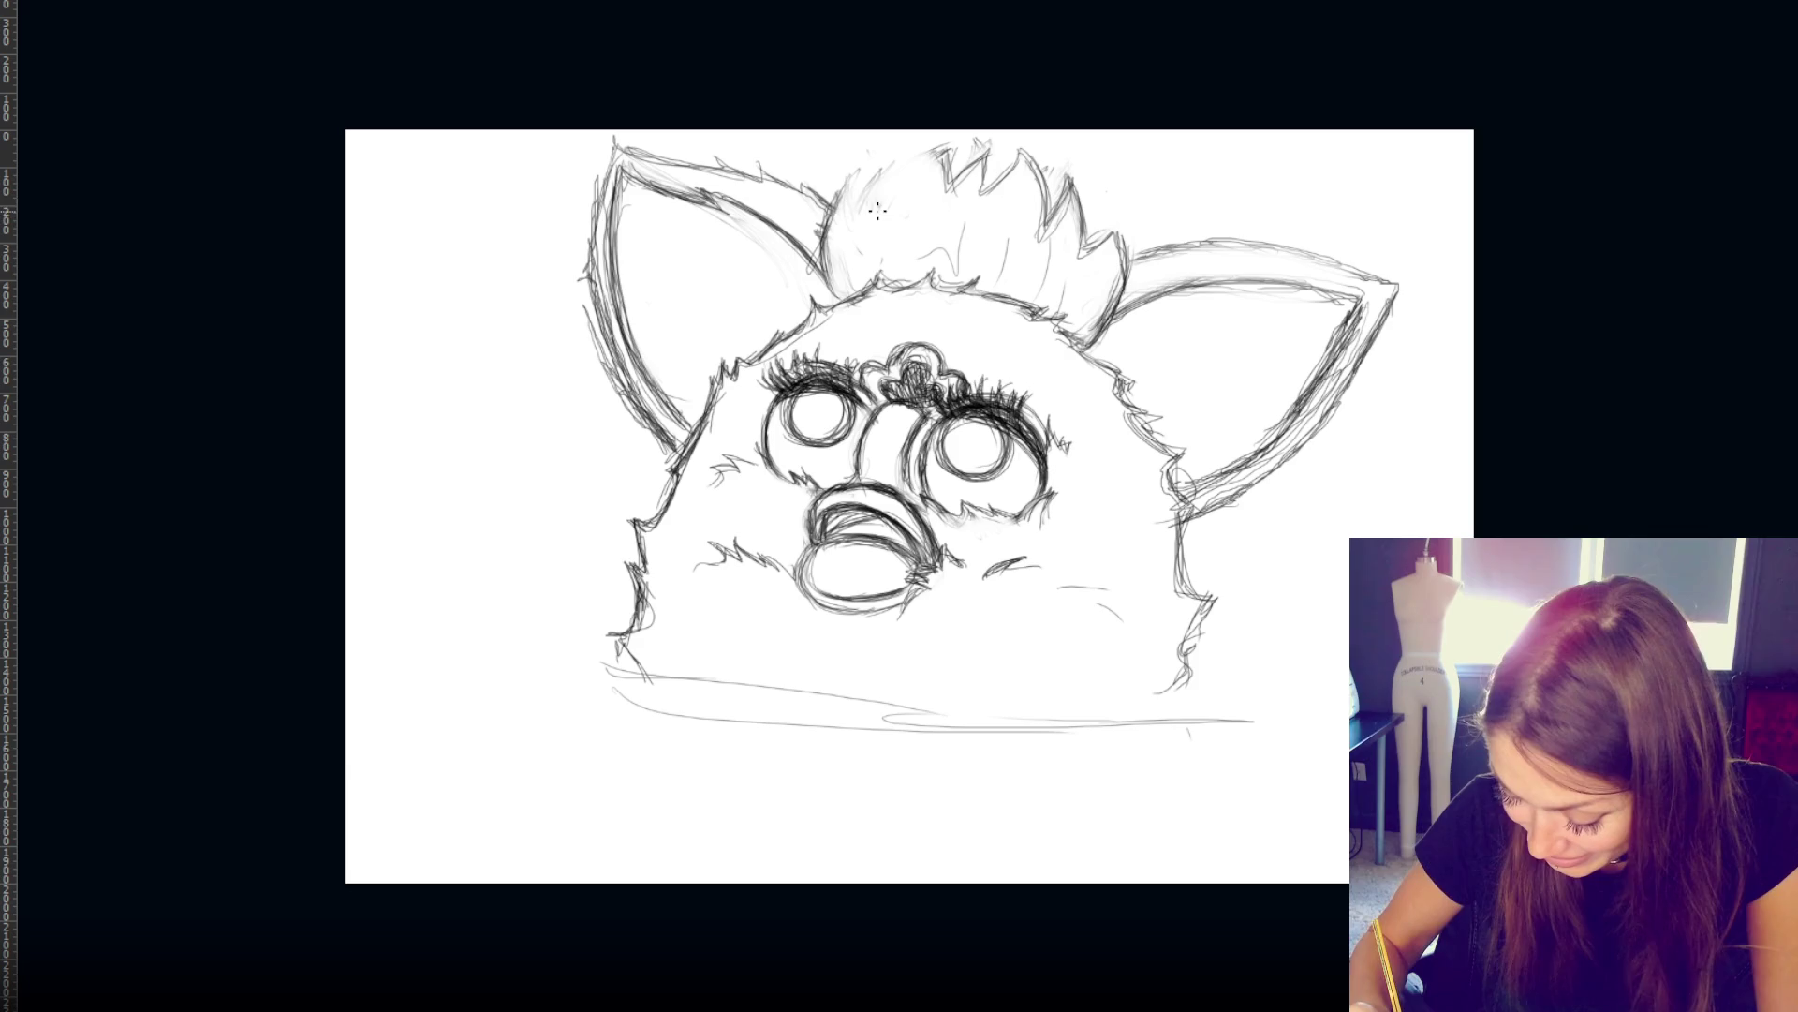
mouse_move(834, 225)
mouse_down()
mouse_move(881, 173)
mouse_move(971, 137)
mouse_move(961, 147)
mouse_up()
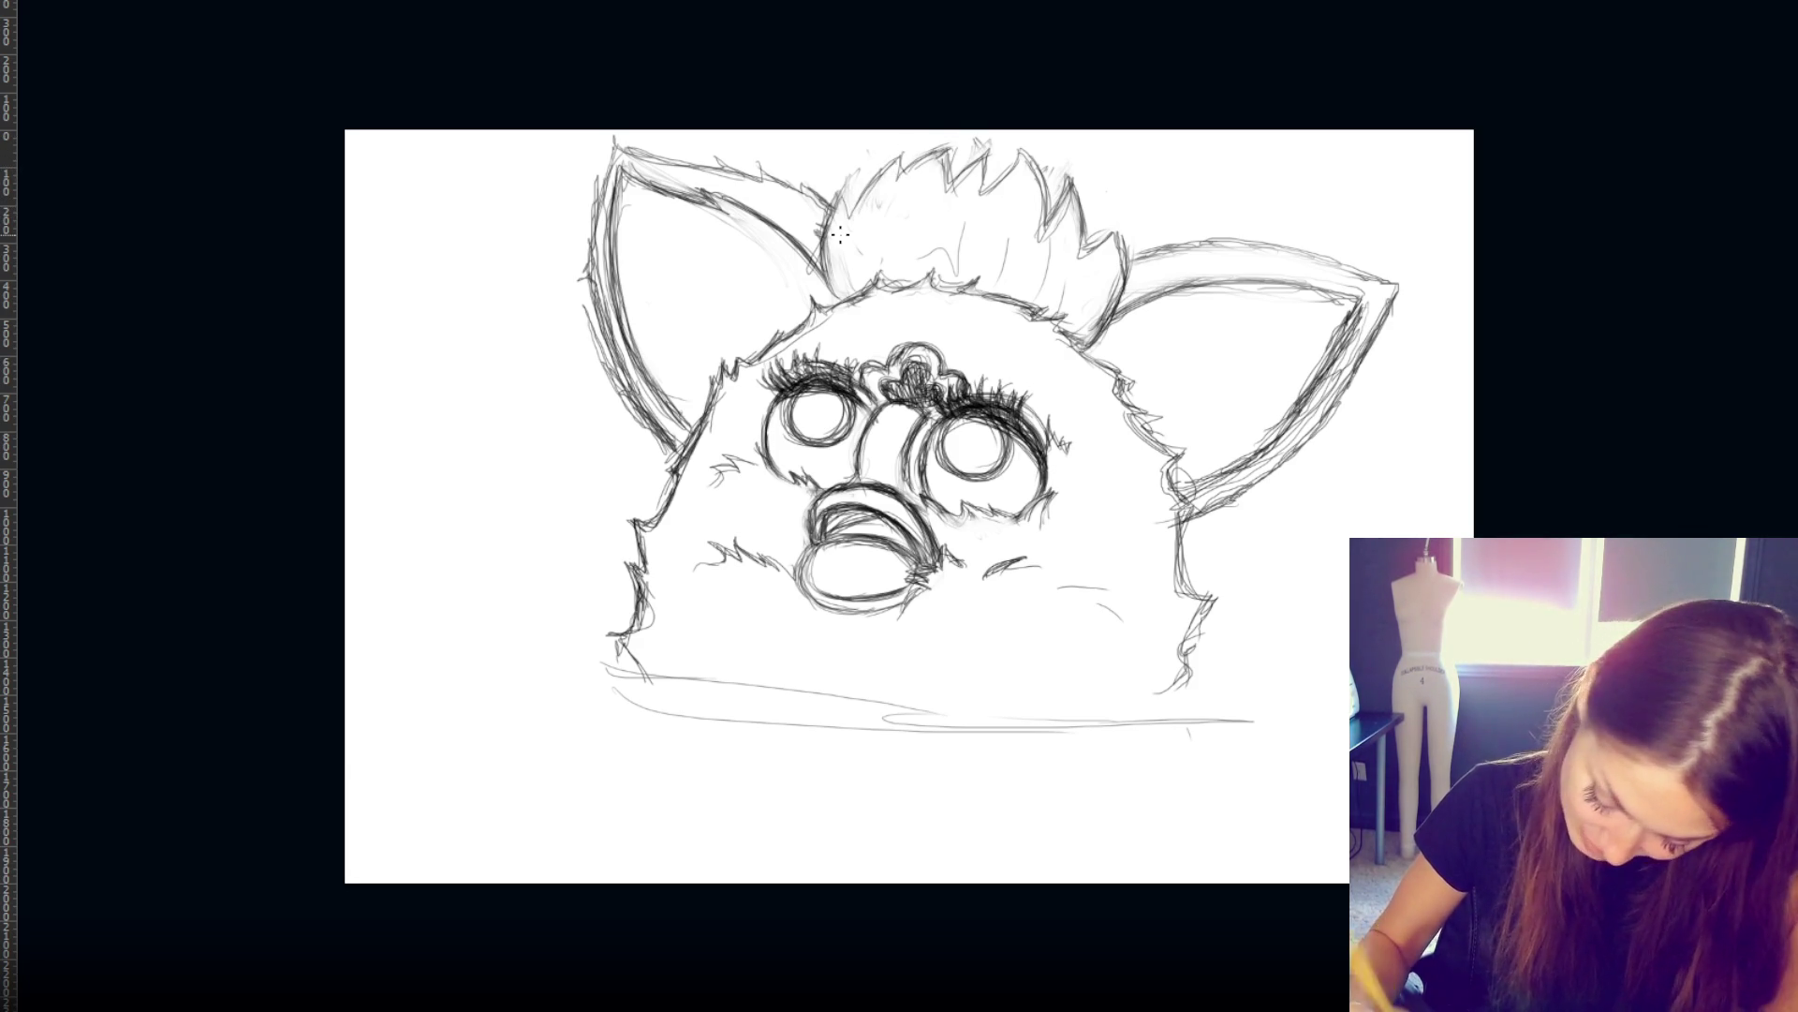
drag(1037, 201, 1035, 249)
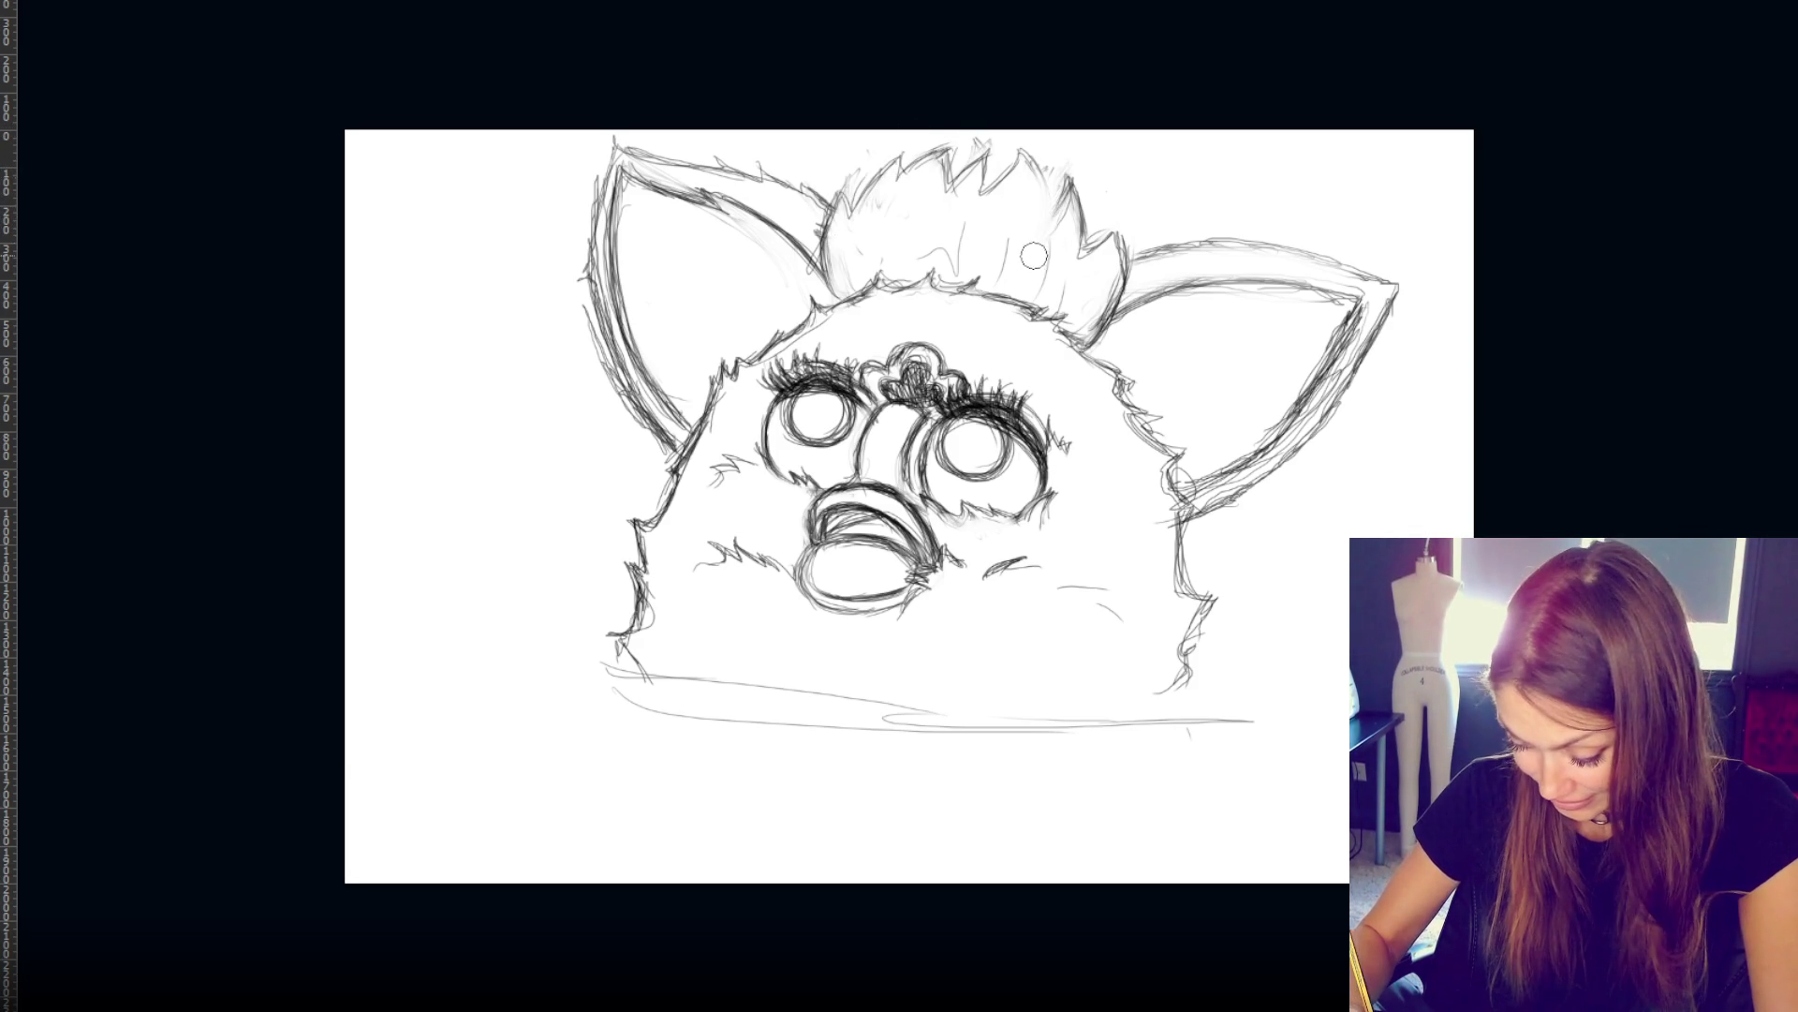
mouse_move(1046, 175)
mouse_down()
mouse_move(1110, 246)
mouse_move(1121, 302)
mouse_up()
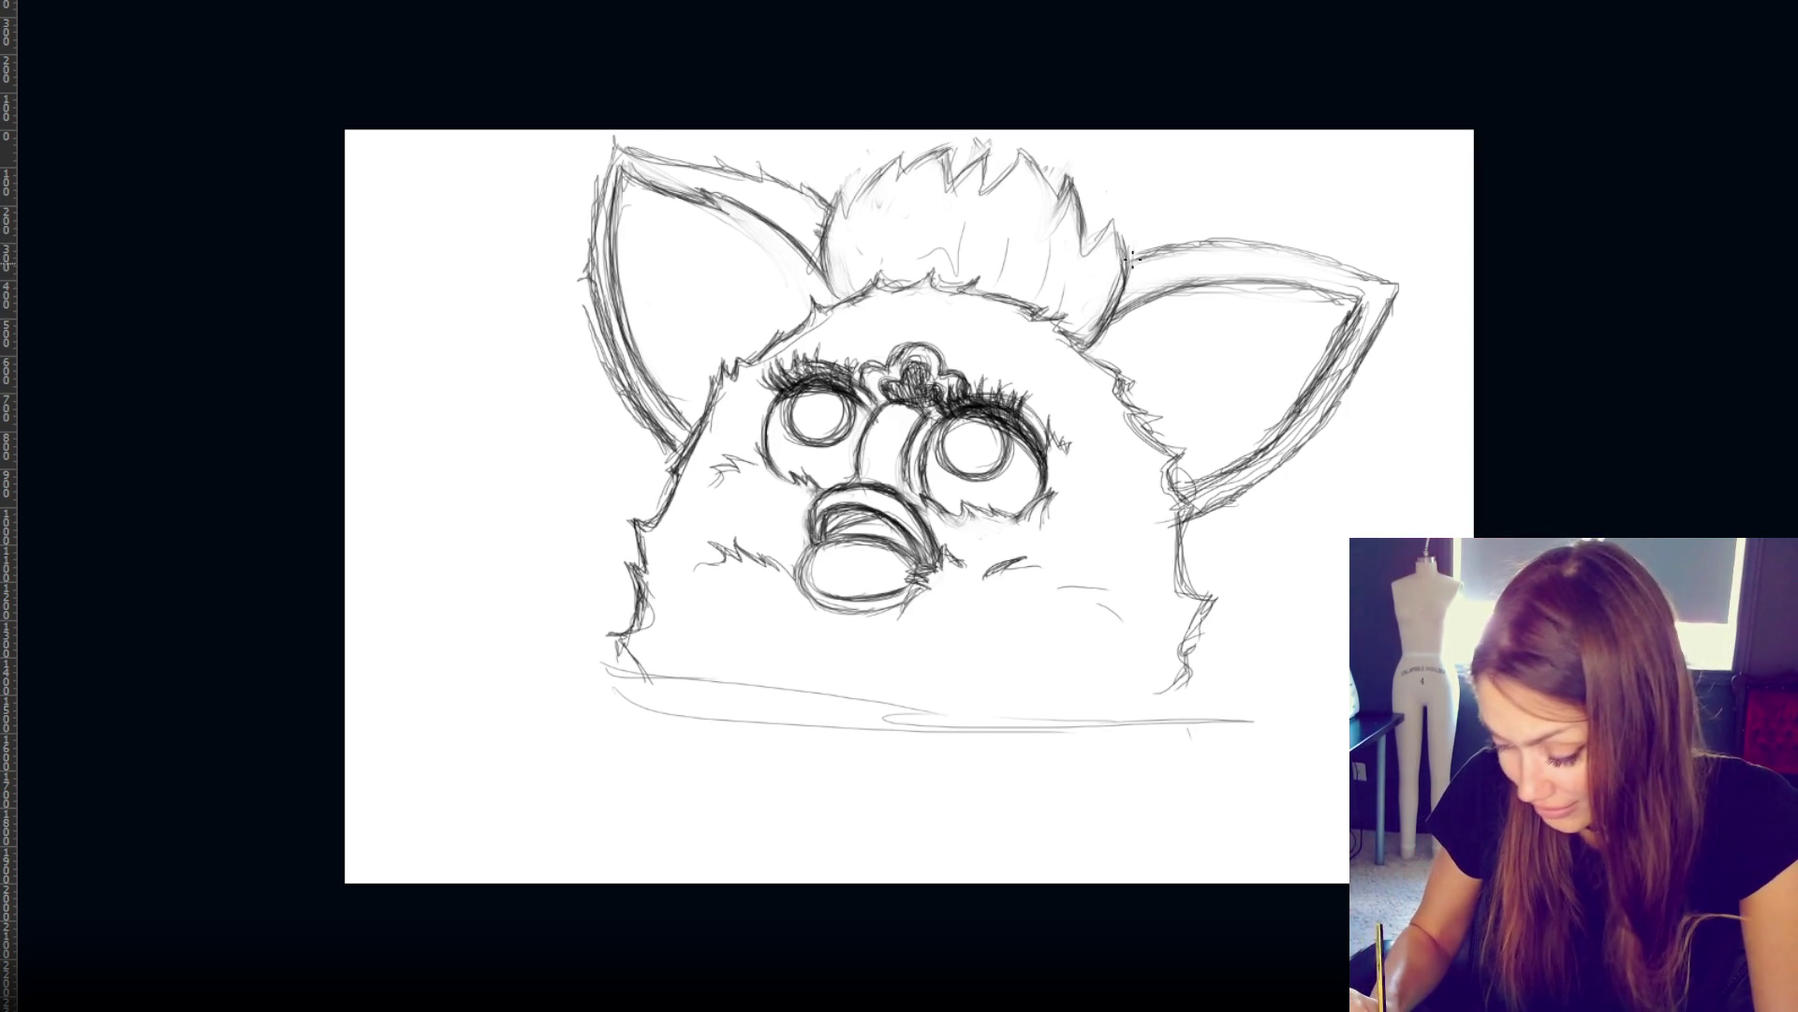
- Outline the body's right side and darken the right ear's inner edge from tip to base
mouse_move(1178, 505)
mouse_down()
mouse_move(1204, 623)
mouse_move(1174, 693)
mouse_up()
mouse_move(1185, 525)
mouse_down()
mouse_move(1171, 499)
mouse_move(1191, 531)
mouse_up()
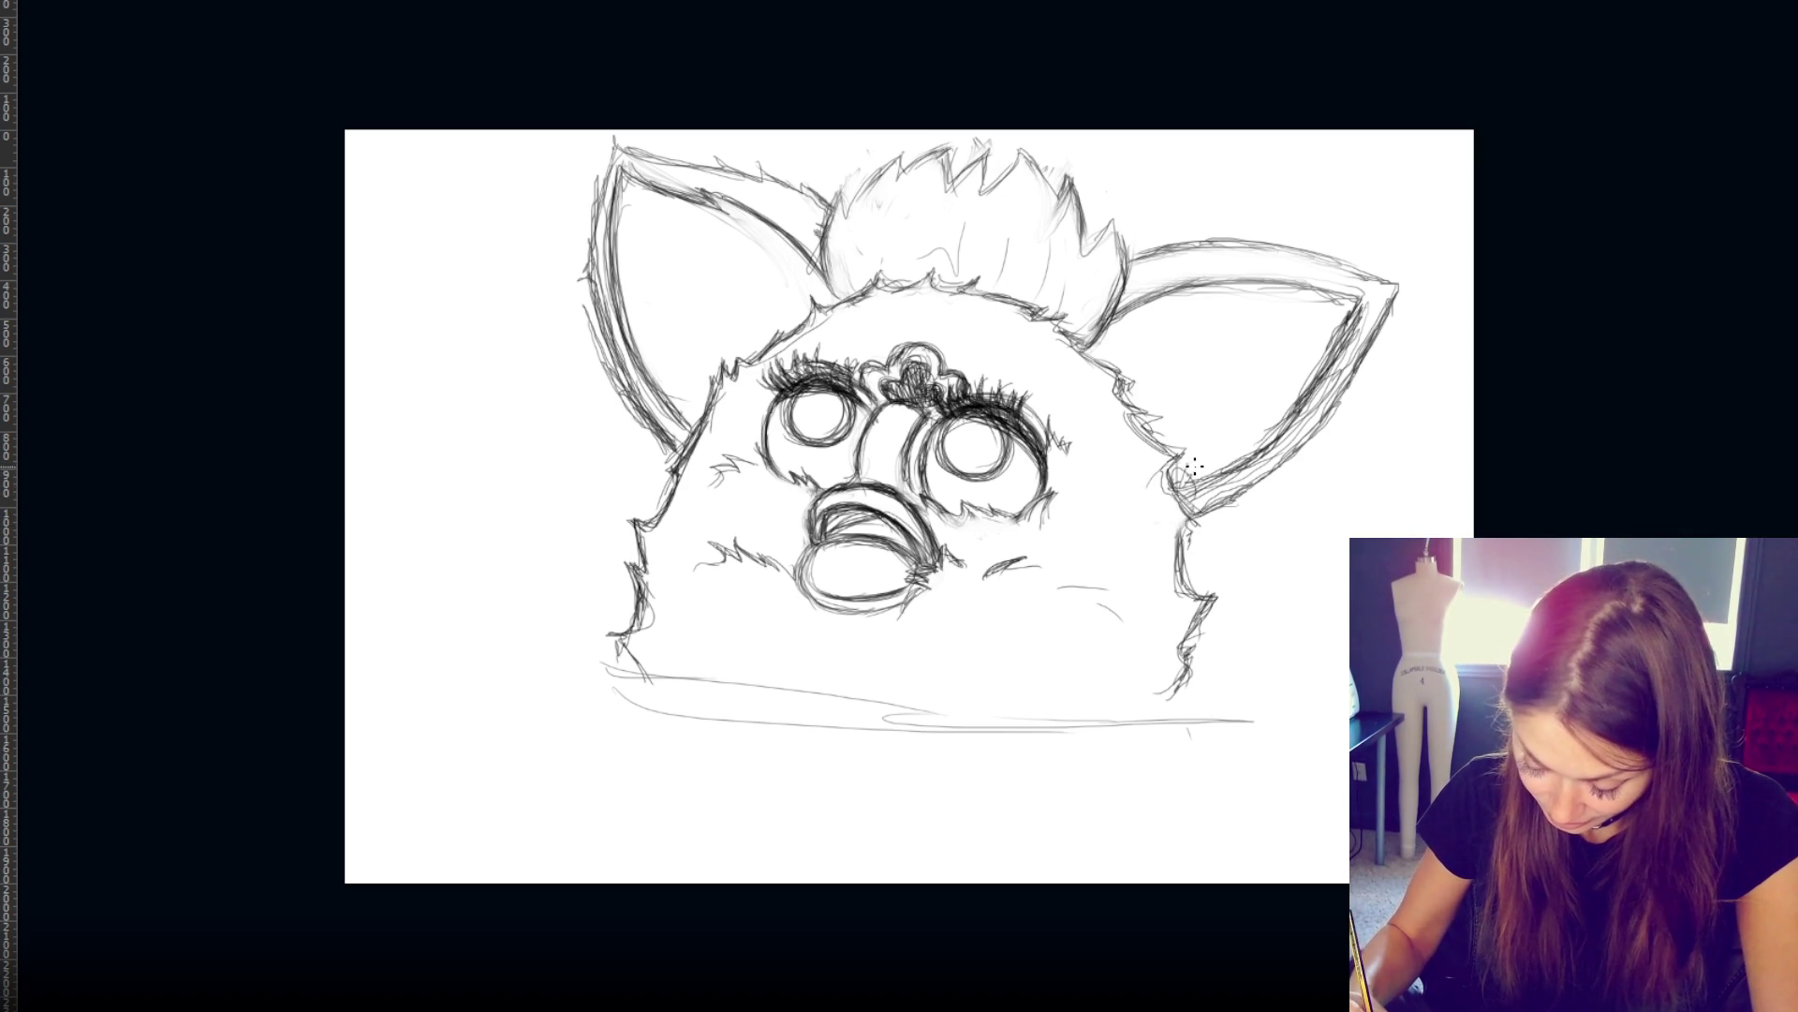
mouse_move(1193, 461)
mouse_down()
mouse_move(1227, 487)
mouse_move(1293, 433)
mouse_move(1197, 486)
mouse_up()
mouse_move(1186, 487)
mouse_down()
mouse_move(1255, 459)
mouse_move(1208, 492)
mouse_move(1367, 332)
mouse_move(1223, 470)
mouse_up()
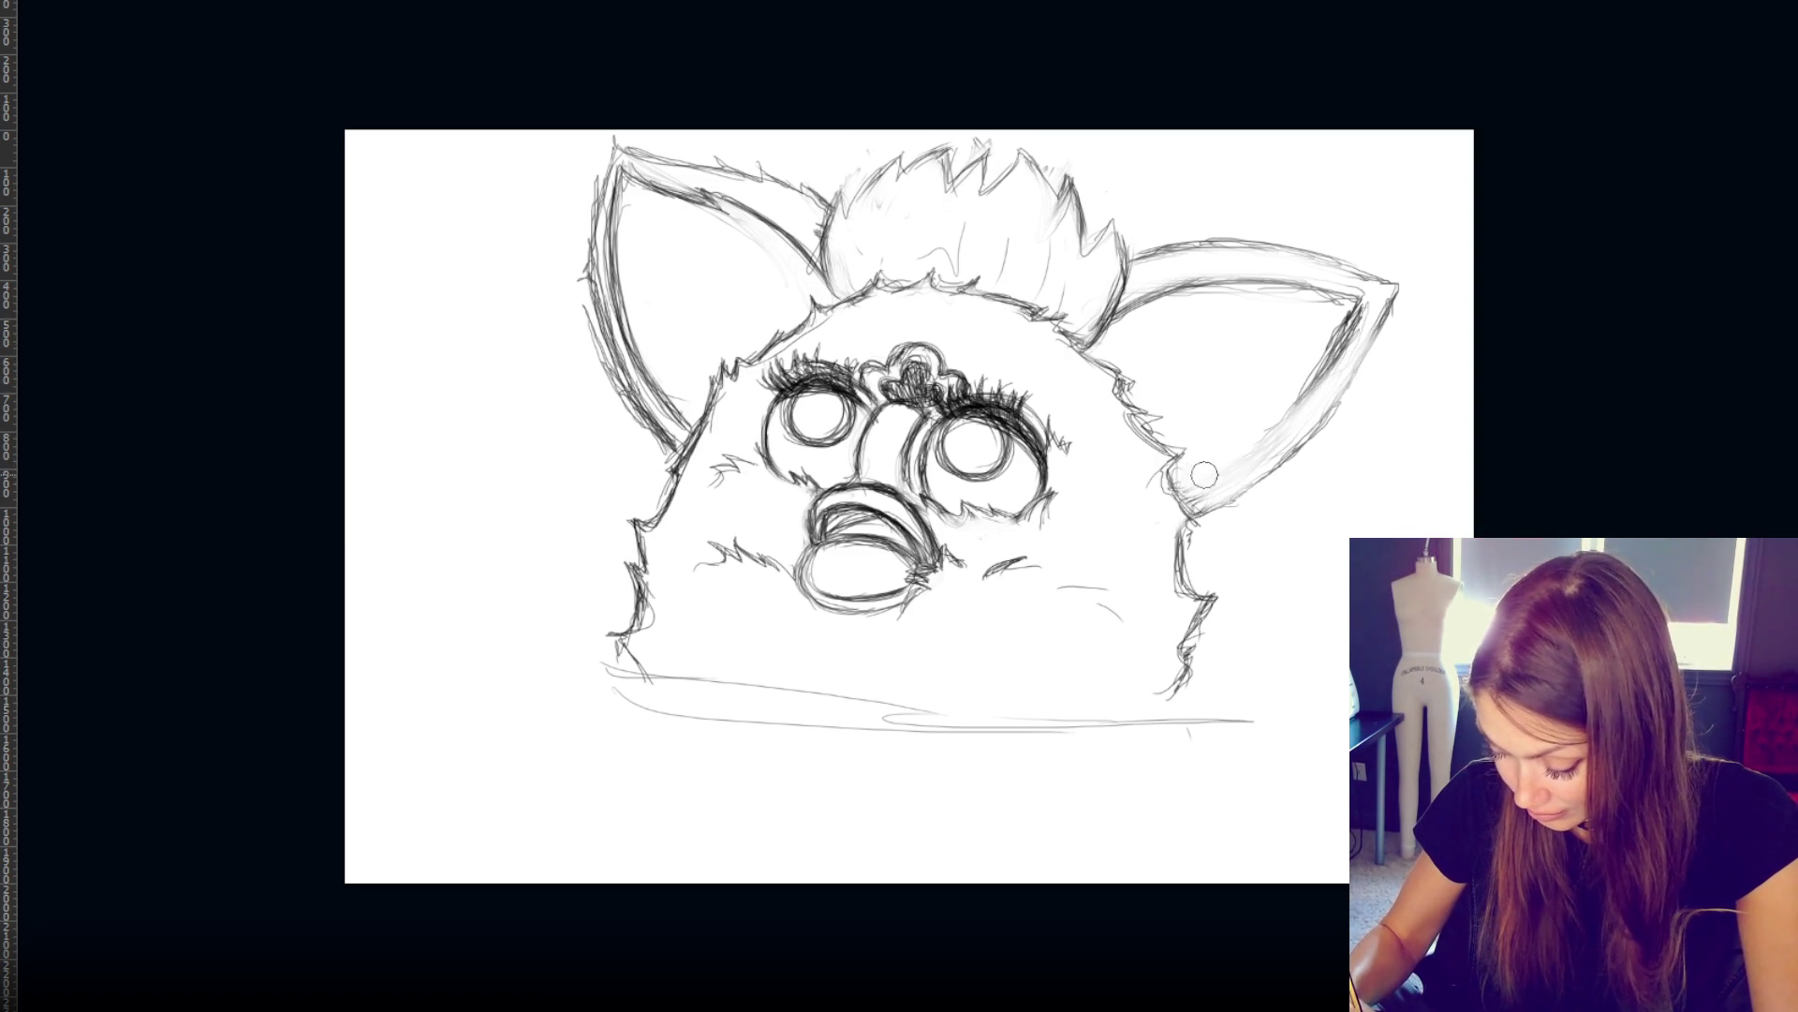
mouse_move(1335, 368)
mouse_down()
mouse_move(1233, 480)
mouse_move(1325, 417)
mouse_move(1373, 337)
mouse_move(1293, 440)
mouse_up()
mouse_move(1349, 333)
mouse_down()
mouse_move(1218, 489)
mouse_move(1184, 494)
mouse_move(1155, 421)
mouse_up()
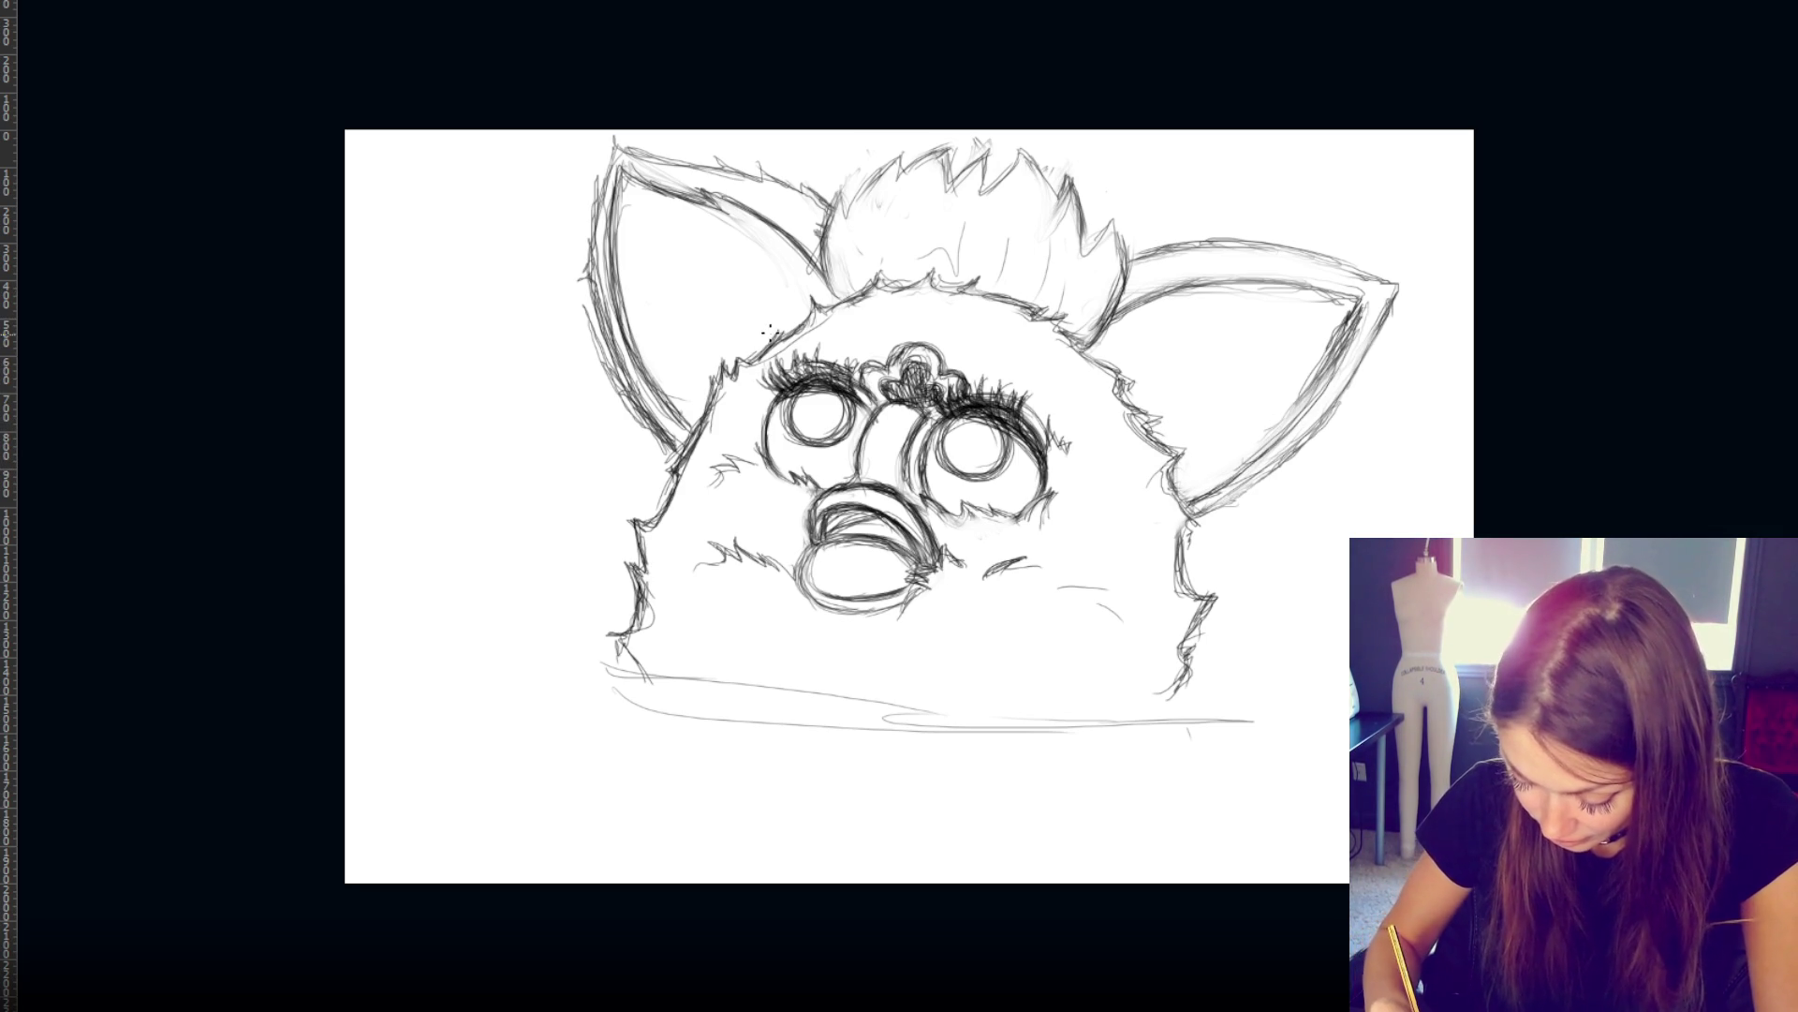
- Darken the tuft's base and edges, joining its right edge to the right ear
mouse_move(824, 253)
mouse_down()
mouse_move(835, 299)
mouse_move(876, 276)
mouse_move(939, 286)
mouse_up()
mouse_move(842, 197)
mouse_down()
mouse_move(899, 183)
mouse_move(826, 281)
mouse_move(832, 242)
mouse_move(820, 296)
mouse_up()
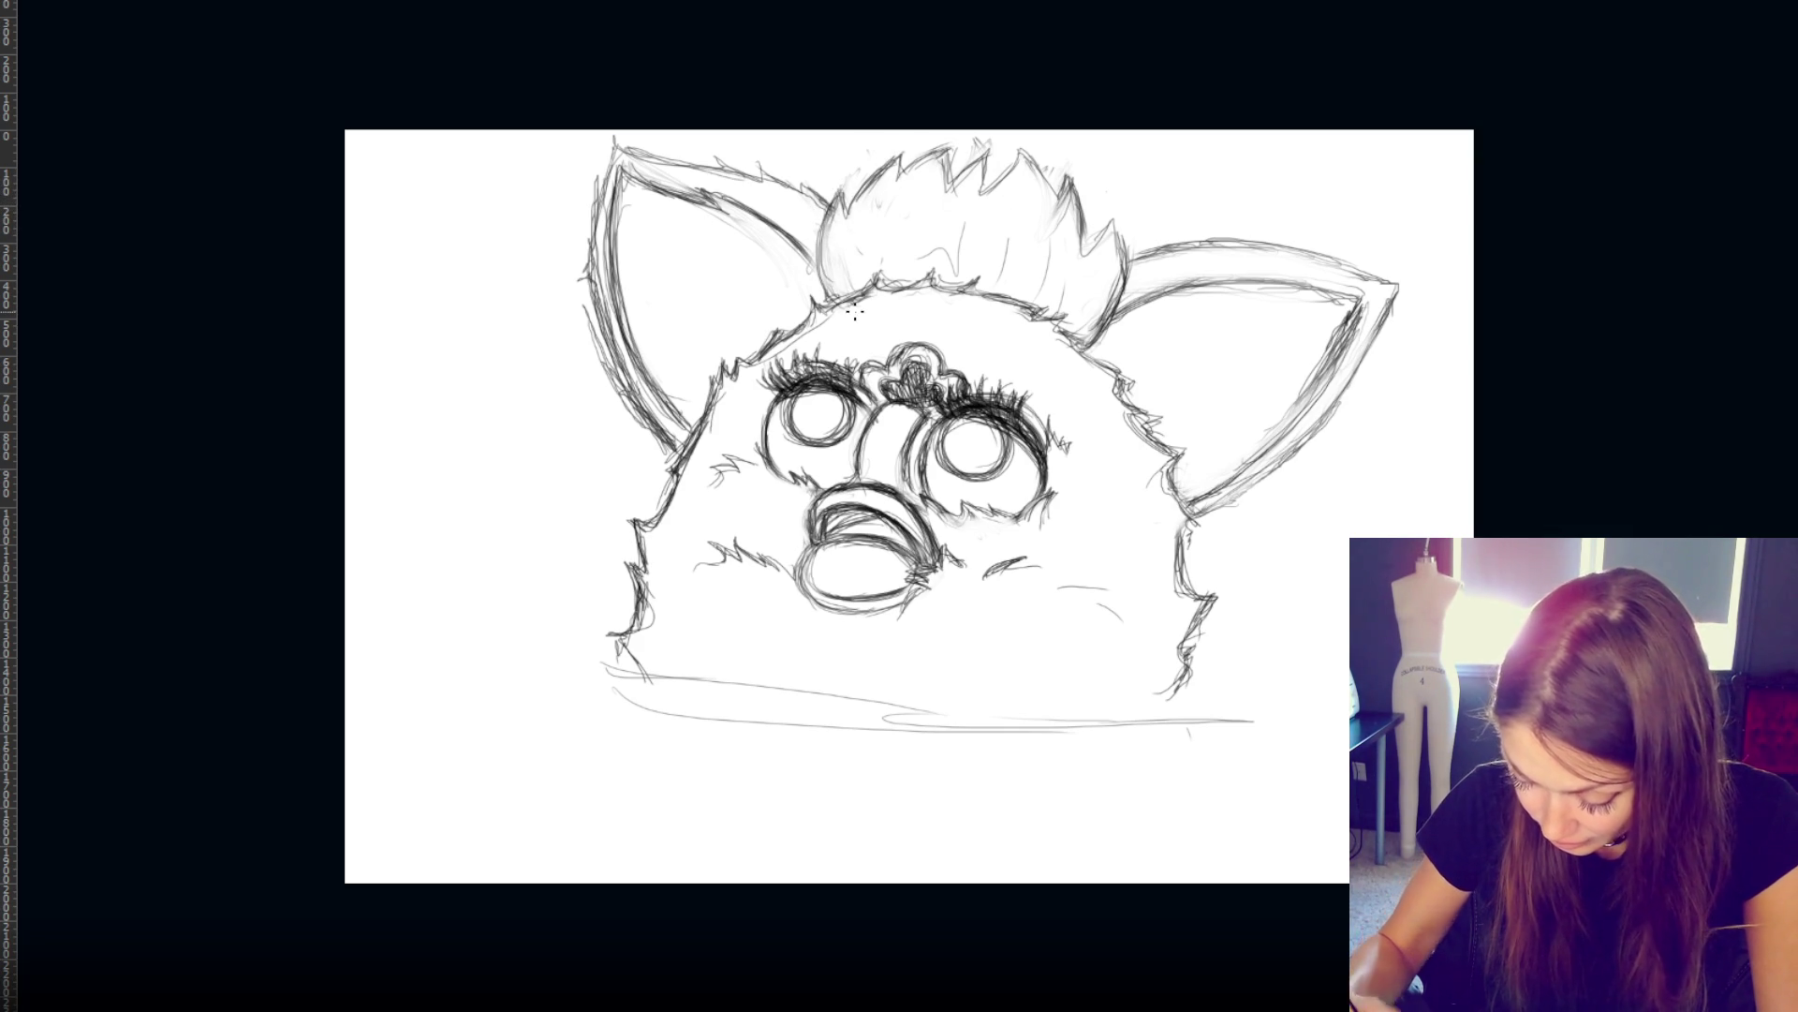
mouse_move(1124, 248)
mouse_down()
mouse_move(1100, 346)
mouse_move(1121, 286)
mouse_move(1110, 332)
mouse_move(1077, 363)
mouse_up()
drag(1119, 304, 1082, 358)
- Outline the body's left edge below the ear and extend it downward
drag(742, 358, 655, 511)
drag(692, 440, 641, 525)
mouse_move(683, 461)
mouse_down()
mouse_move(648, 517)
mouse_move(700, 436)
mouse_up()
key(e)
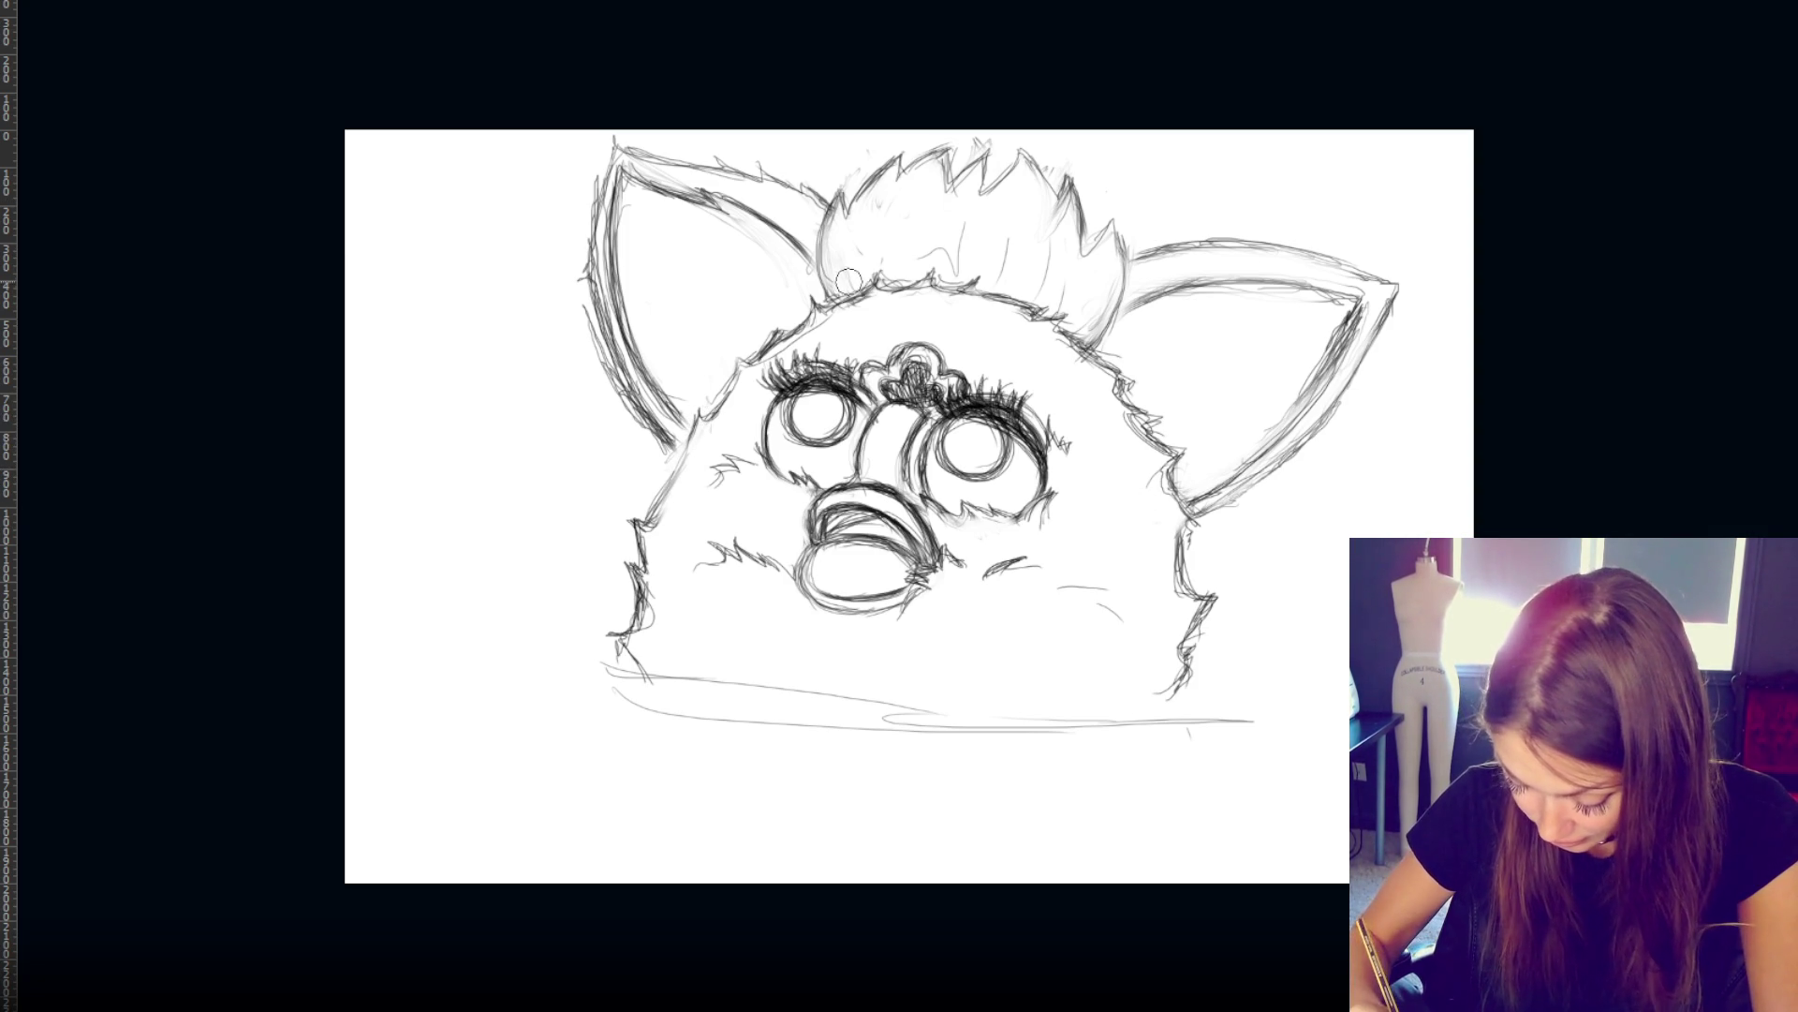
- Darken the tuft's left contour and add short spikes along its top
drag(832, 208, 821, 302)
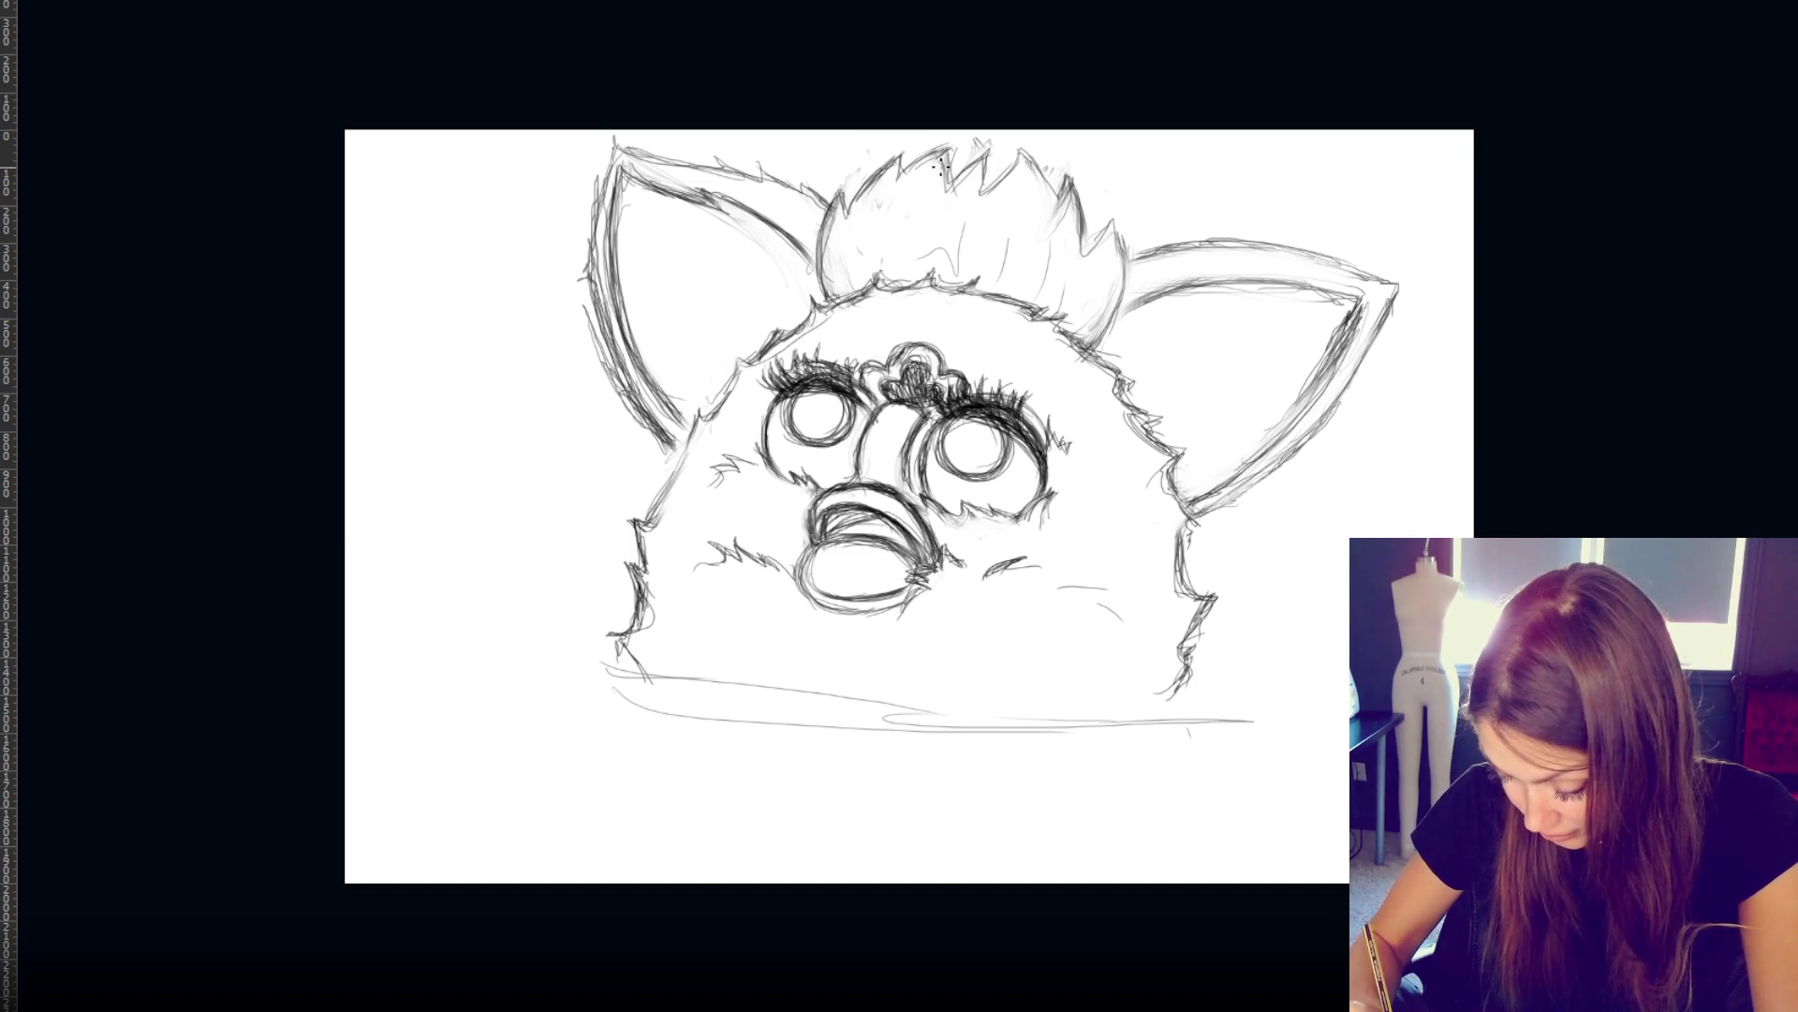
mouse_move(956, 180)
mouse_down()
mouse_move(984, 164)
mouse_move(971, 211)
mouse_up()
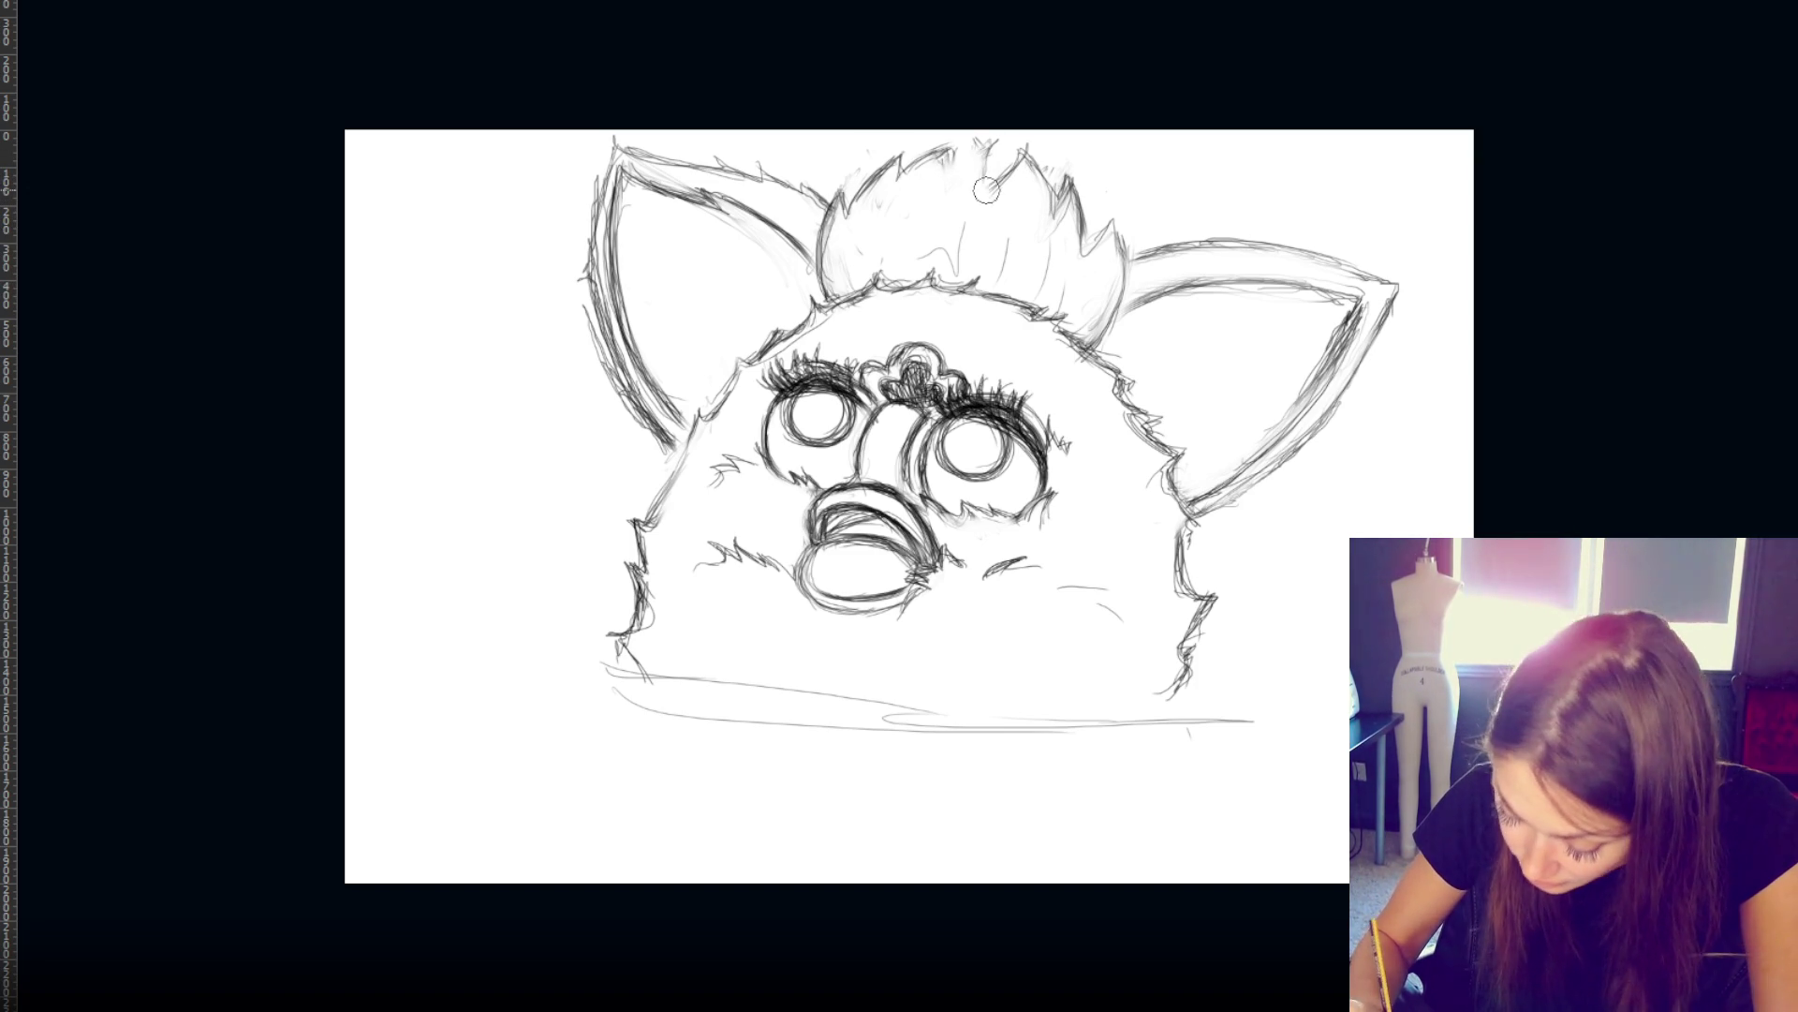
mouse_move(998, 147)
mouse_down()
mouse_move(983, 188)
mouse_move(1014, 155)
mouse_move(892, 208)
mouse_move(984, 143)
mouse_up()
mouse_move(913, 211)
mouse_down()
mouse_move(993, 142)
mouse_move(904, 159)
mouse_up()
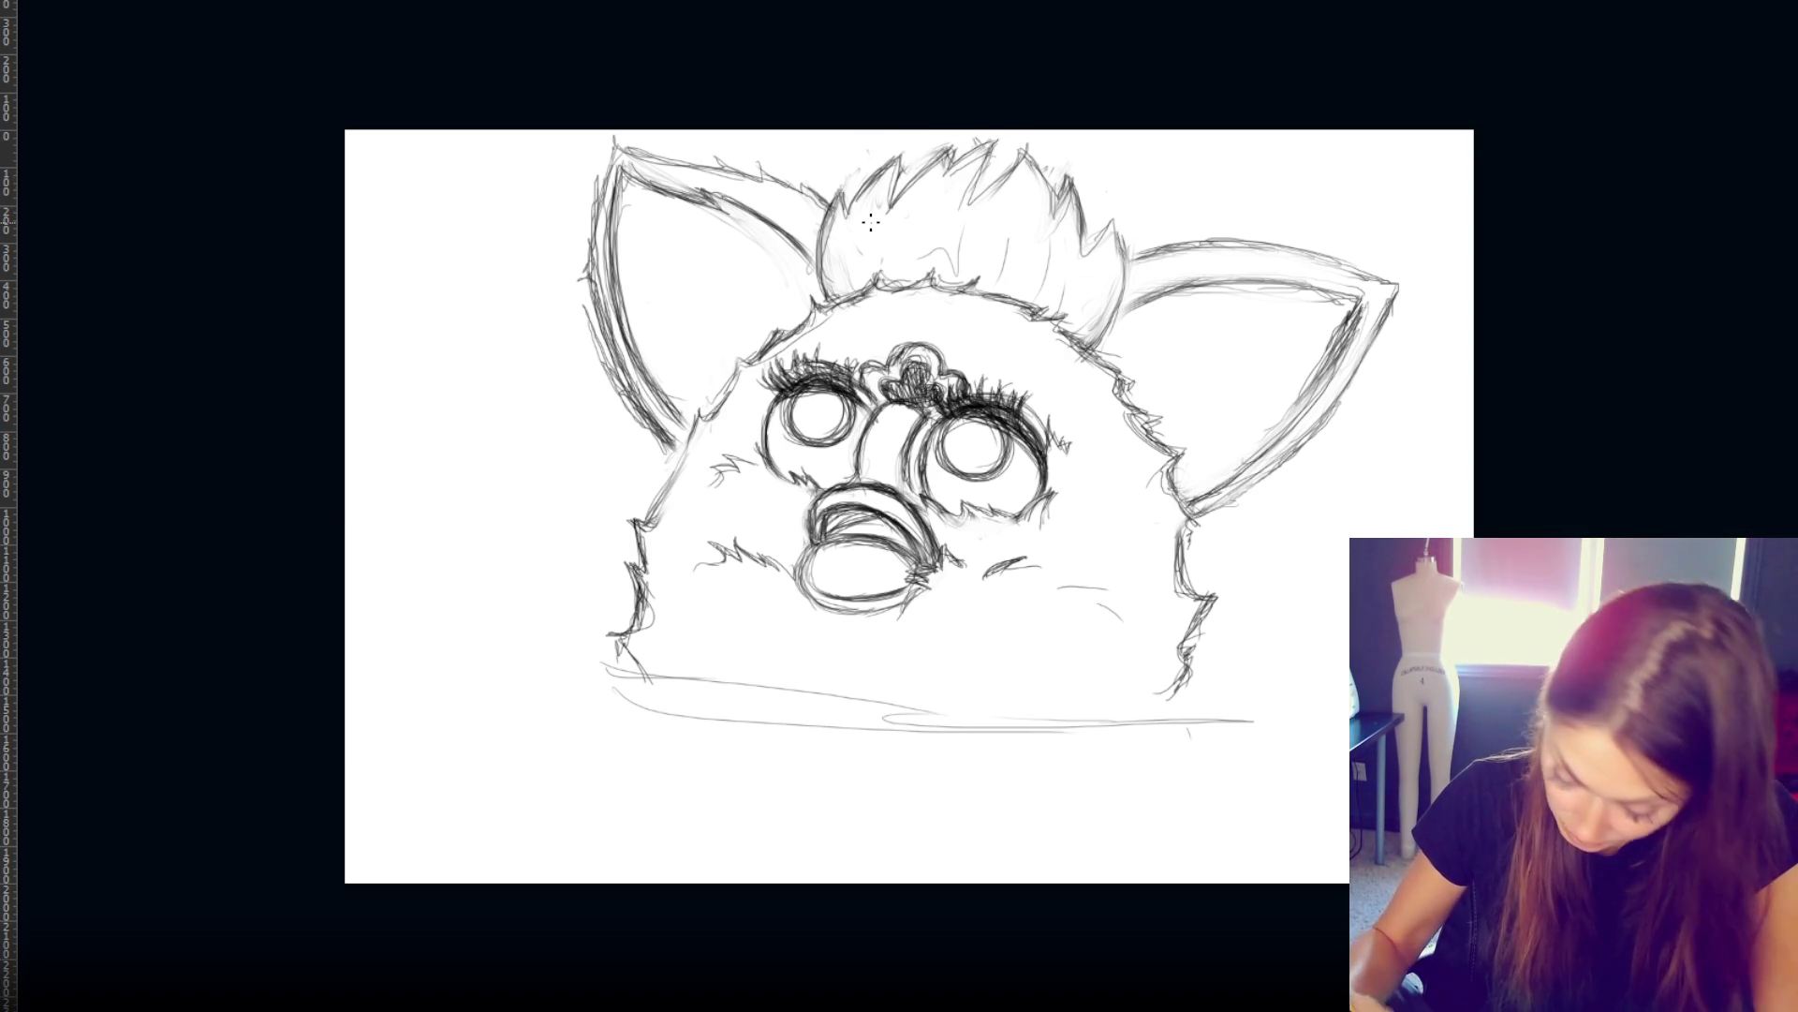
- Redraw the tuft's right edge after undoing a bad stroke, and darken the right body outline
mouse_move(1080, 220)
mouse_down()
mouse_move(1086, 276)
mouse_move(1122, 283)
mouse_up()
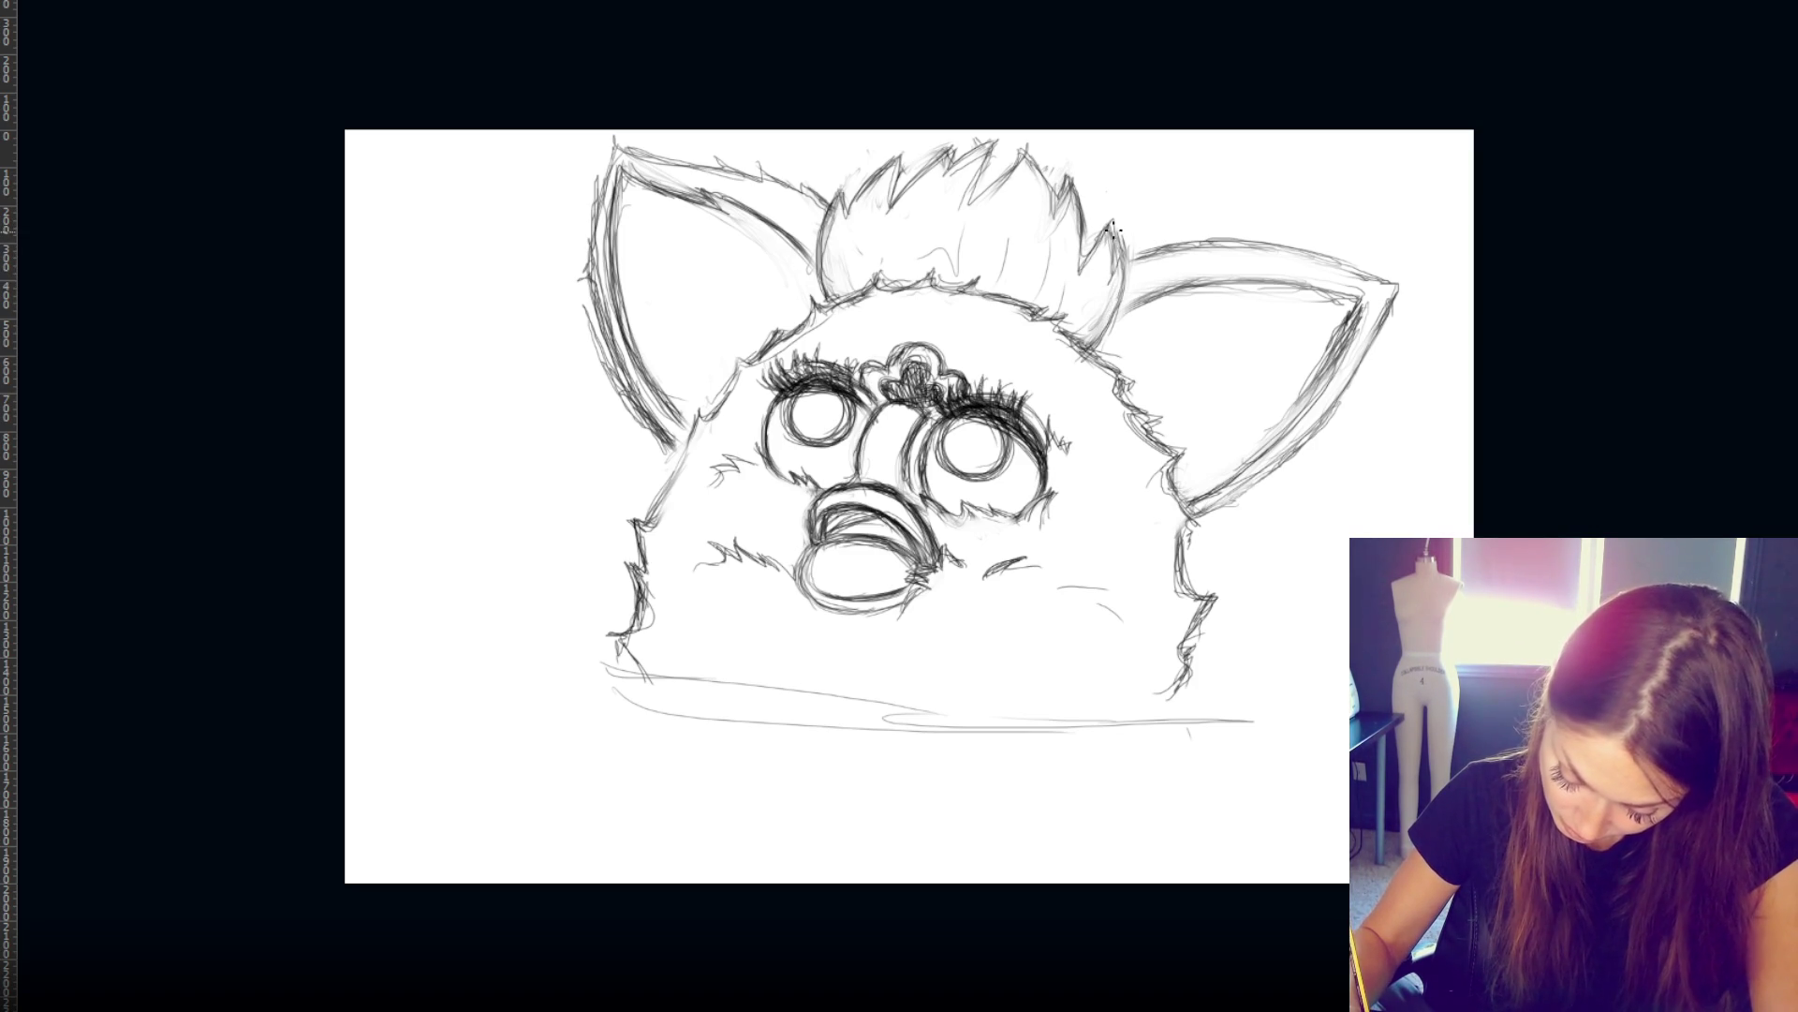
key(ctrl+z)
key(ctrl+z)
key(ctrl+z)
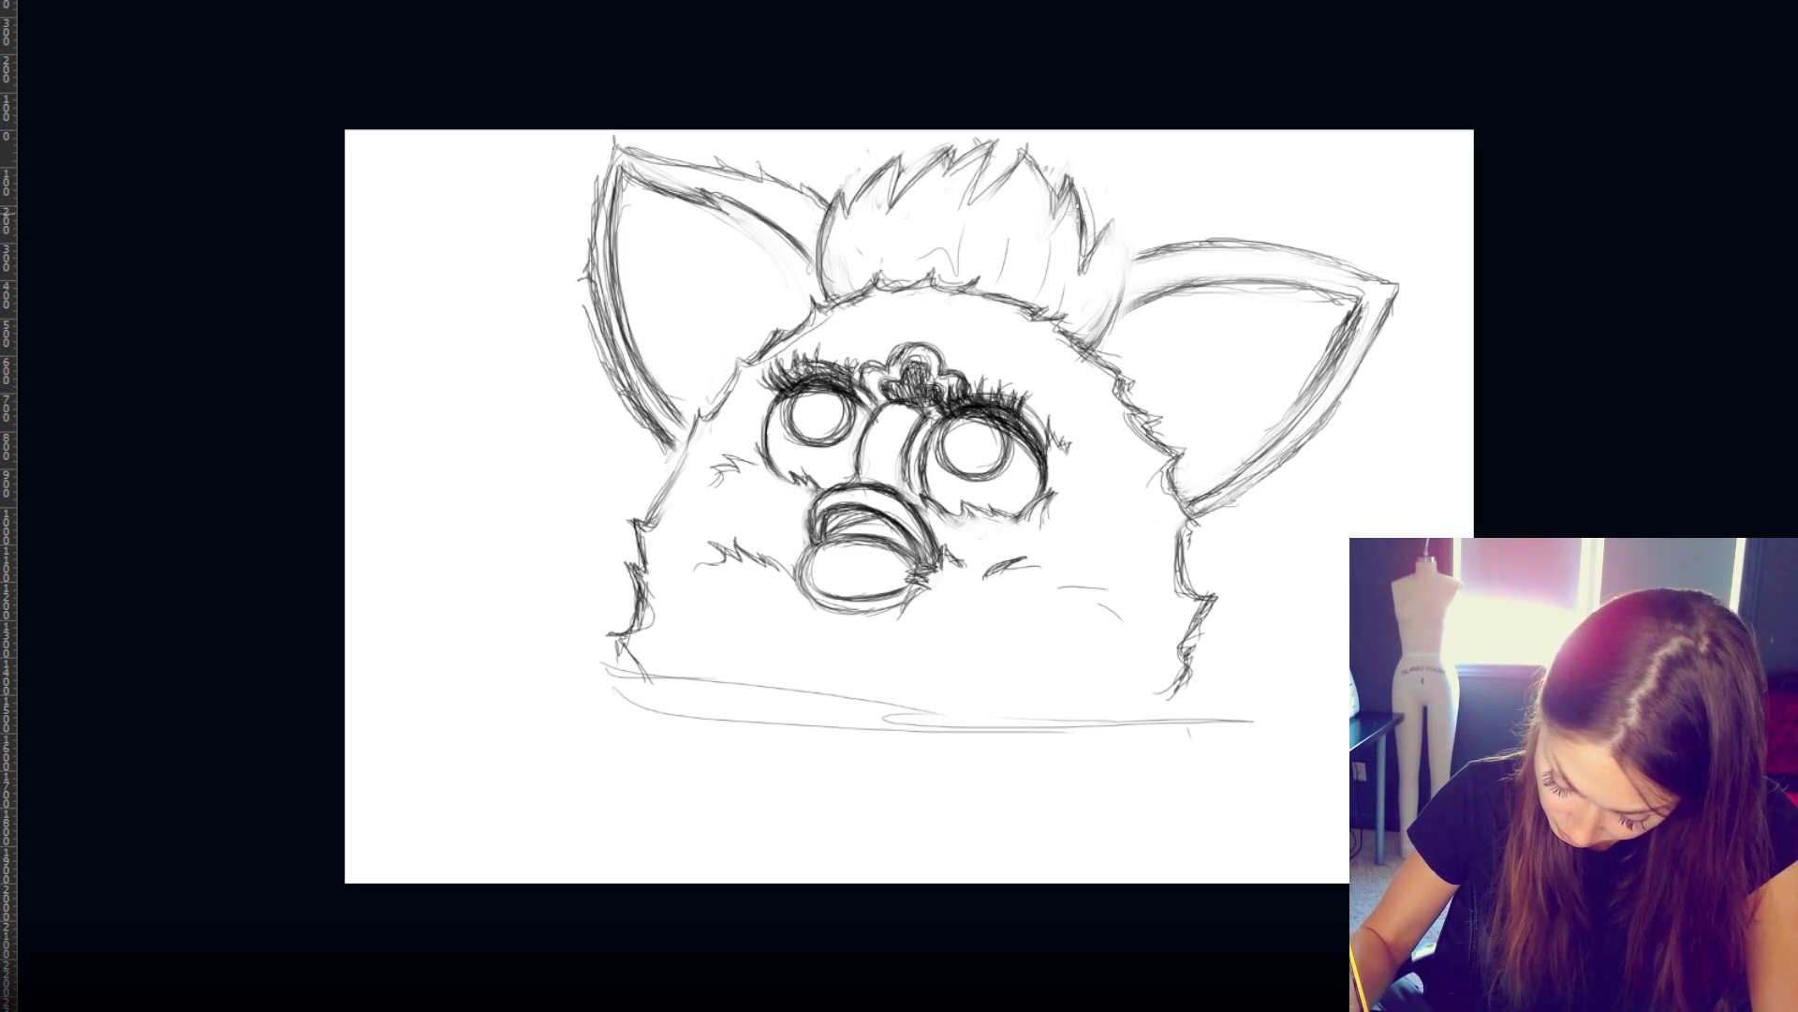
drag(1077, 201, 1111, 326)
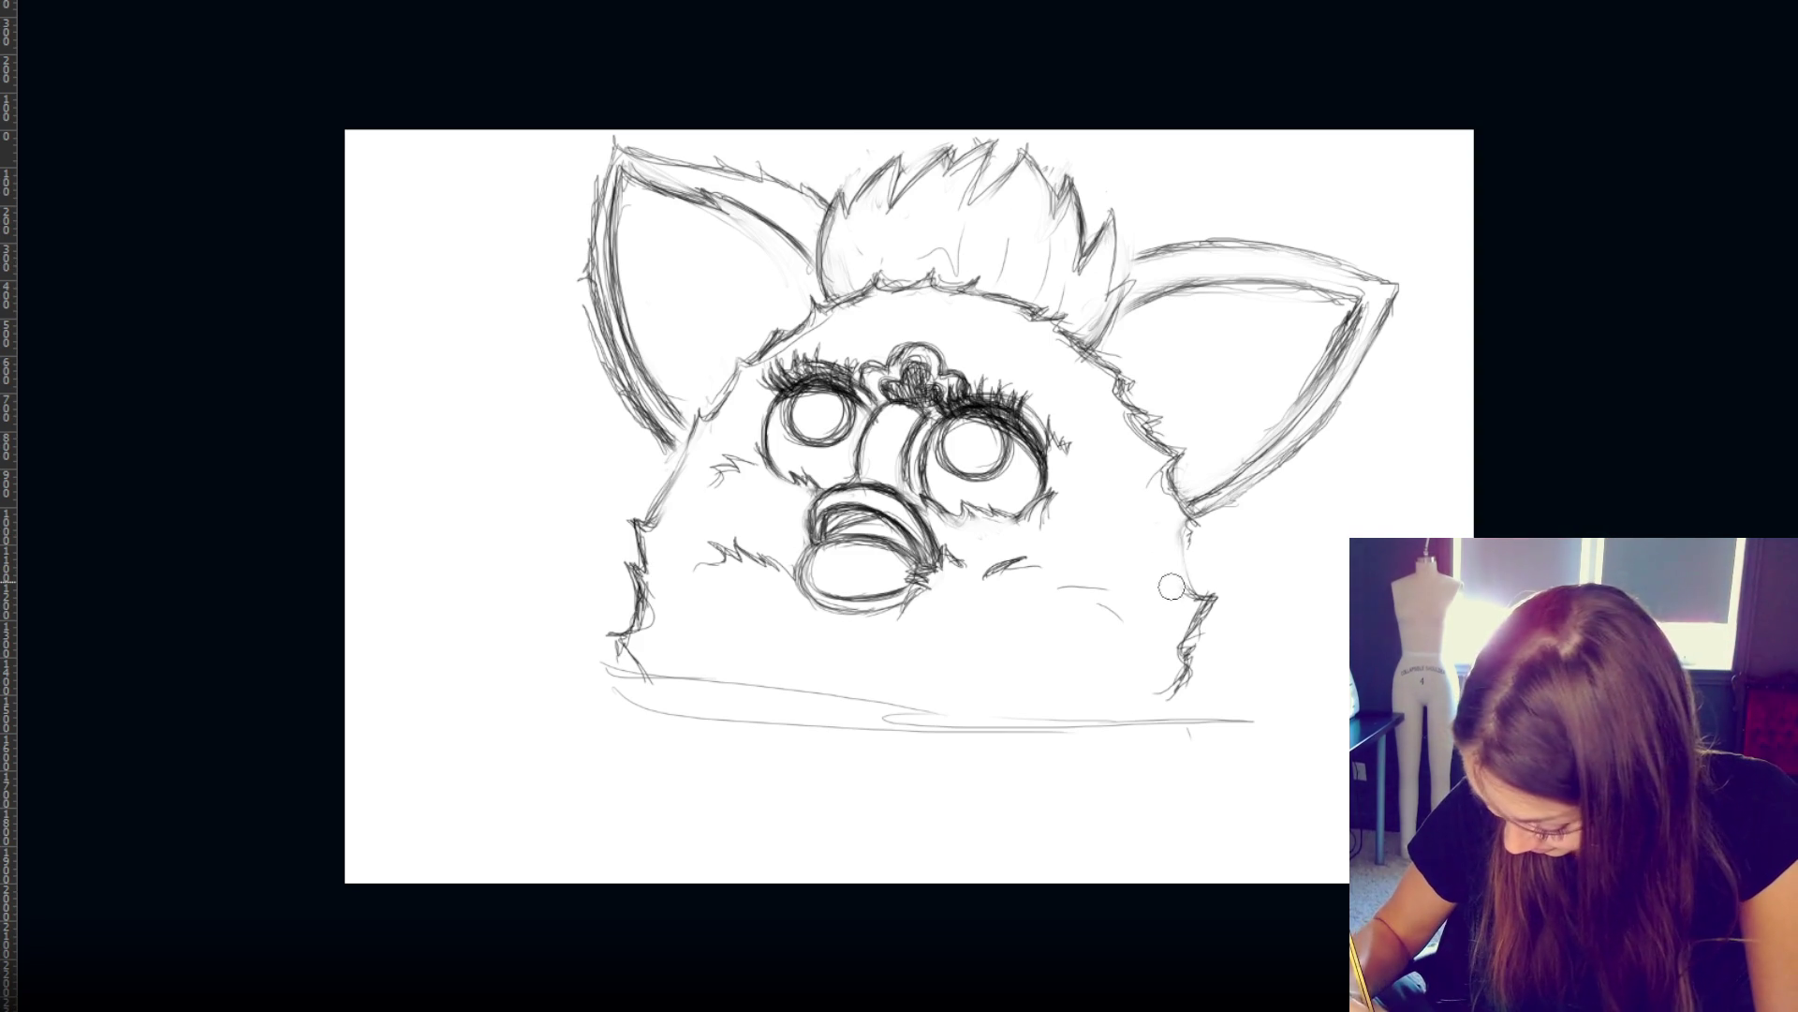
mouse_move(1188, 590)
mouse_down()
mouse_move(1188, 536)
mouse_move(1194, 590)
mouse_up()
- Redraw darker fur strokes along the left and right body outlines
drag(1190, 529, 1190, 661)
drag(694, 419, 665, 526)
drag(667, 461, 644, 529)
drag(1198, 663, 1186, 695)
drag(1204, 623, 1193, 691)
- Darken the right ear's inner top edge, top outline and inner right edge
mouse_move(1112, 275)
mouse_down()
mouse_move(1179, 246)
mouse_move(1157, 244)
mouse_up()
drag(1107, 270, 1253, 225)
drag(1255, 238, 1300, 246)
mouse_move(1194, 307)
mouse_down()
mouse_move(1293, 287)
mouse_move(1253, 281)
mouse_move(1311, 298)
mouse_up()
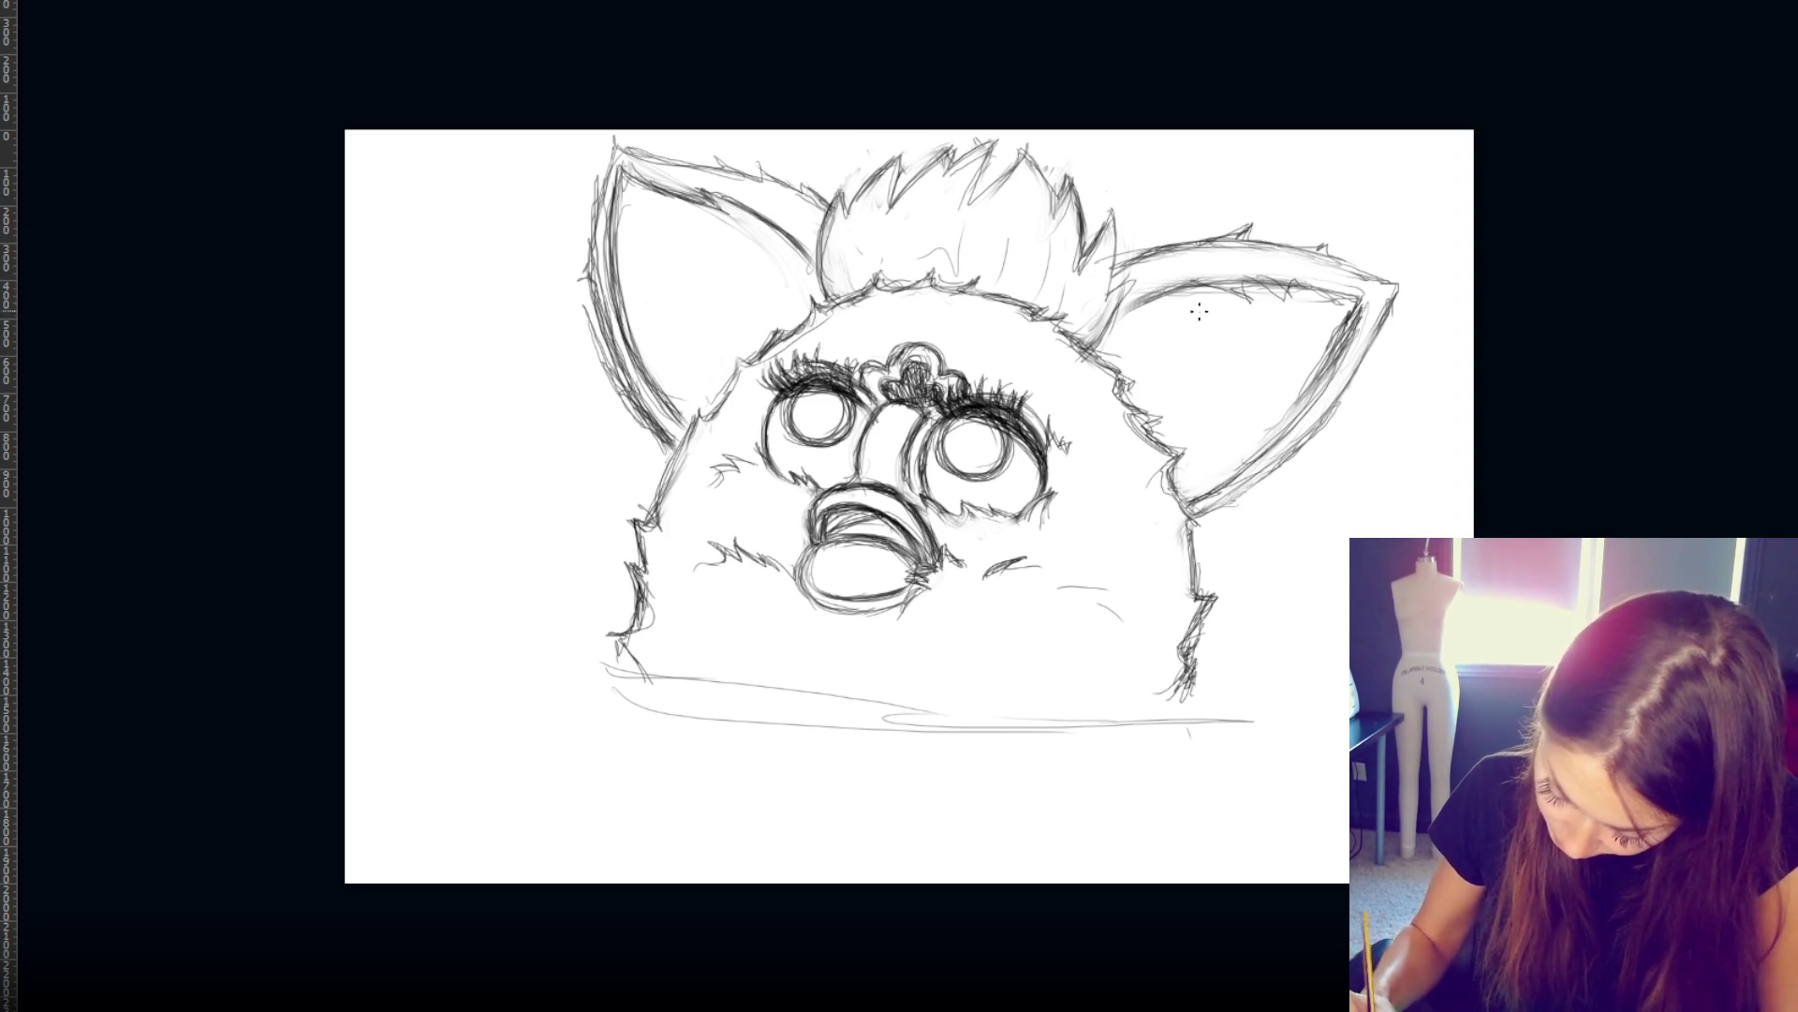
mouse_move(1119, 317)
mouse_down()
mouse_move(1161, 310)
mouse_move(1100, 341)
mouse_up()
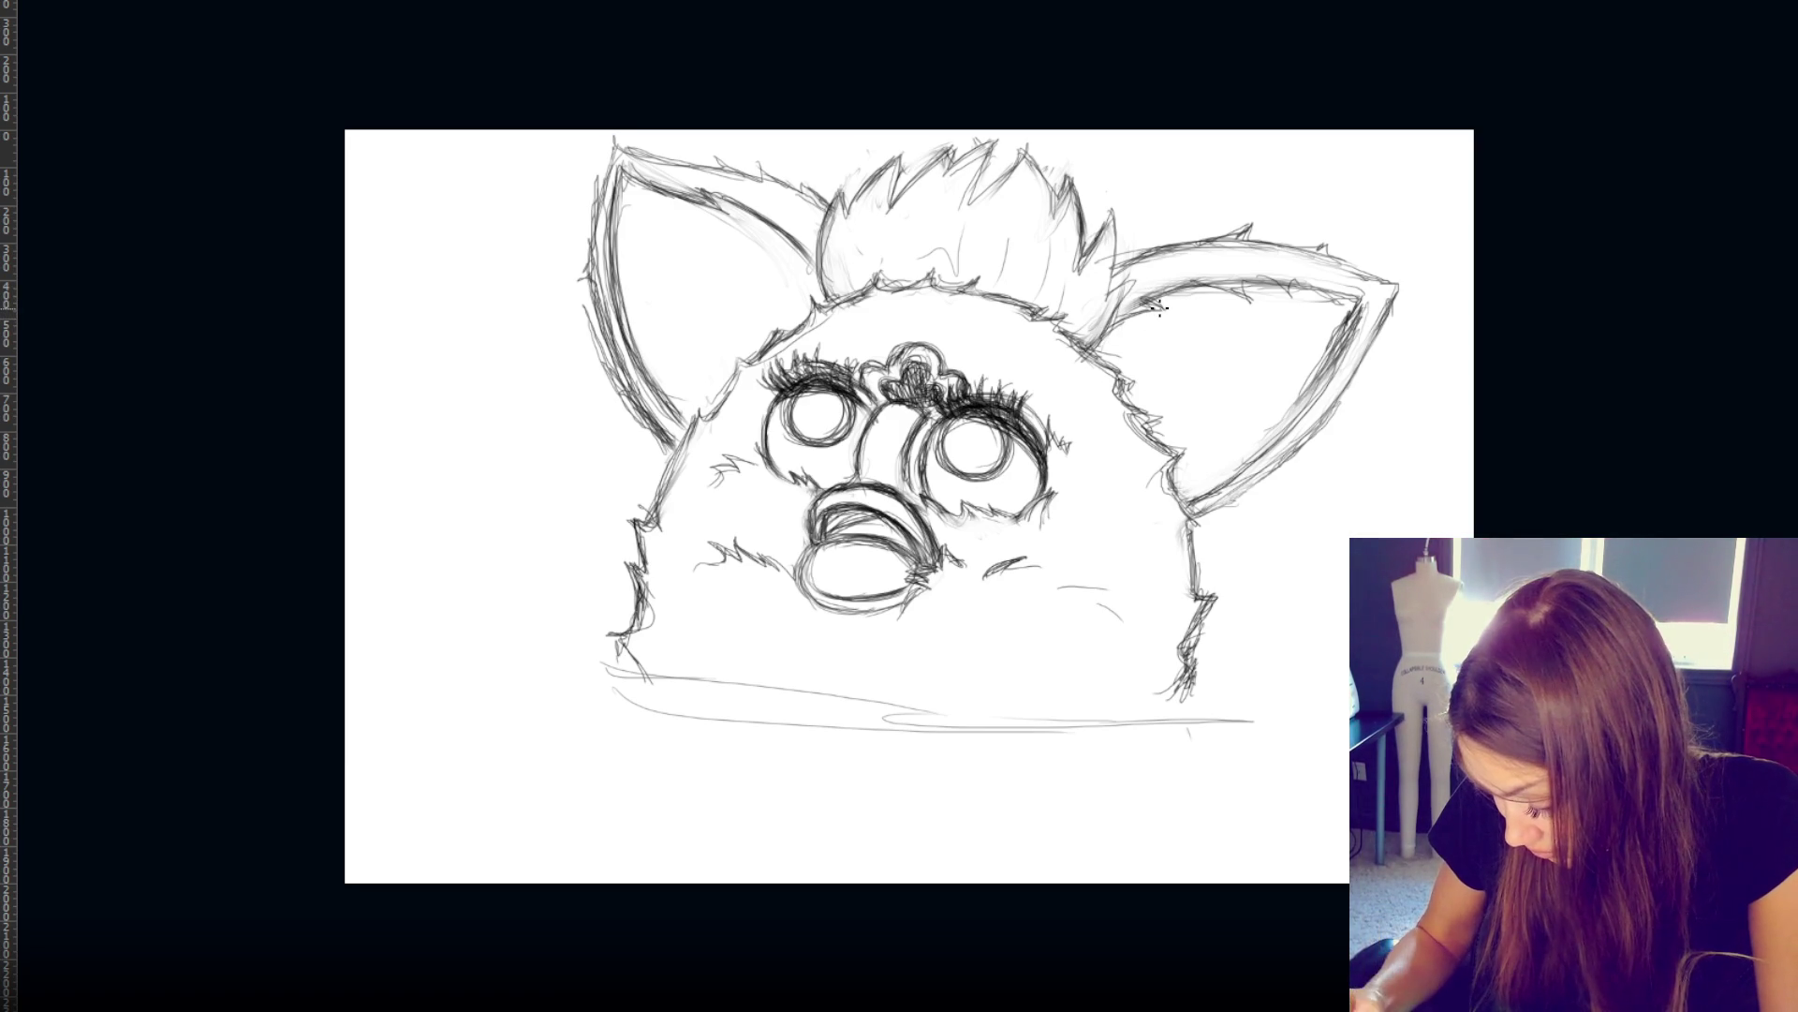
mouse_move(1214, 489)
mouse_down()
mouse_move(1291, 410)
mouse_move(1213, 492)
mouse_up()
- Undo lightened strokes and redraw the right ear's inner edge
mouse_move(1353, 319)
mouse_down()
mouse_move(1266, 439)
mouse_move(1191, 487)
mouse_up()
key(v)
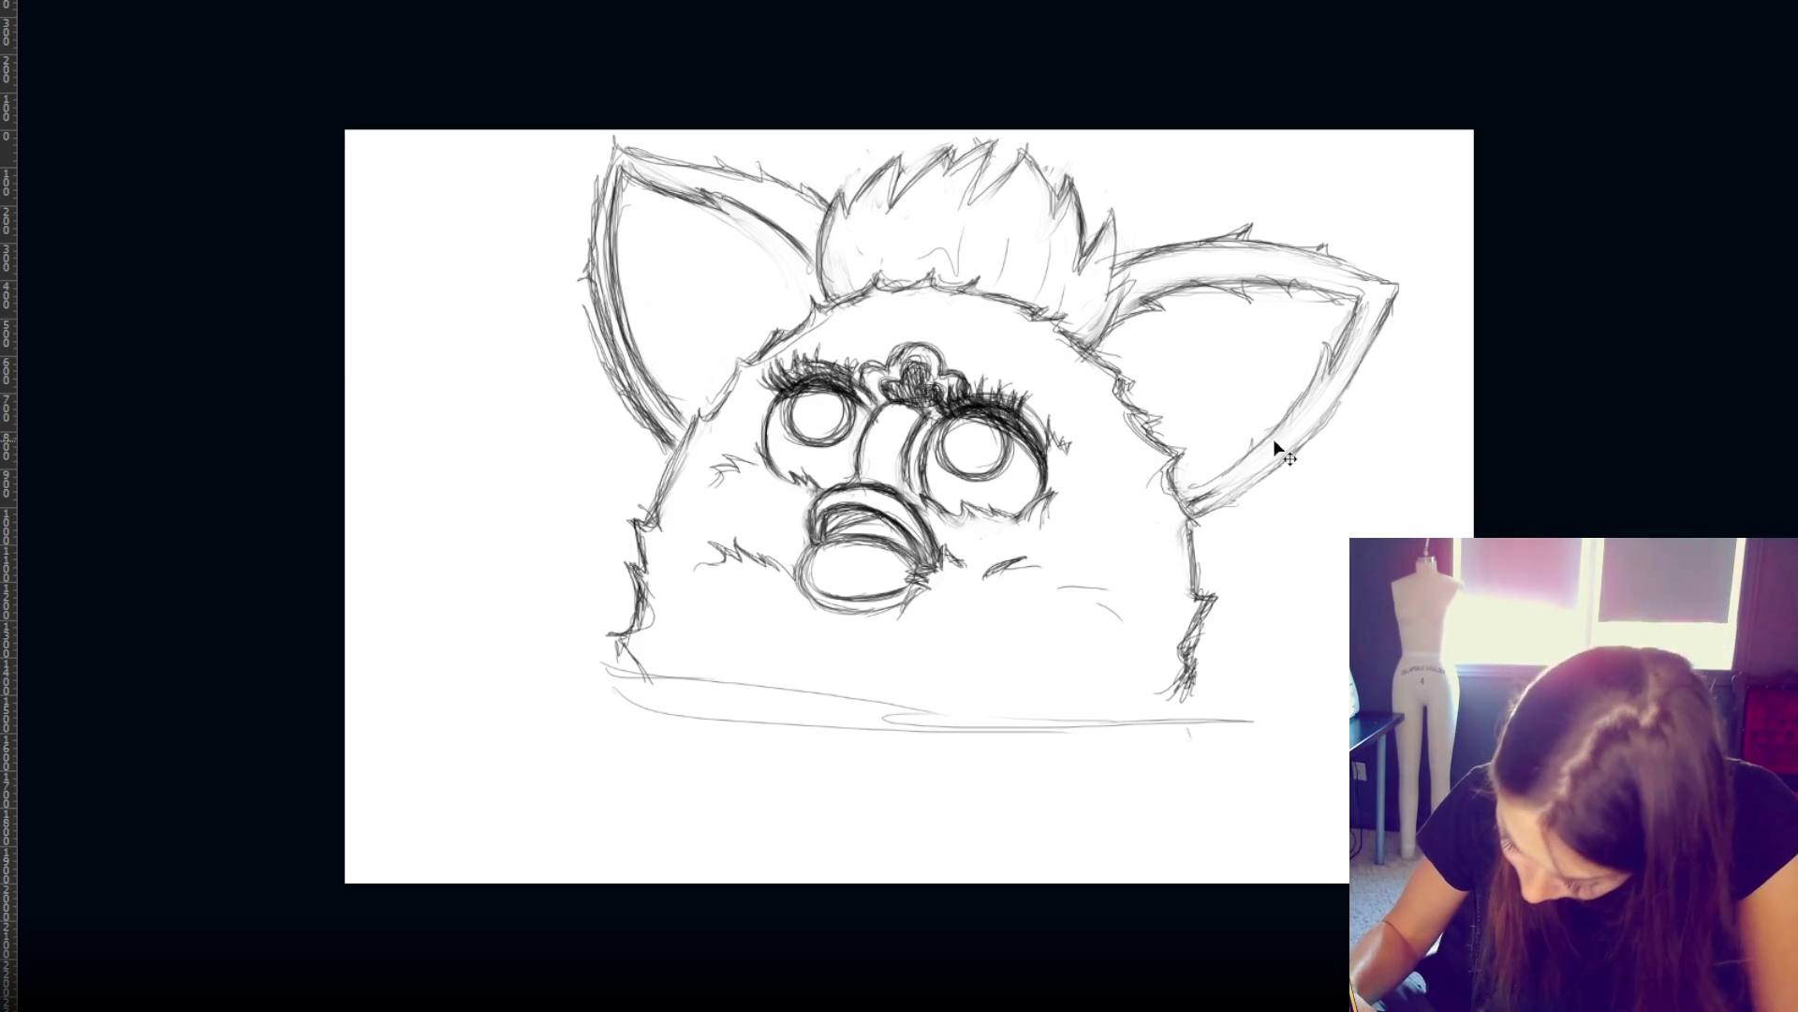
key(ctrl+z)
key(ctrl+z)
key(ctrl+z)
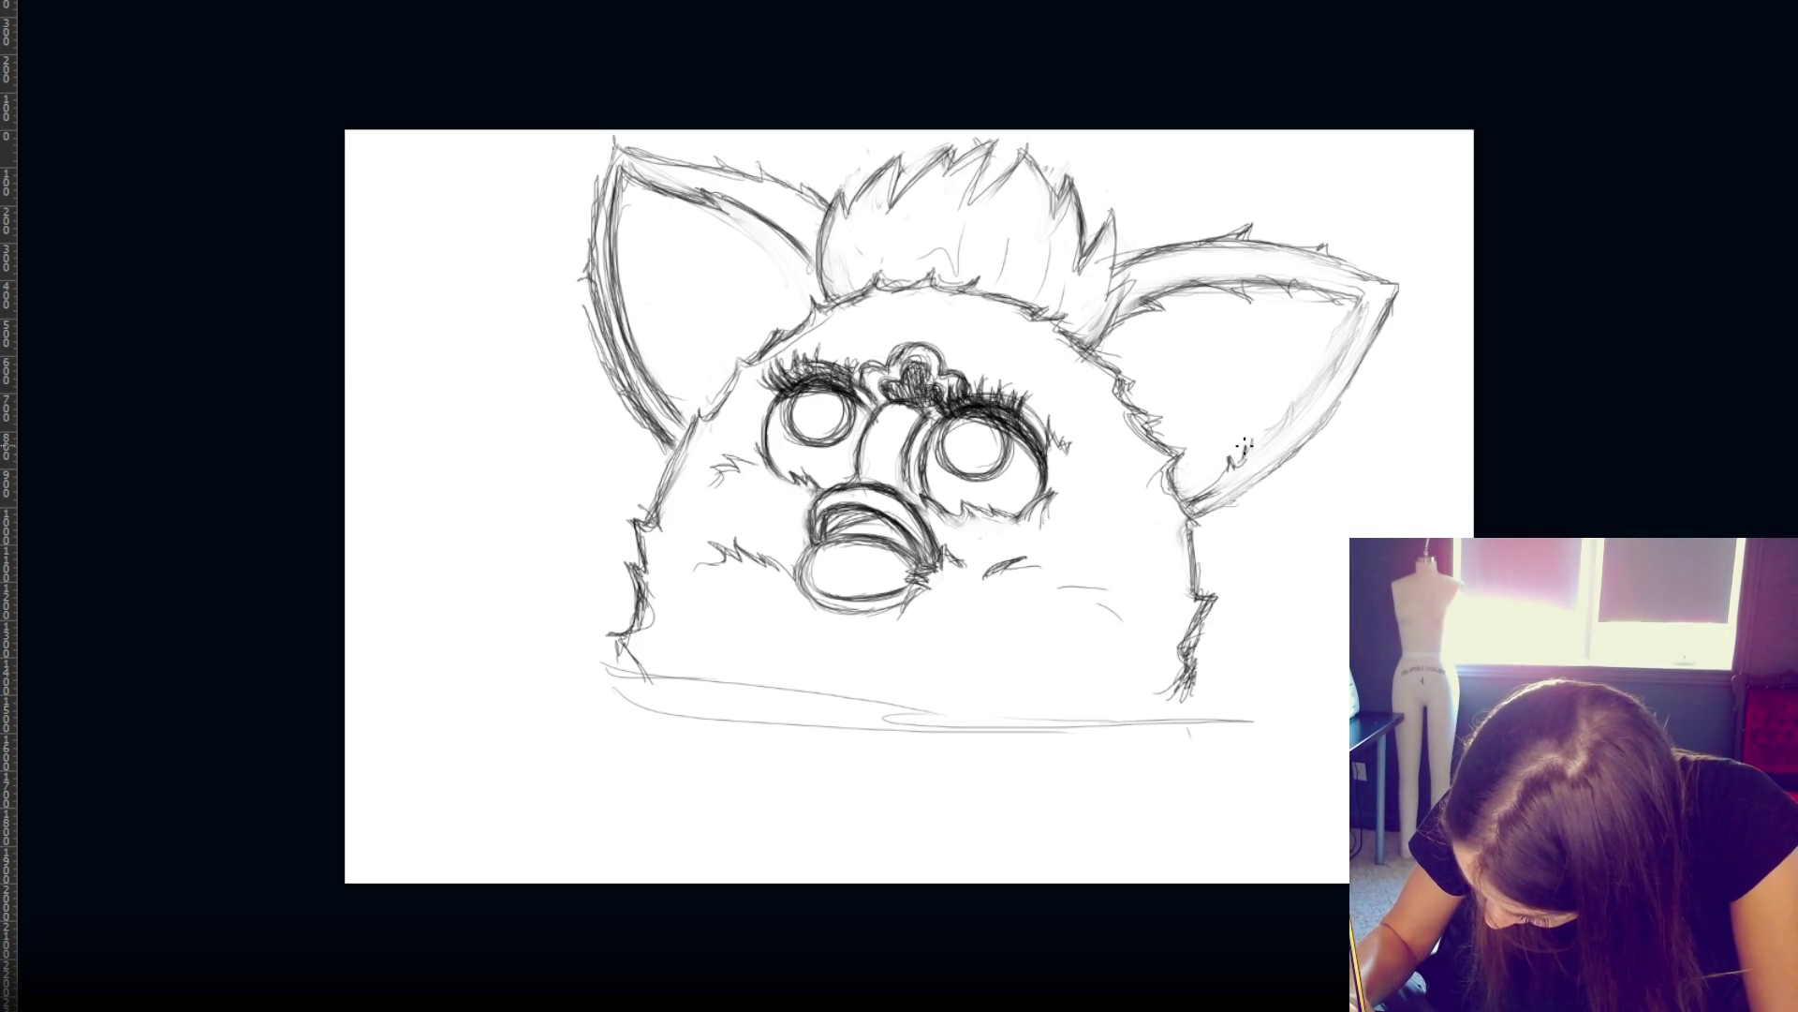
drag(1227, 453, 1304, 404)
mouse_move(1206, 496)
mouse_down()
mouse_move(1192, 487)
mouse_move(1297, 412)
mouse_move(1349, 319)
mouse_move(1290, 398)
mouse_up()
- Darken the right ear's top edge up to the tip and rework its lower inner edge
drag(1228, 300, 1287, 286)
mouse_move(1162, 290)
mouse_down()
mouse_move(1351, 290)
mouse_move(1199, 282)
mouse_move(1311, 244)
mouse_up()
mouse_move(1194, 243)
mouse_down()
mouse_move(1244, 228)
mouse_move(1321, 246)
mouse_up()
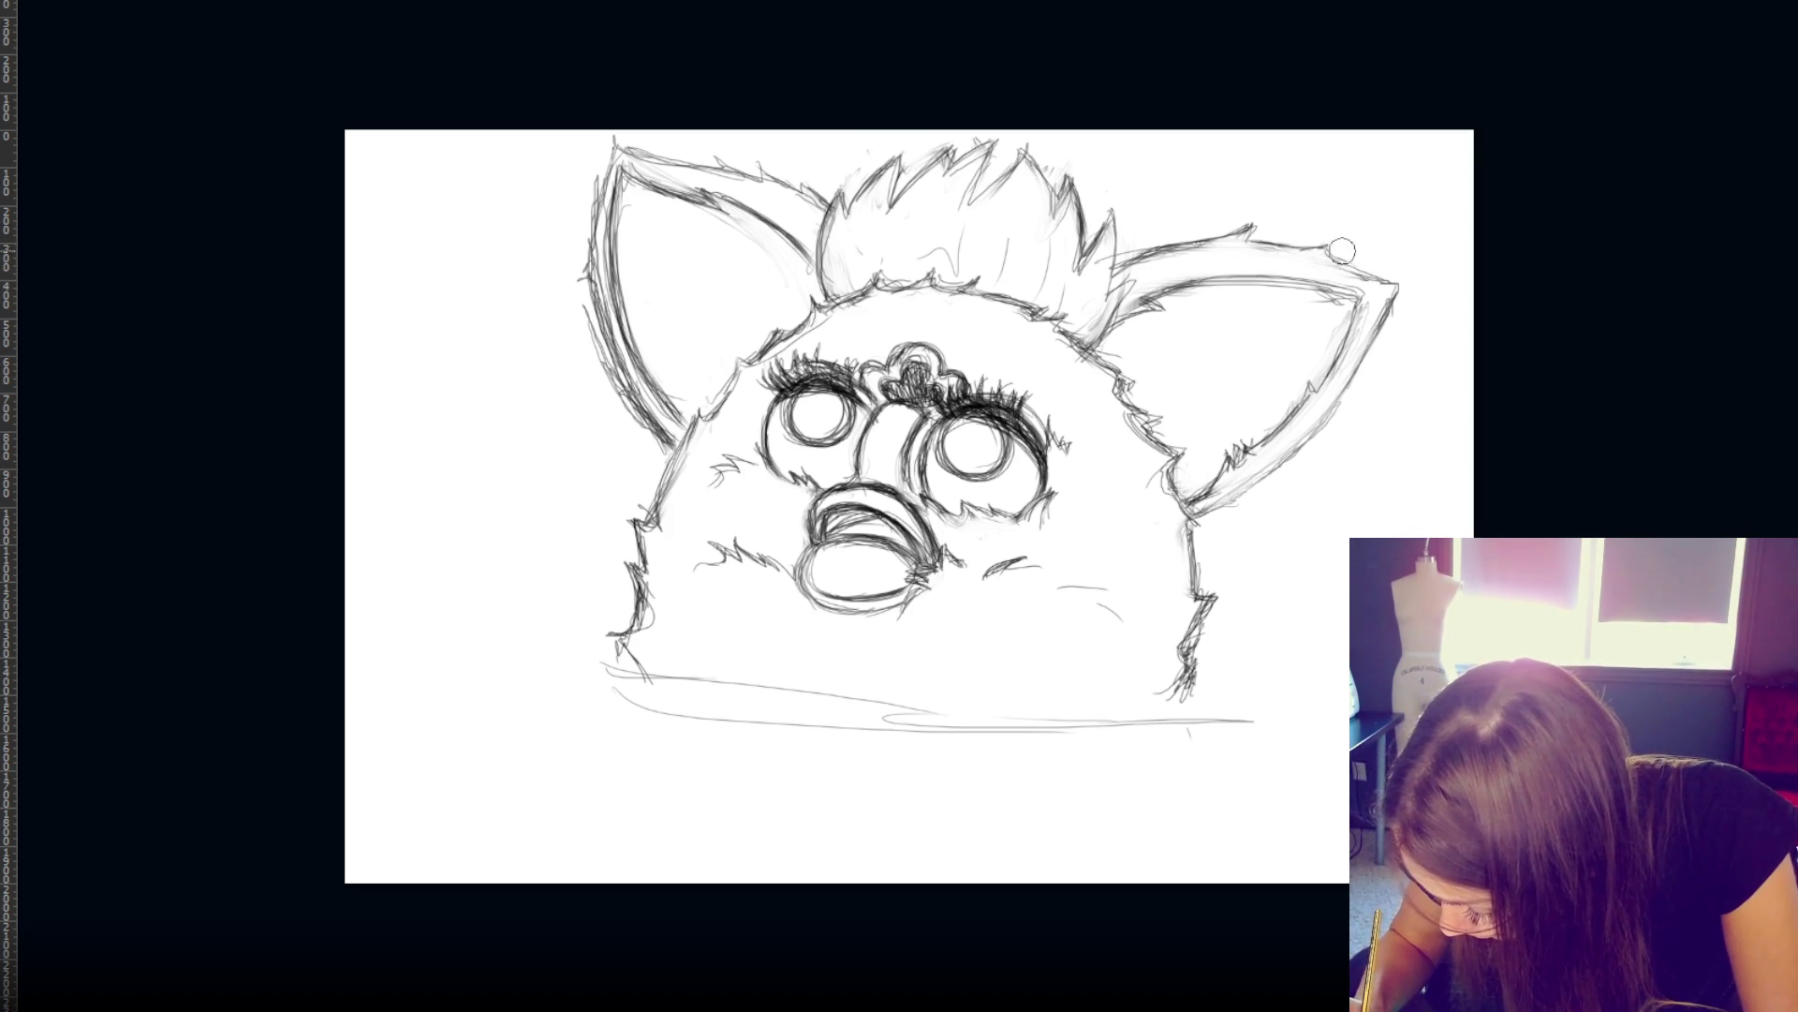
mouse_move(1302, 248)
mouse_down()
mouse_move(1390, 285)
mouse_move(1377, 278)
mouse_up()
mouse_move(1260, 433)
mouse_down()
mouse_move(1307, 398)
mouse_move(1201, 499)
mouse_up()
mouse_move(1267, 448)
mouse_down()
mouse_move(1366, 296)
mouse_move(1264, 459)
mouse_move(1236, 478)
mouse_move(1261, 439)
mouse_move(1185, 490)
mouse_move(1274, 441)
mouse_move(1311, 464)
mouse_move(1199, 516)
mouse_move(1340, 412)
mouse_move(1196, 515)
mouse_up()
drag(1398, 291, 1379, 333)
drag(1276, 247, 1340, 258)
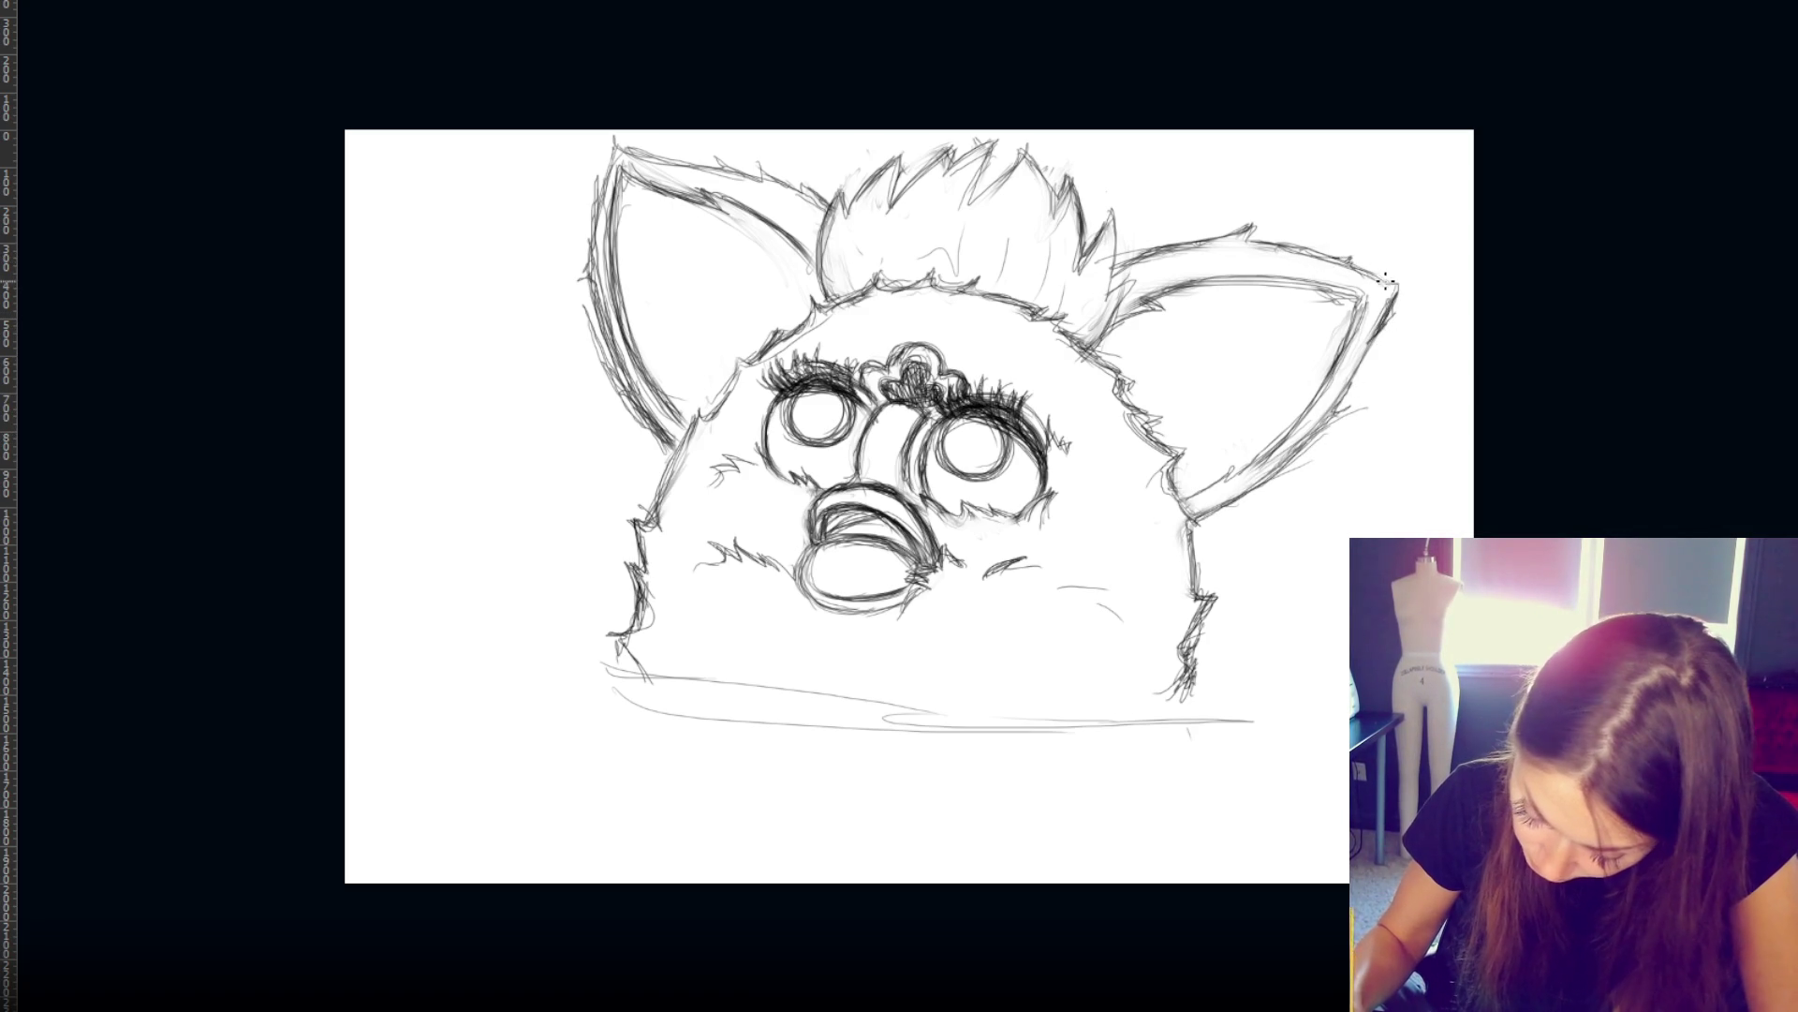
- Lighten and redraw the left ear's outer edge, hatching its lower part
mouse_move(595, 281)
mouse_down()
mouse_move(646, 412)
mouse_move(596, 284)
mouse_move(626, 405)
mouse_up()
drag(617, 258, 670, 413)
mouse_move(628, 313)
mouse_down()
mouse_move(604, 374)
mouse_move(615, 271)
mouse_move(663, 410)
mouse_move(613, 389)
mouse_move(650, 461)
mouse_up()
mouse_move(615, 356)
mouse_down()
mouse_move(655, 398)
mouse_move(648, 436)
mouse_up()
- Hatch and darken the left ear's outer and inner edges with brush strokes
drag(590, 346, 628, 367)
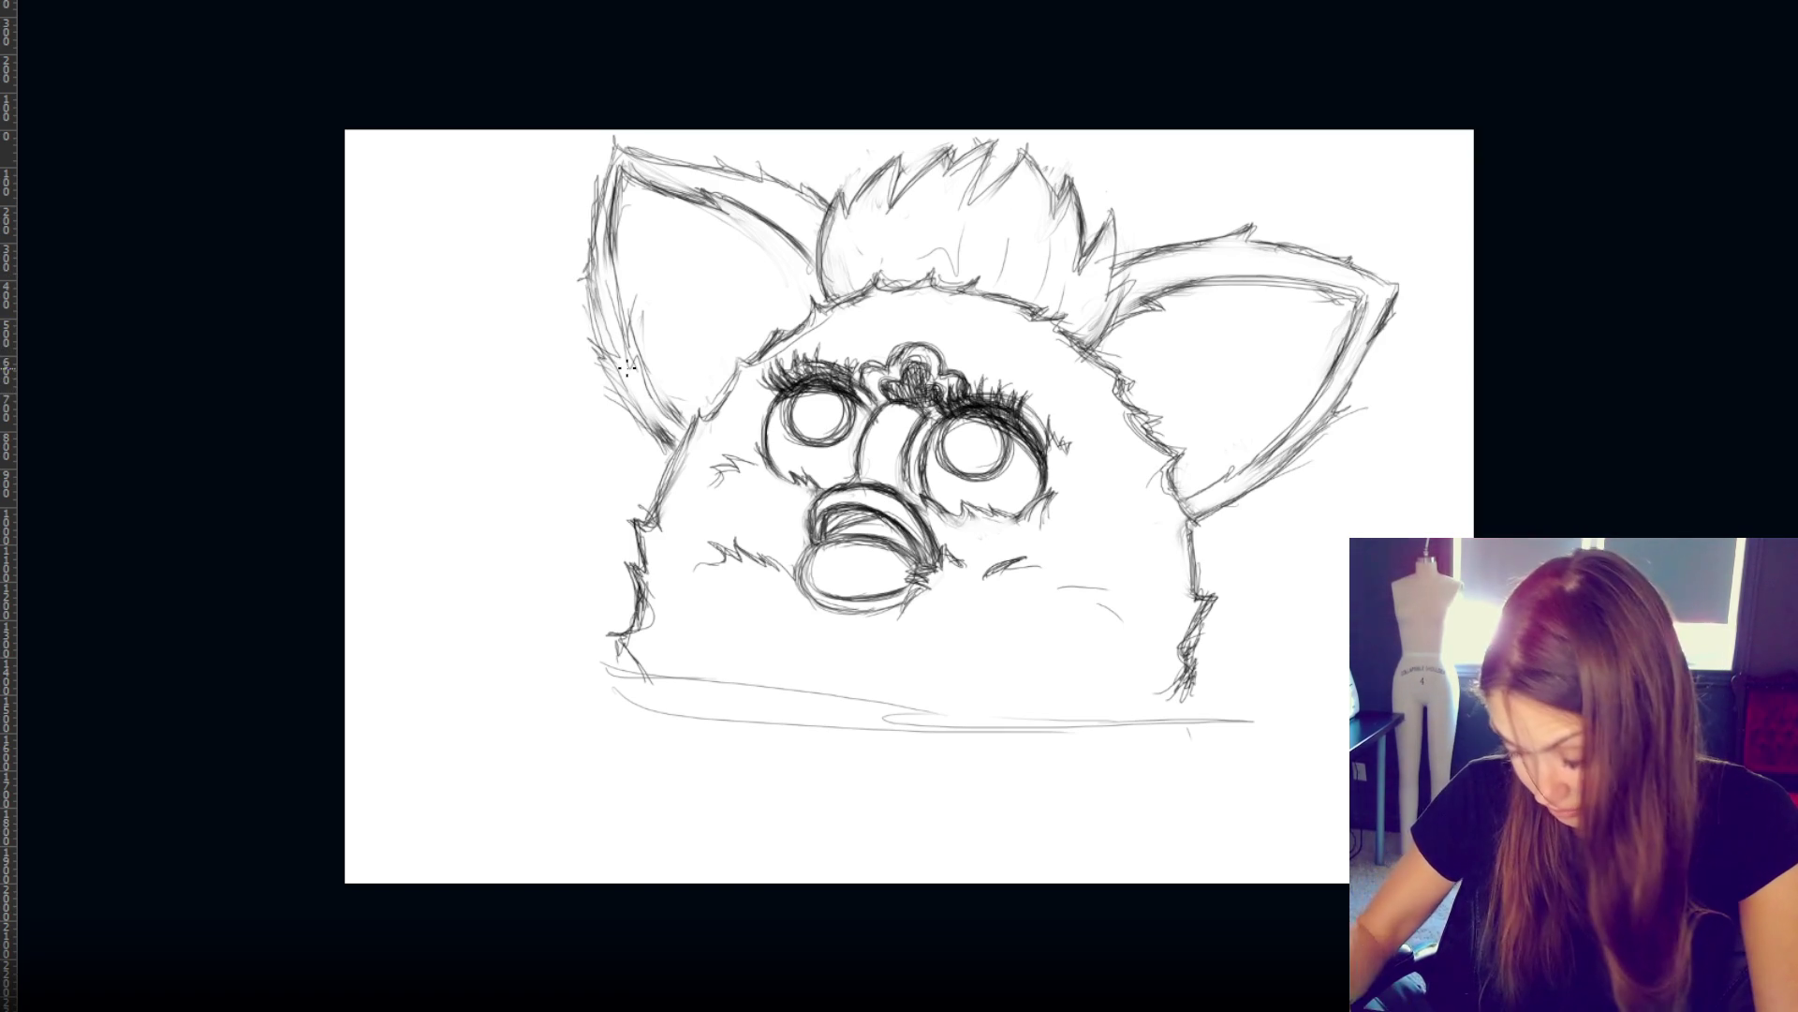
drag(608, 249, 637, 380)
drag(607, 281, 623, 351)
drag(656, 426, 607, 255)
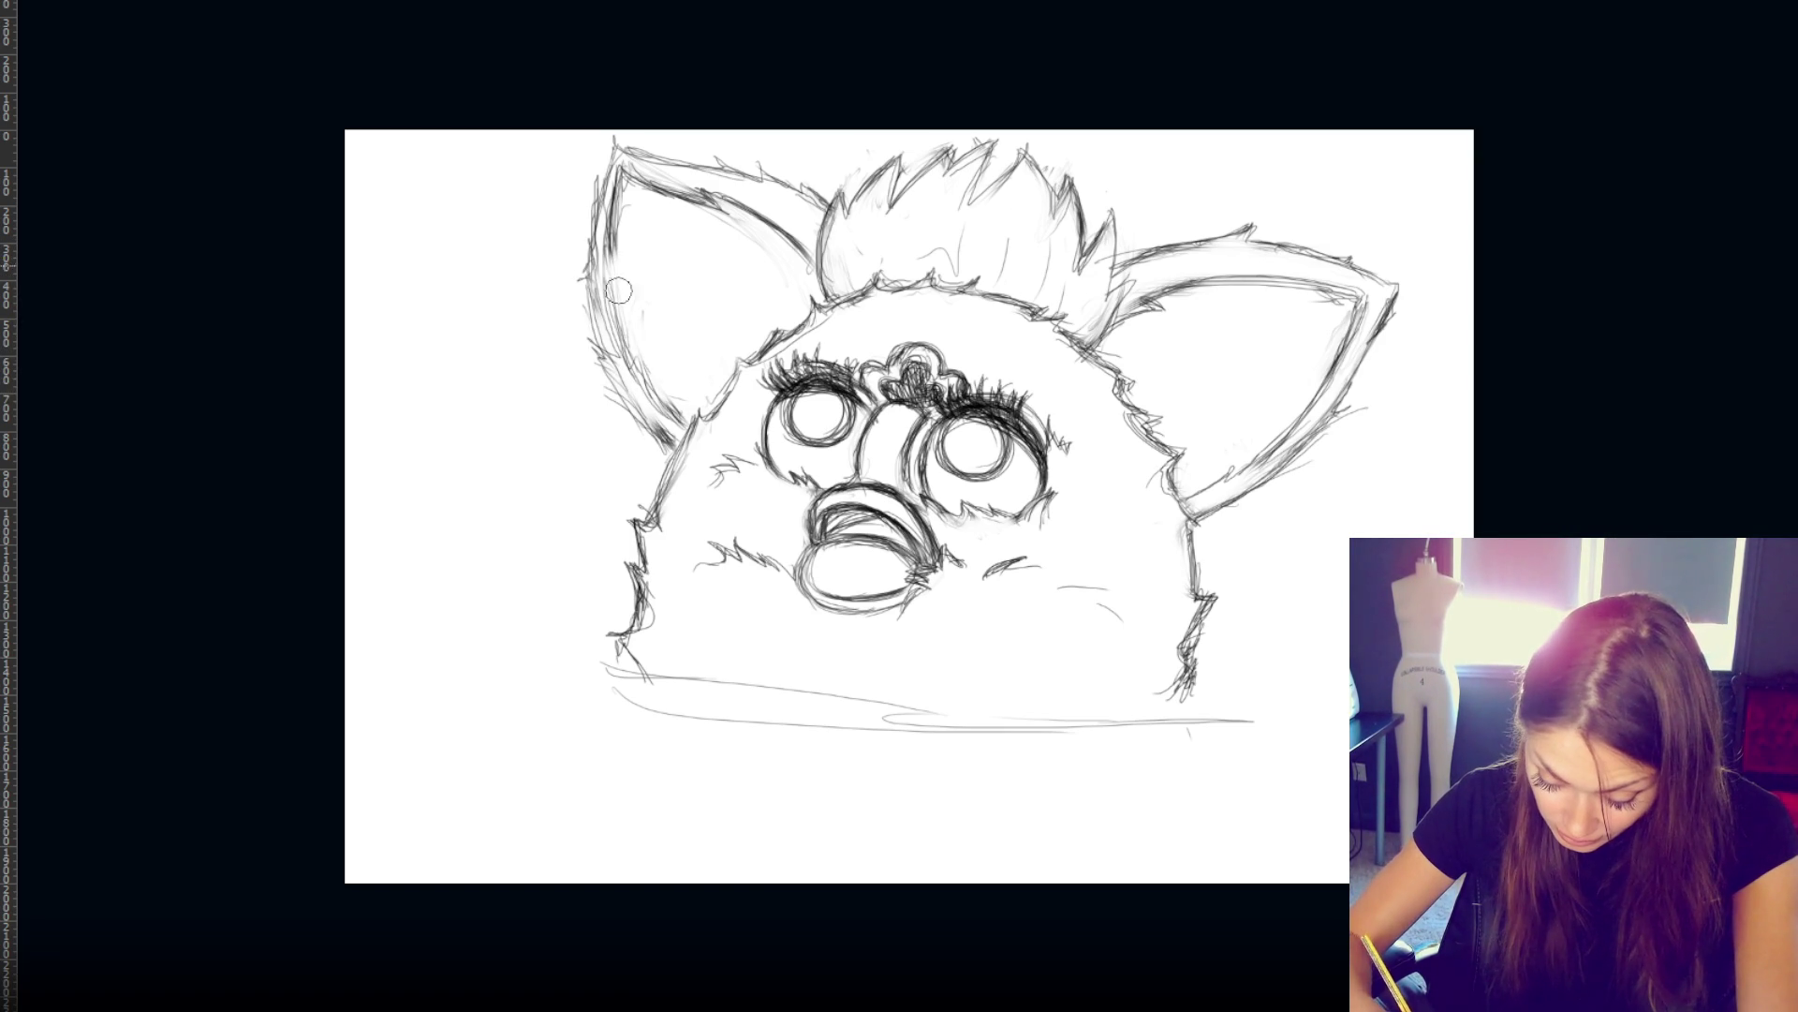
mouse_move(618, 328)
mouse_down()
mouse_move(611, 243)
mouse_move(632, 372)
mouse_move(611, 239)
mouse_up()
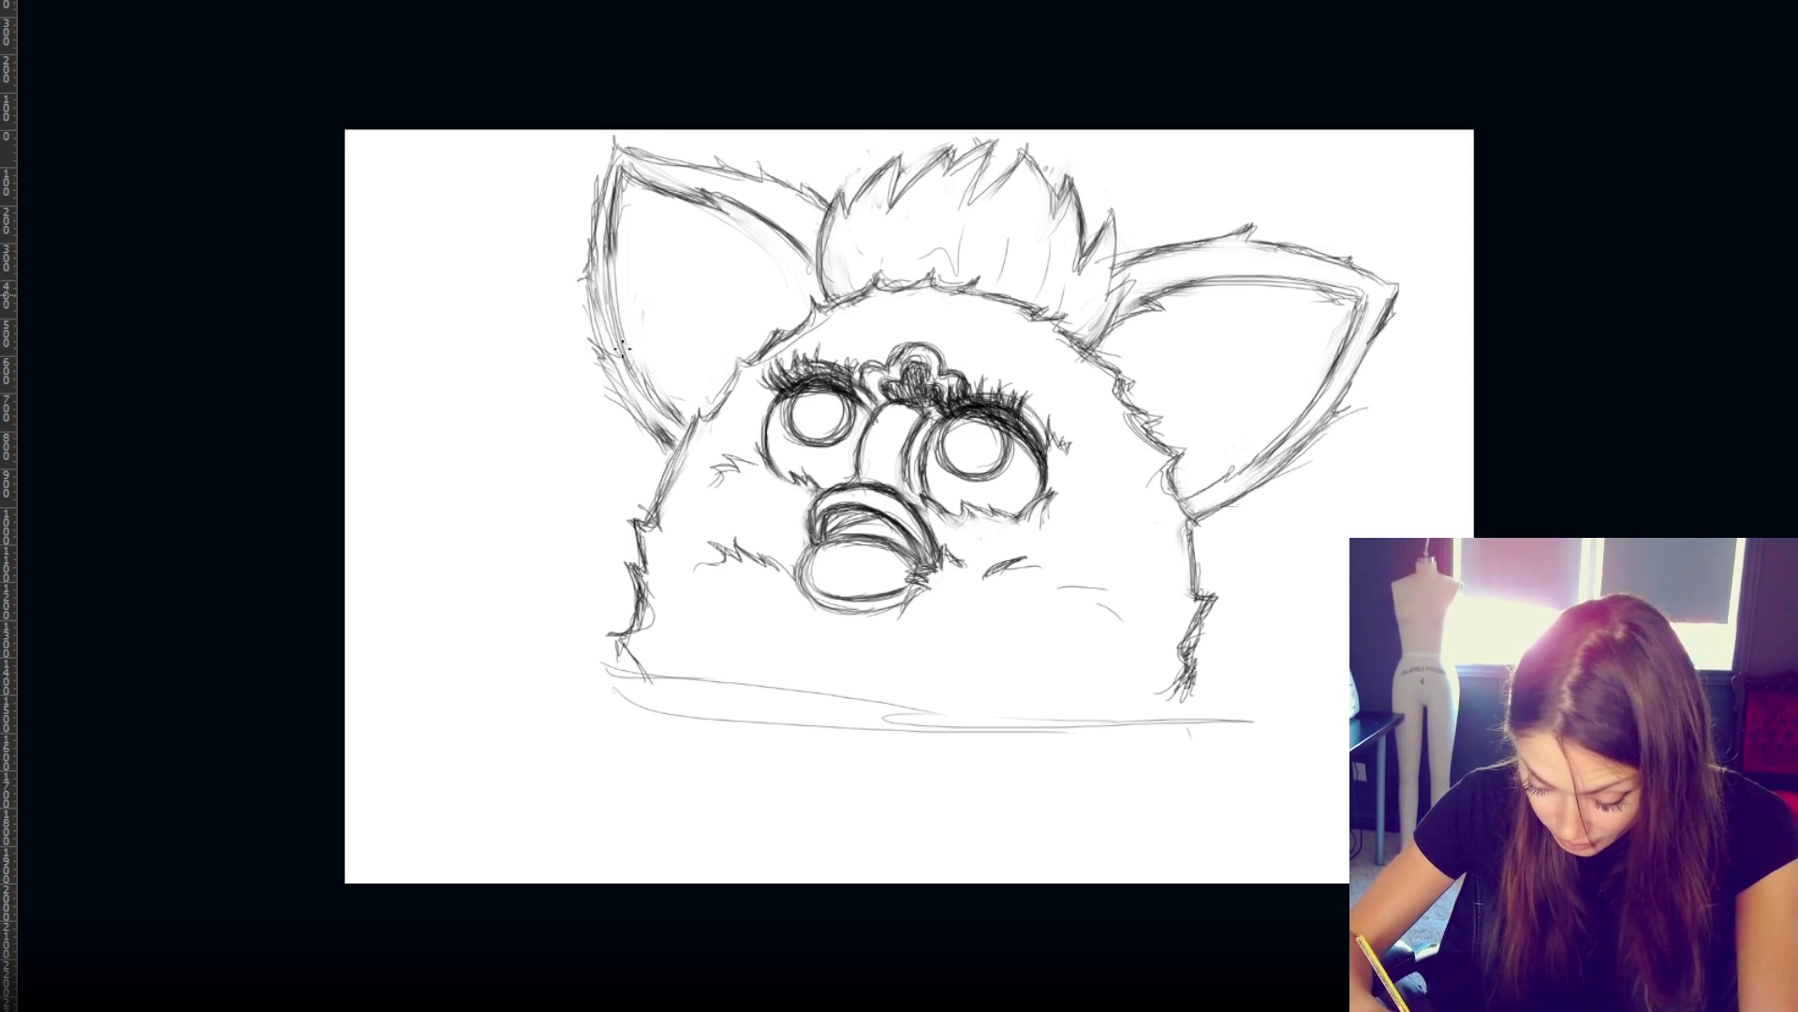
drag(649, 394, 610, 309)
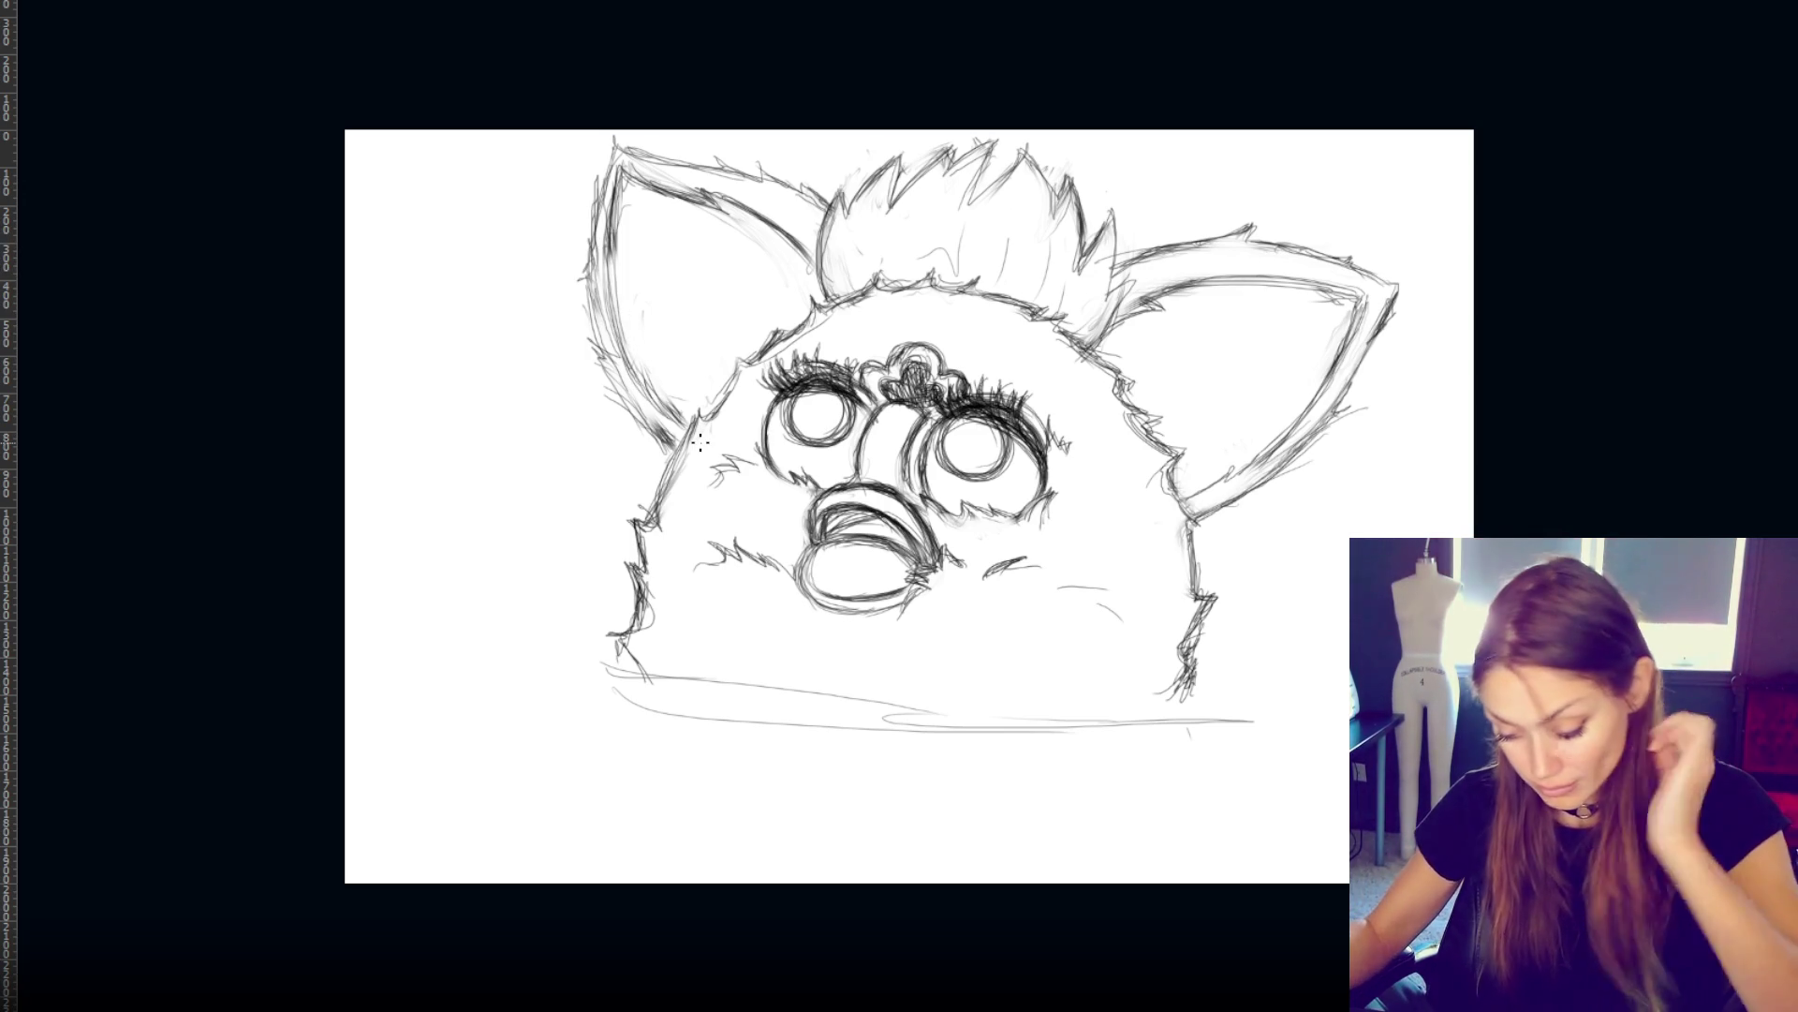
- Redraw the left cheek and body contour, undoing a jagged stroke, and draw the head contour to the brow
drag(690, 438, 644, 592)
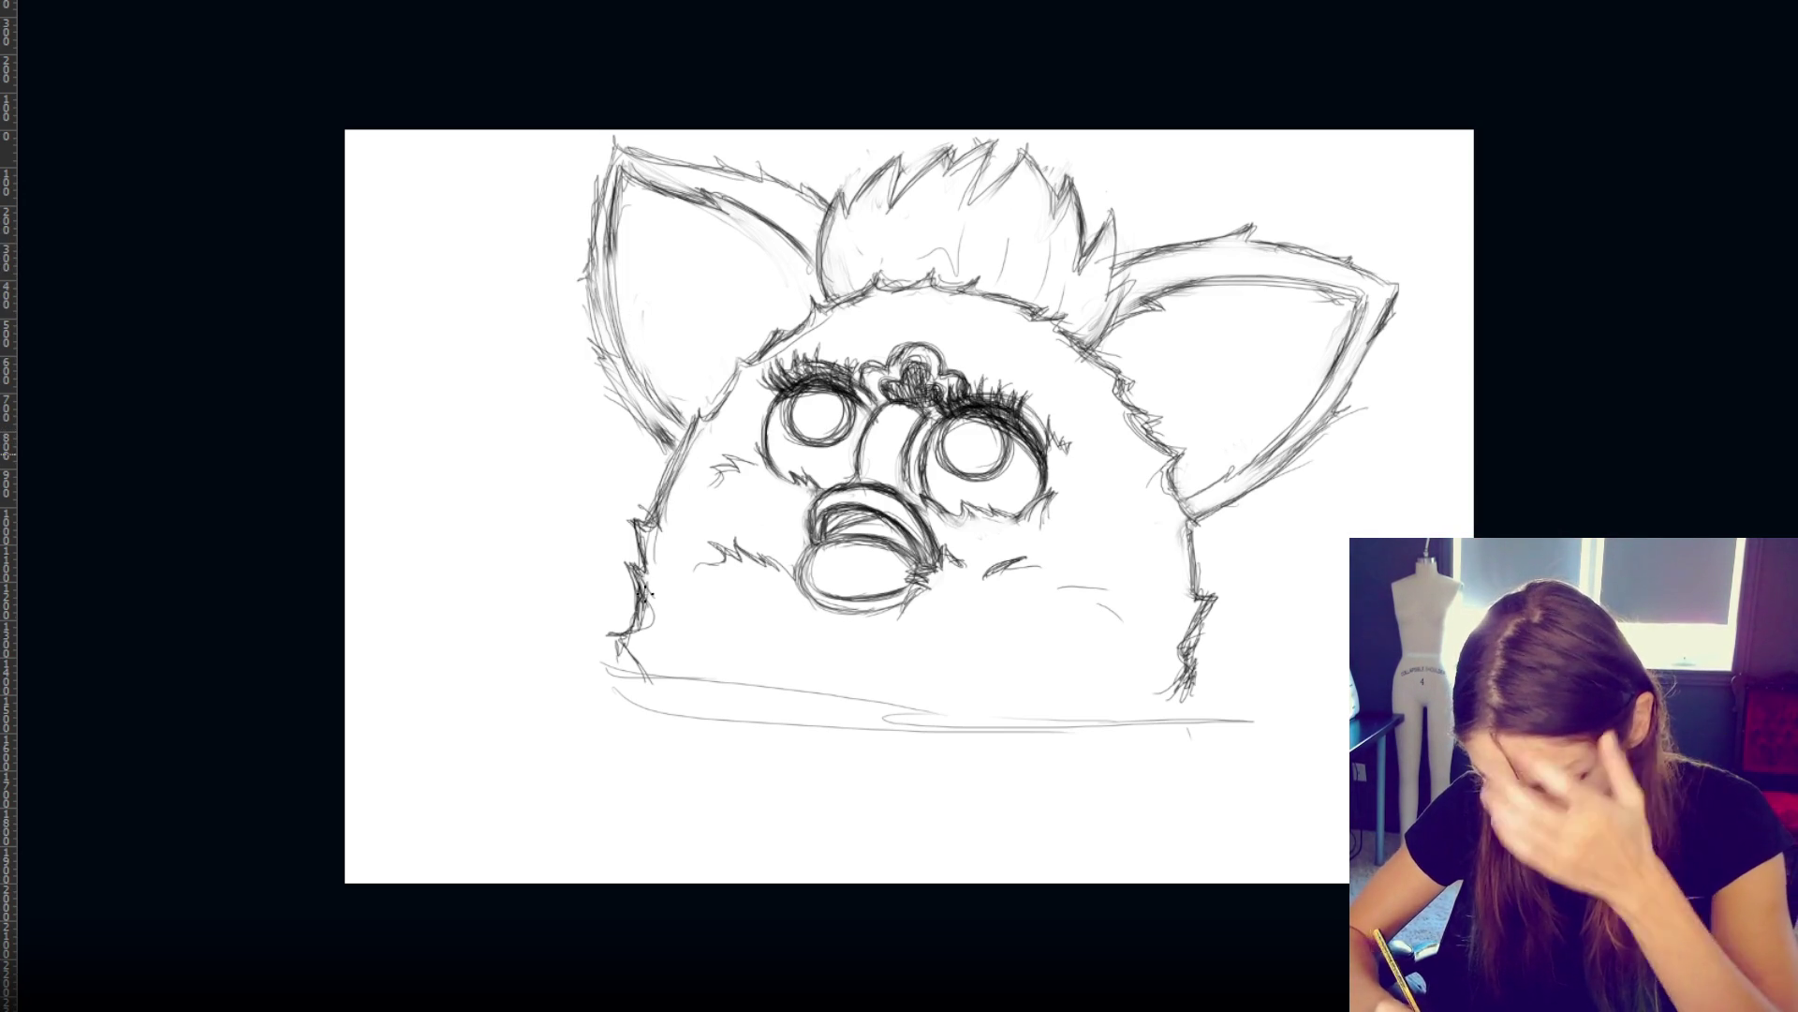
drag(679, 473, 637, 564)
key(ctrl+z)
drag(672, 473, 618, 590)
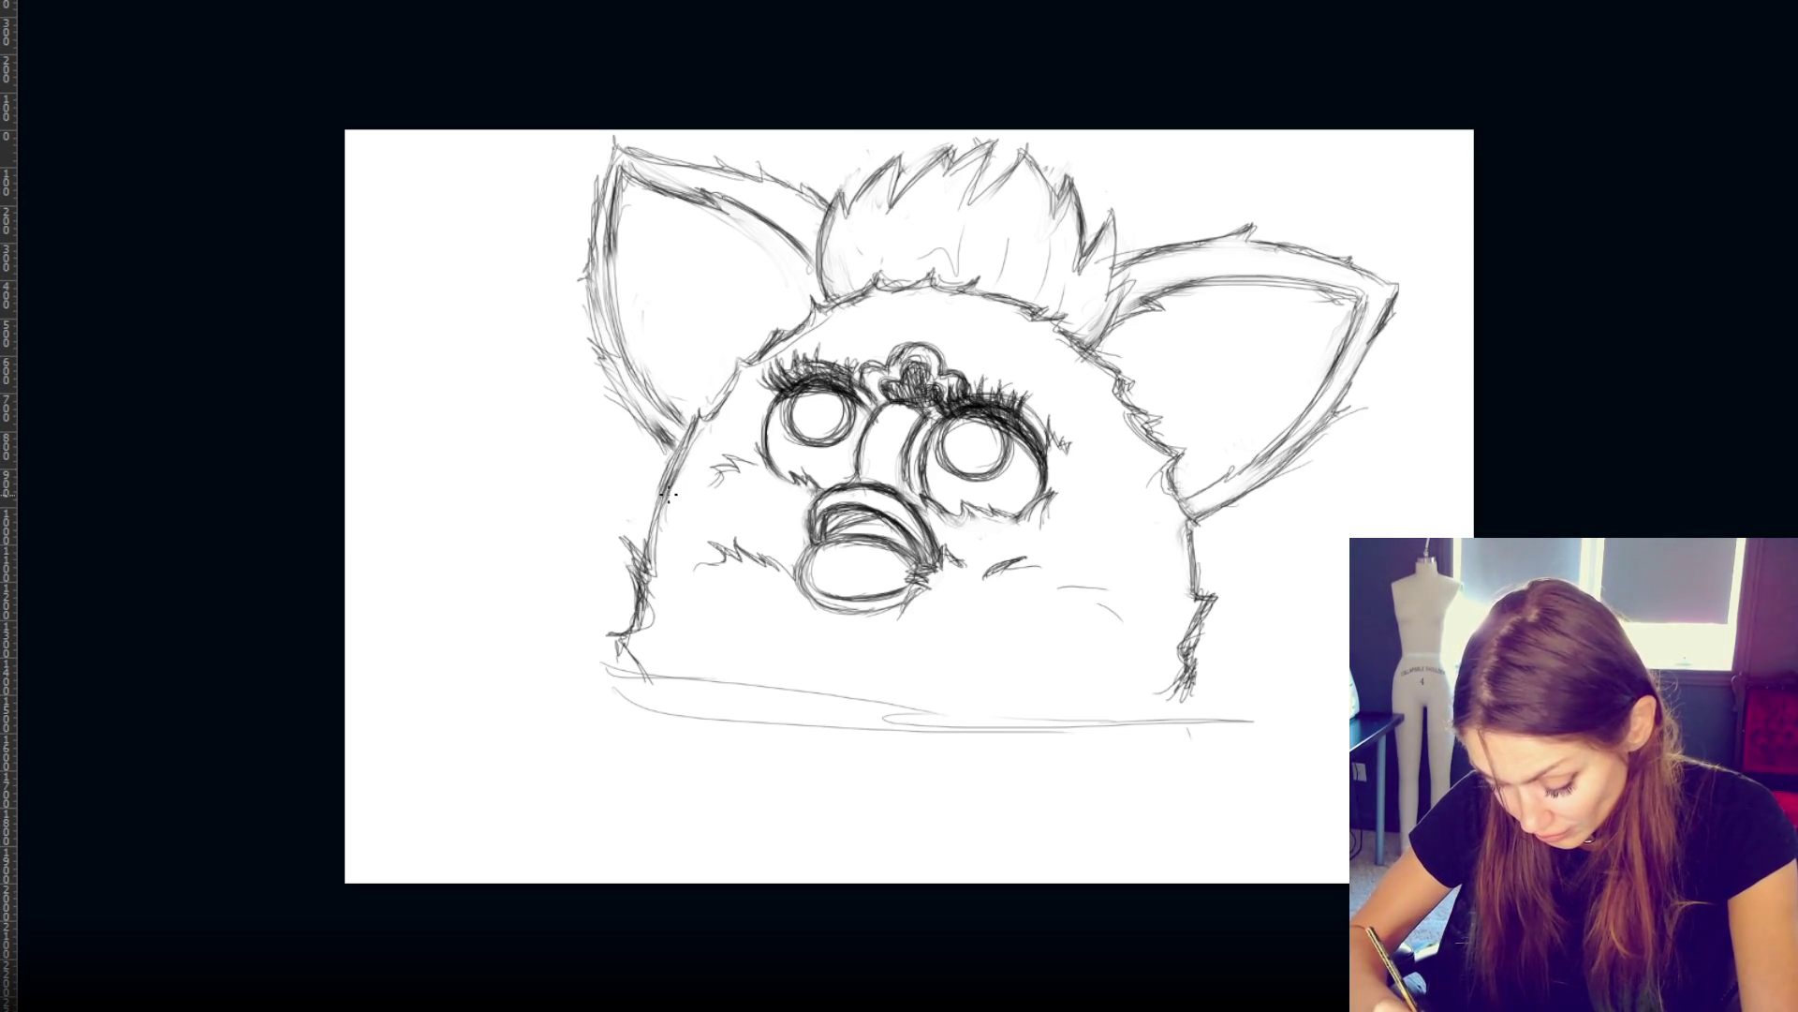
drag(703, 417, 753, 363)
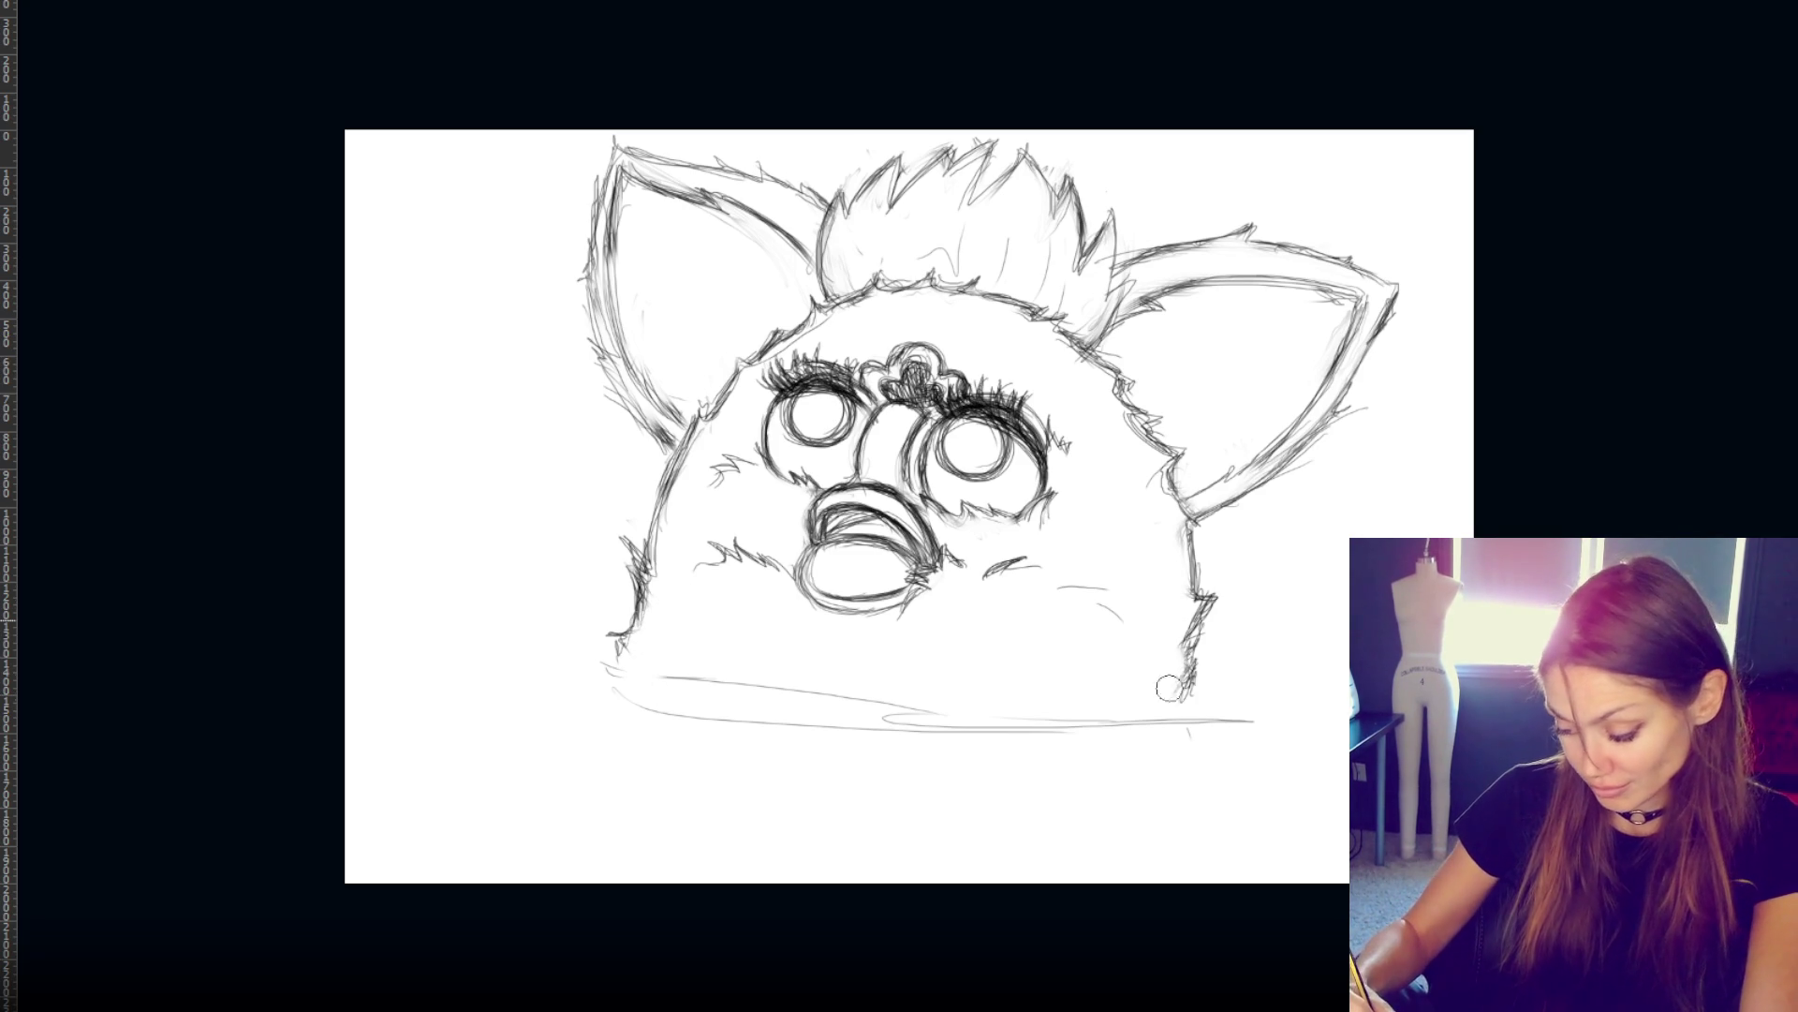
- Add fur strokes on the lower right and lower-left body, and darken the right ear's top edge
mouse_move(1193, 691)
mouse_down()
mouse_move(1200, 623)
mouse_move(1208, 680)
mouse_up()
drag(638, 568, 630, 664)
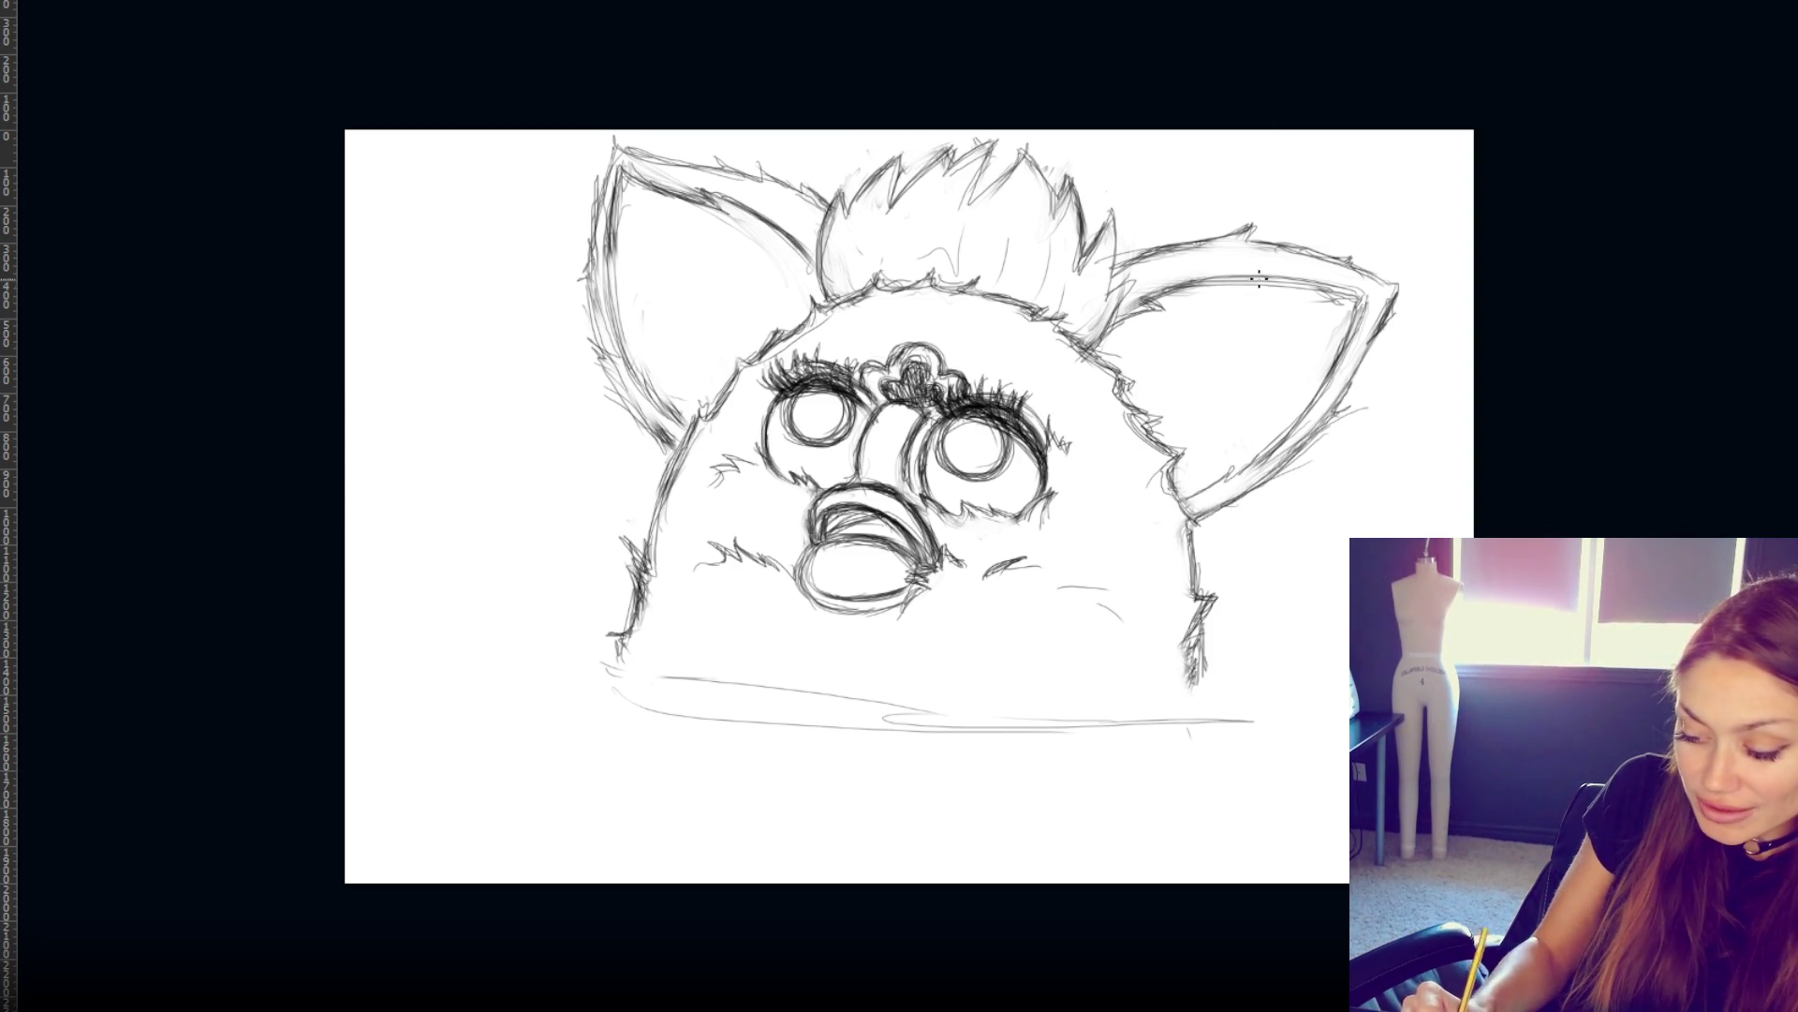
mouse_move(1271, 277)
mouse_down()
mouse_move(1218, 272)
mouse_move(1339, 283)
mouse_up()
mouse_move(543, 90)
mouse_down()
mouse_move(843, 413)
mouse_move(1024, 493)
mouse_move(591, 231)
mouse_up()
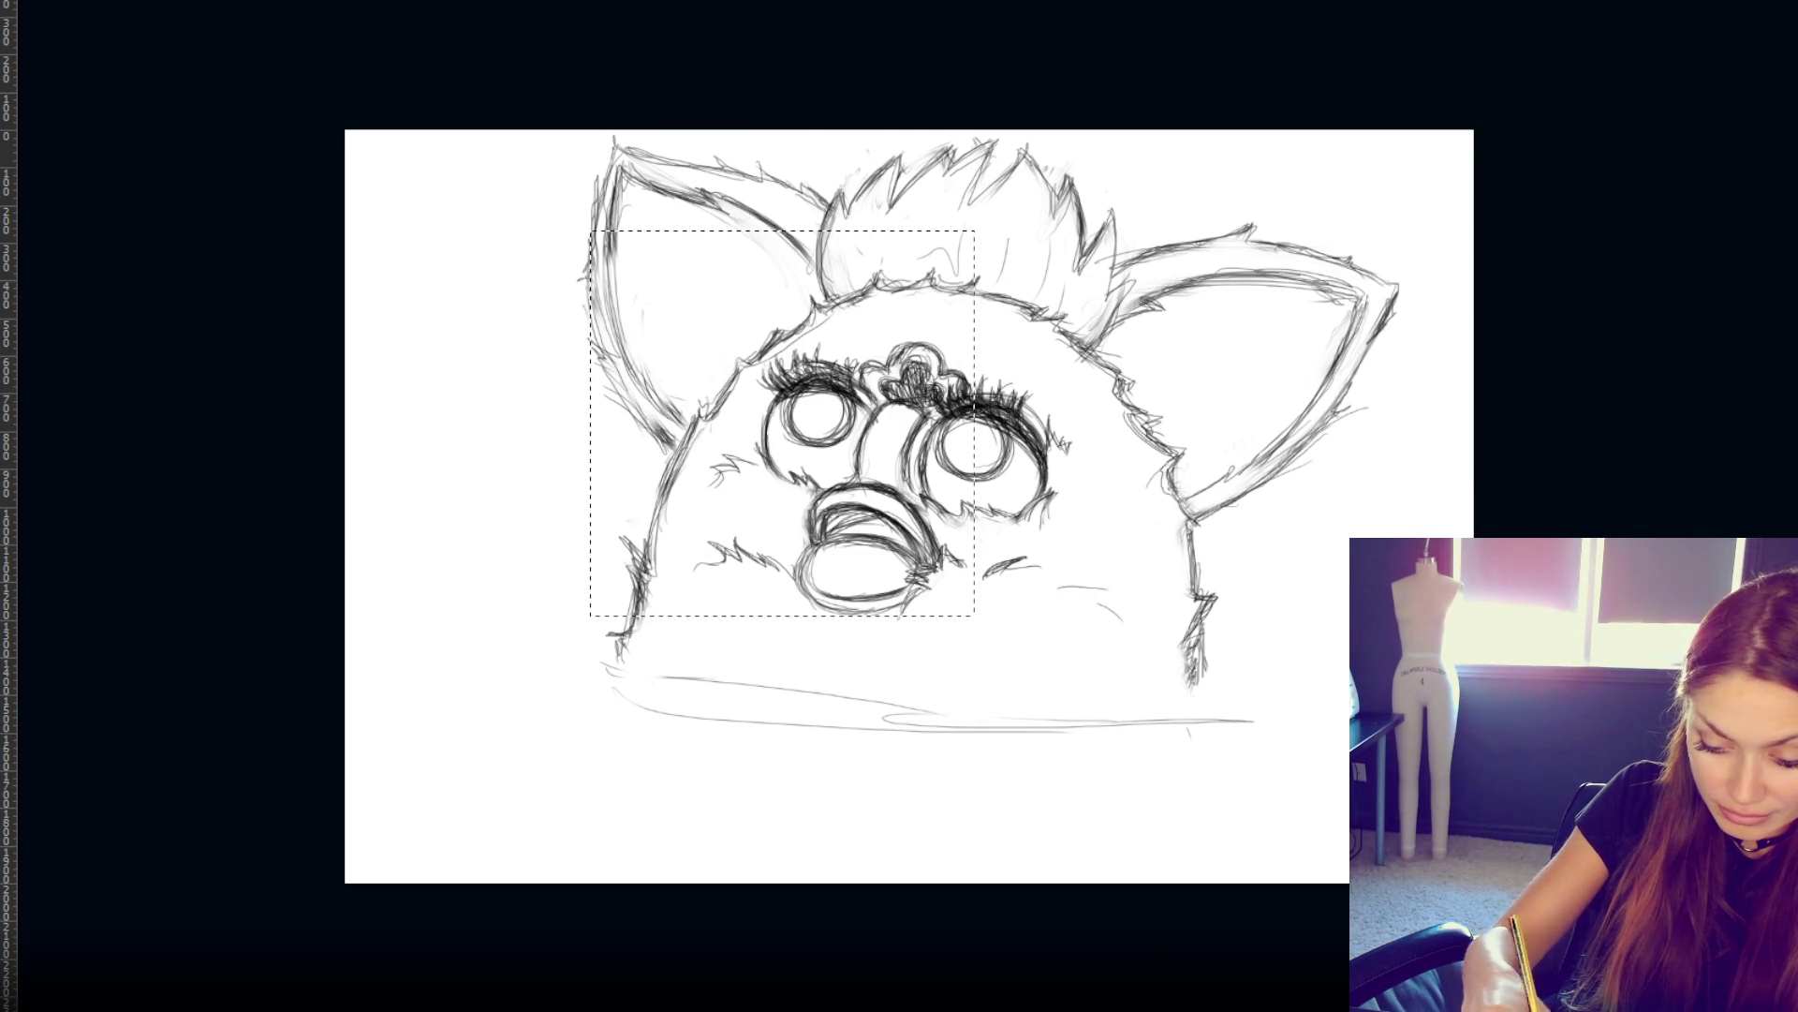
mouse_move(522, 96)
mouse_down()
mouse_move(1049, 523)
mouse_move(1305, 789)
mouse_move(1256, 690)
mouse_move(1087, 691)
mouse_up()
mouse_move(1014, 560)
mouse_down()
mouse_move(1157, 559)
mouse_move(1113, 587)
mouse_up()
click(553, 222)
mouse_move(613, 166)
mouse_down()
mouse_move(796, 290)
mouse_move(1196, 663)
mouse_move(1117, 668)
mouse_up()
drag(1042, 440, 1070, 443)
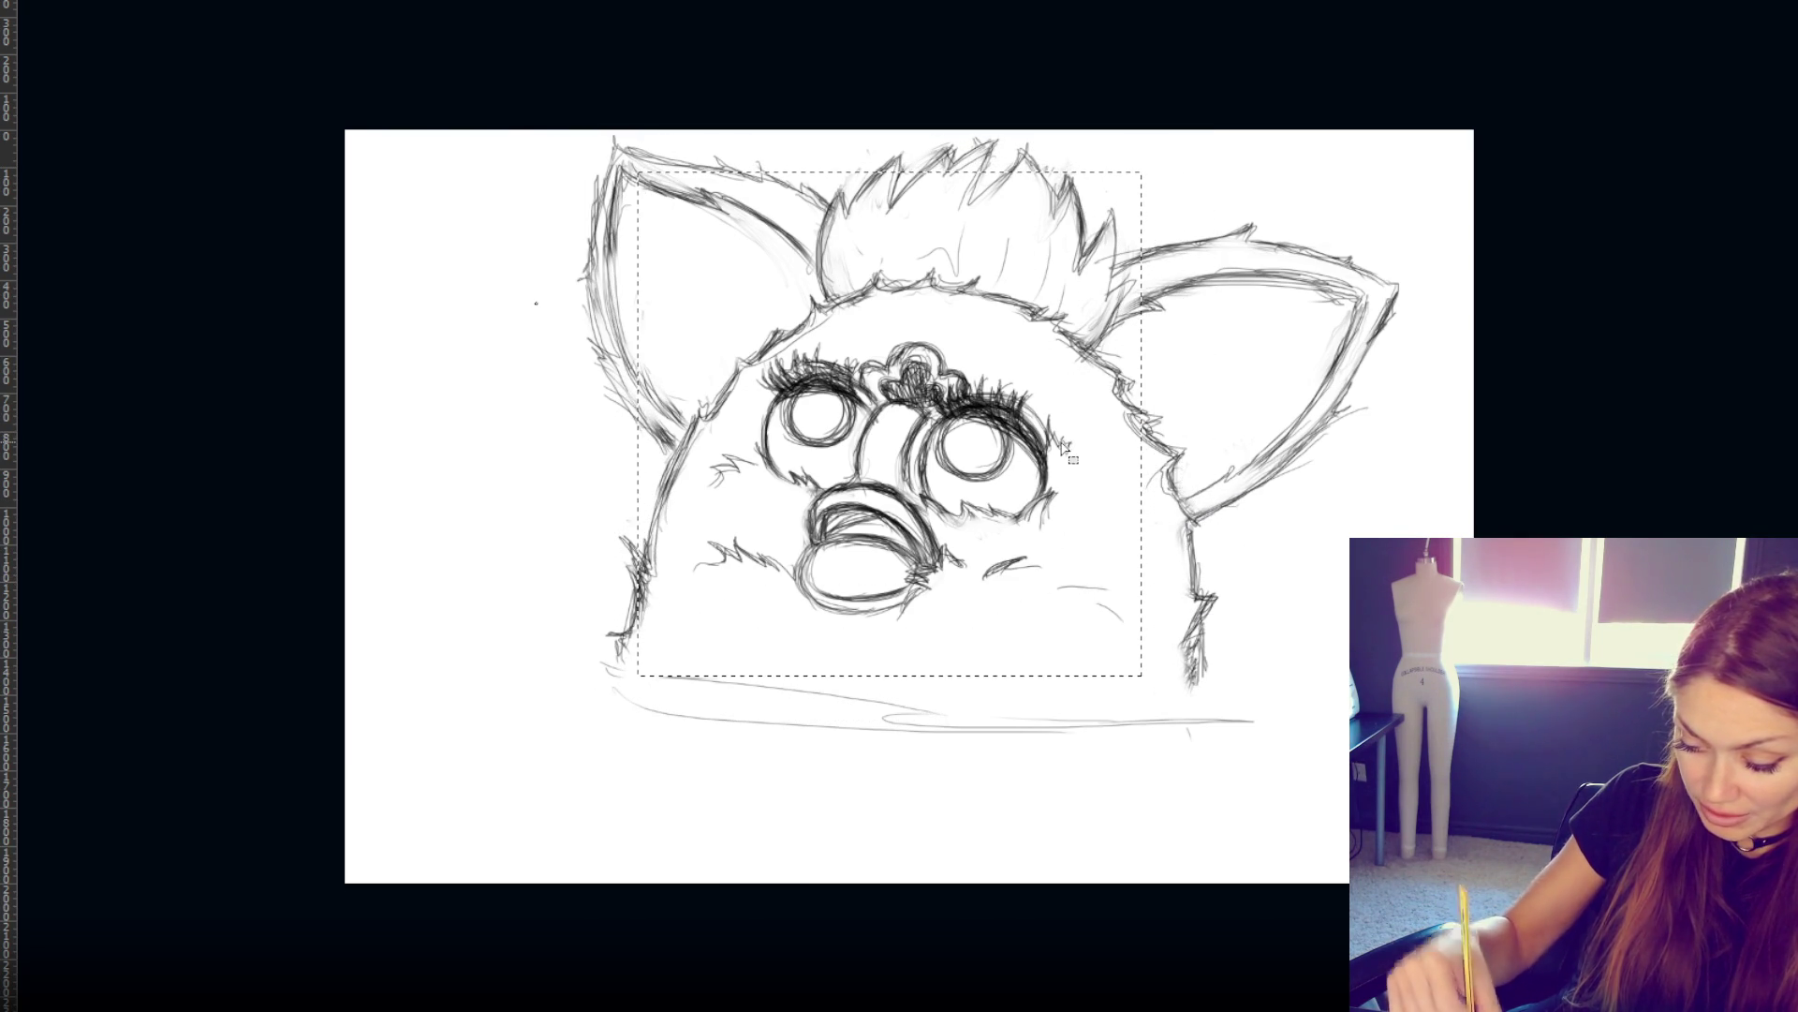
drag(915, 416, 898, 407)
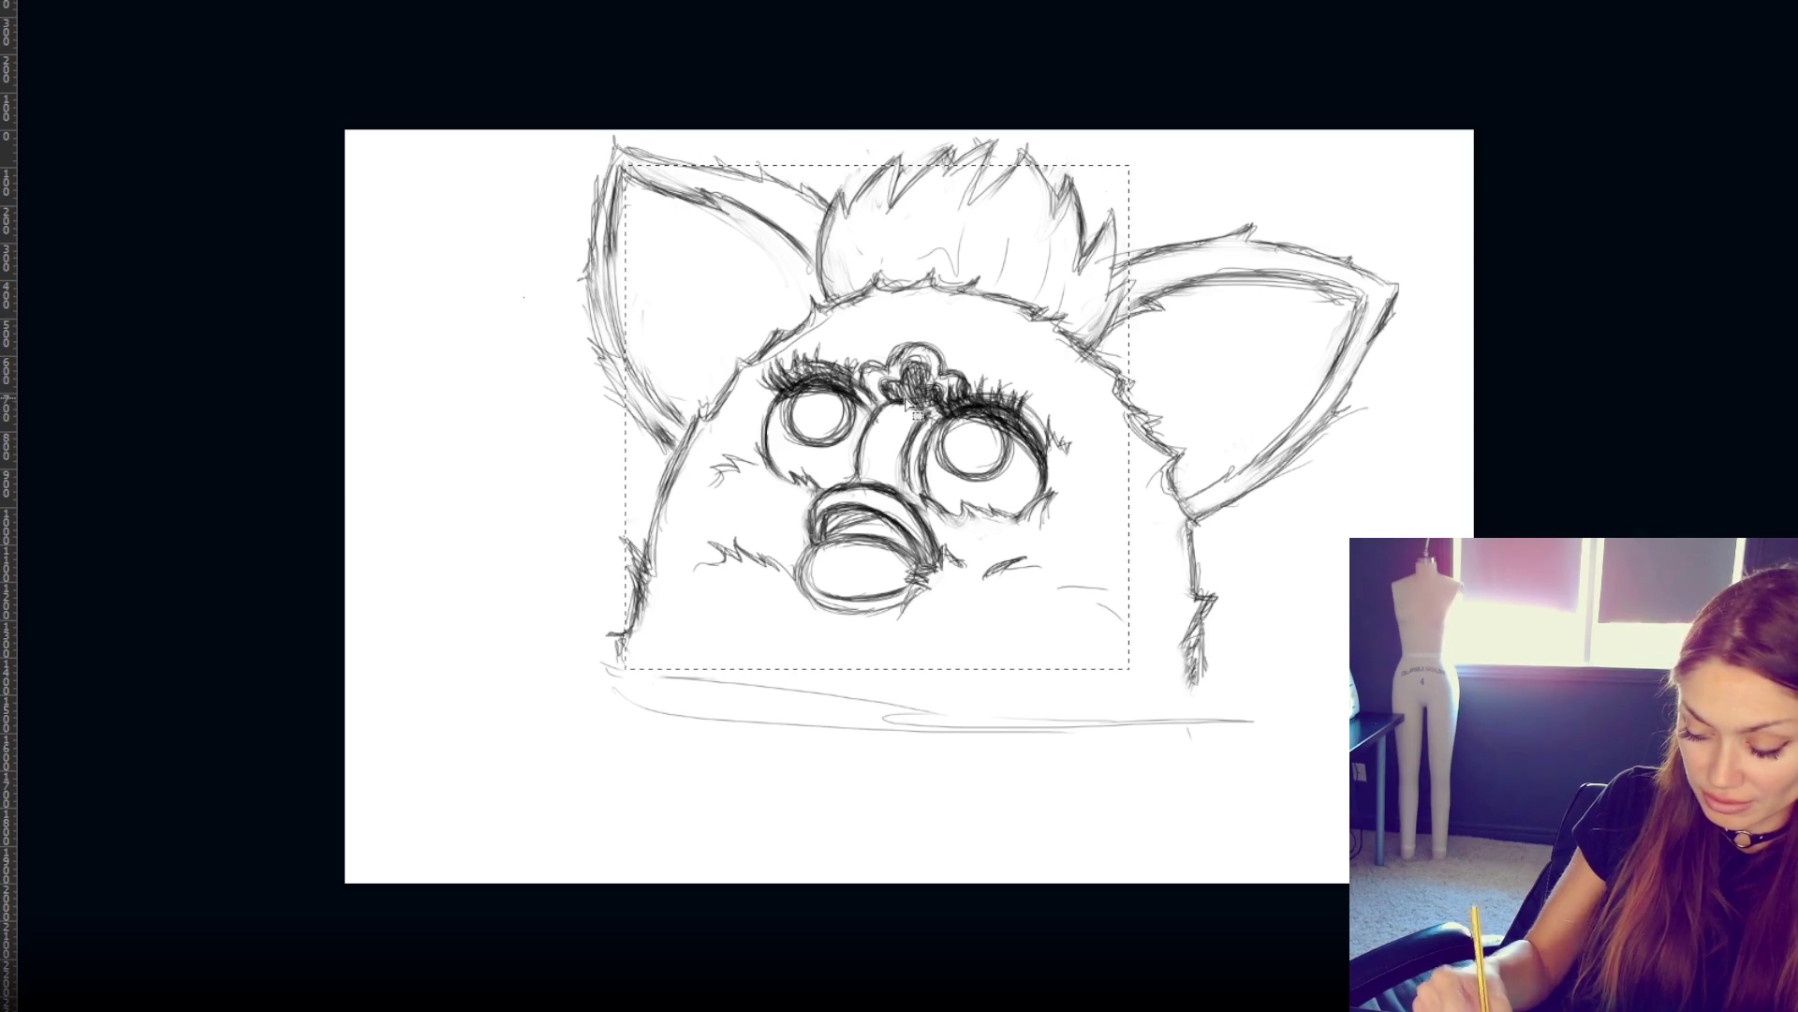
click(1341, 463)
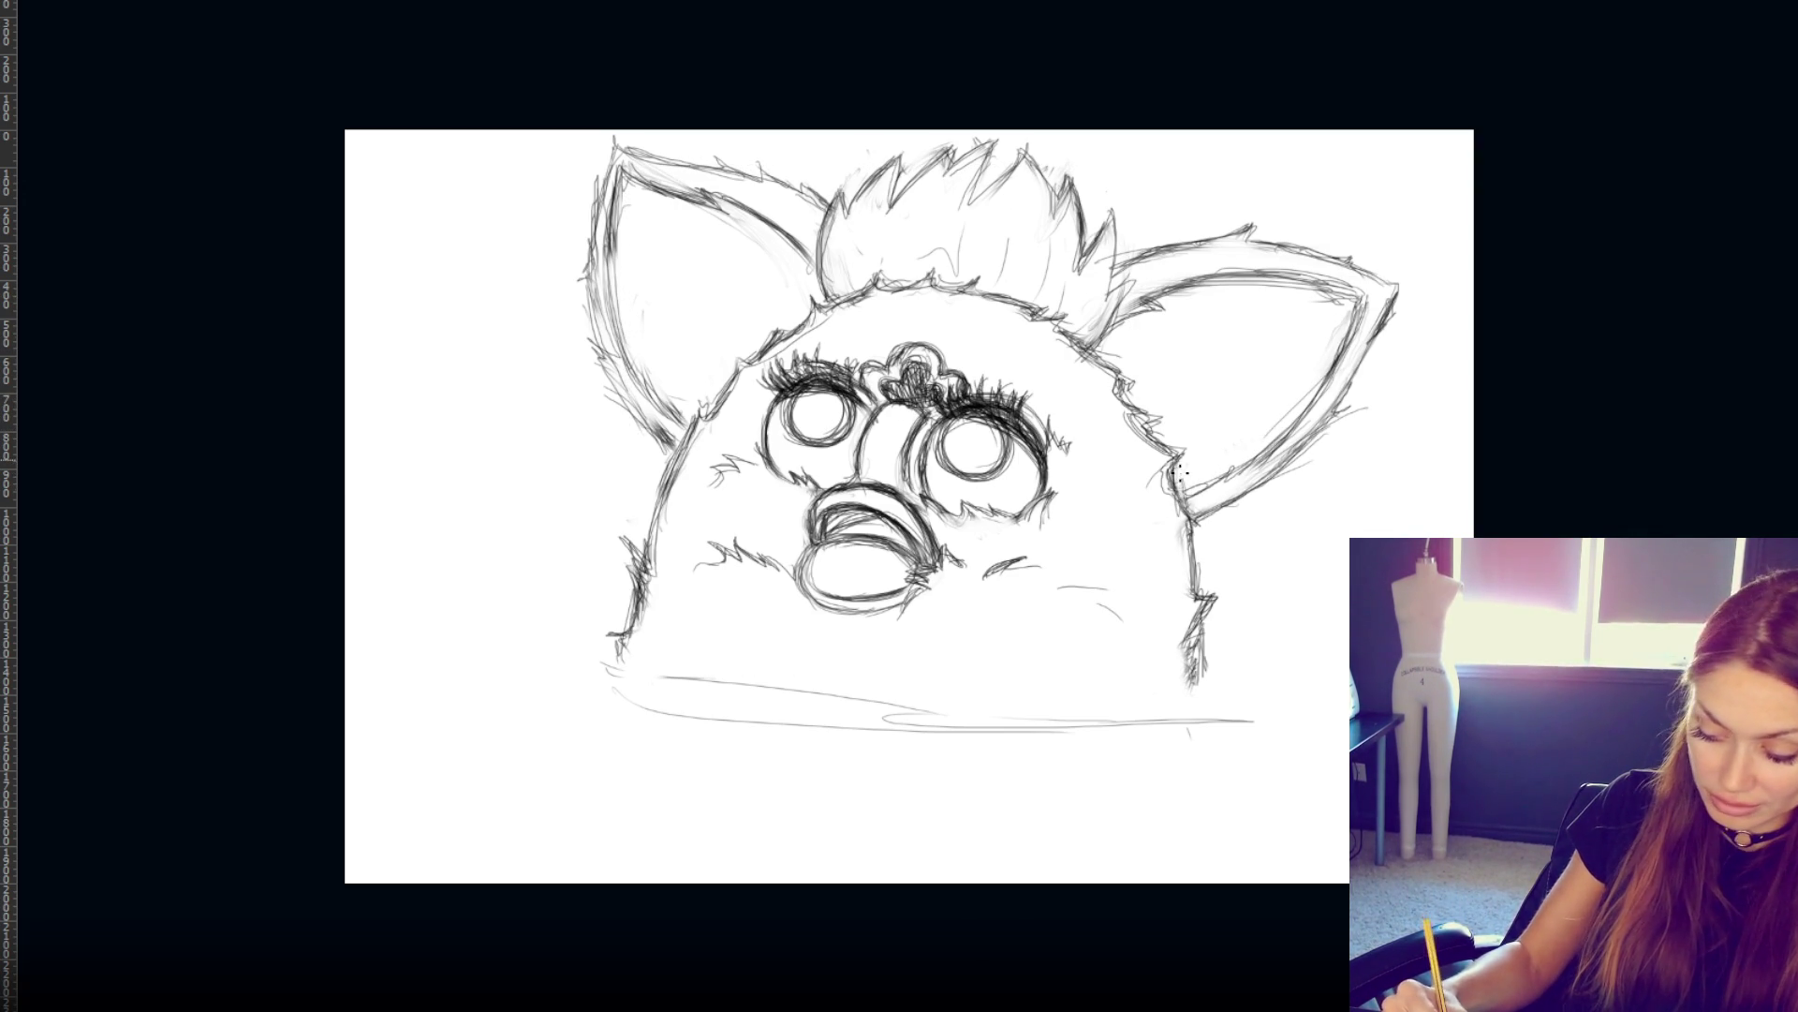
- Rotate the view about 15° and add fur strokes where the head meets the right ear
drag(1132, 425, 1110, 409)
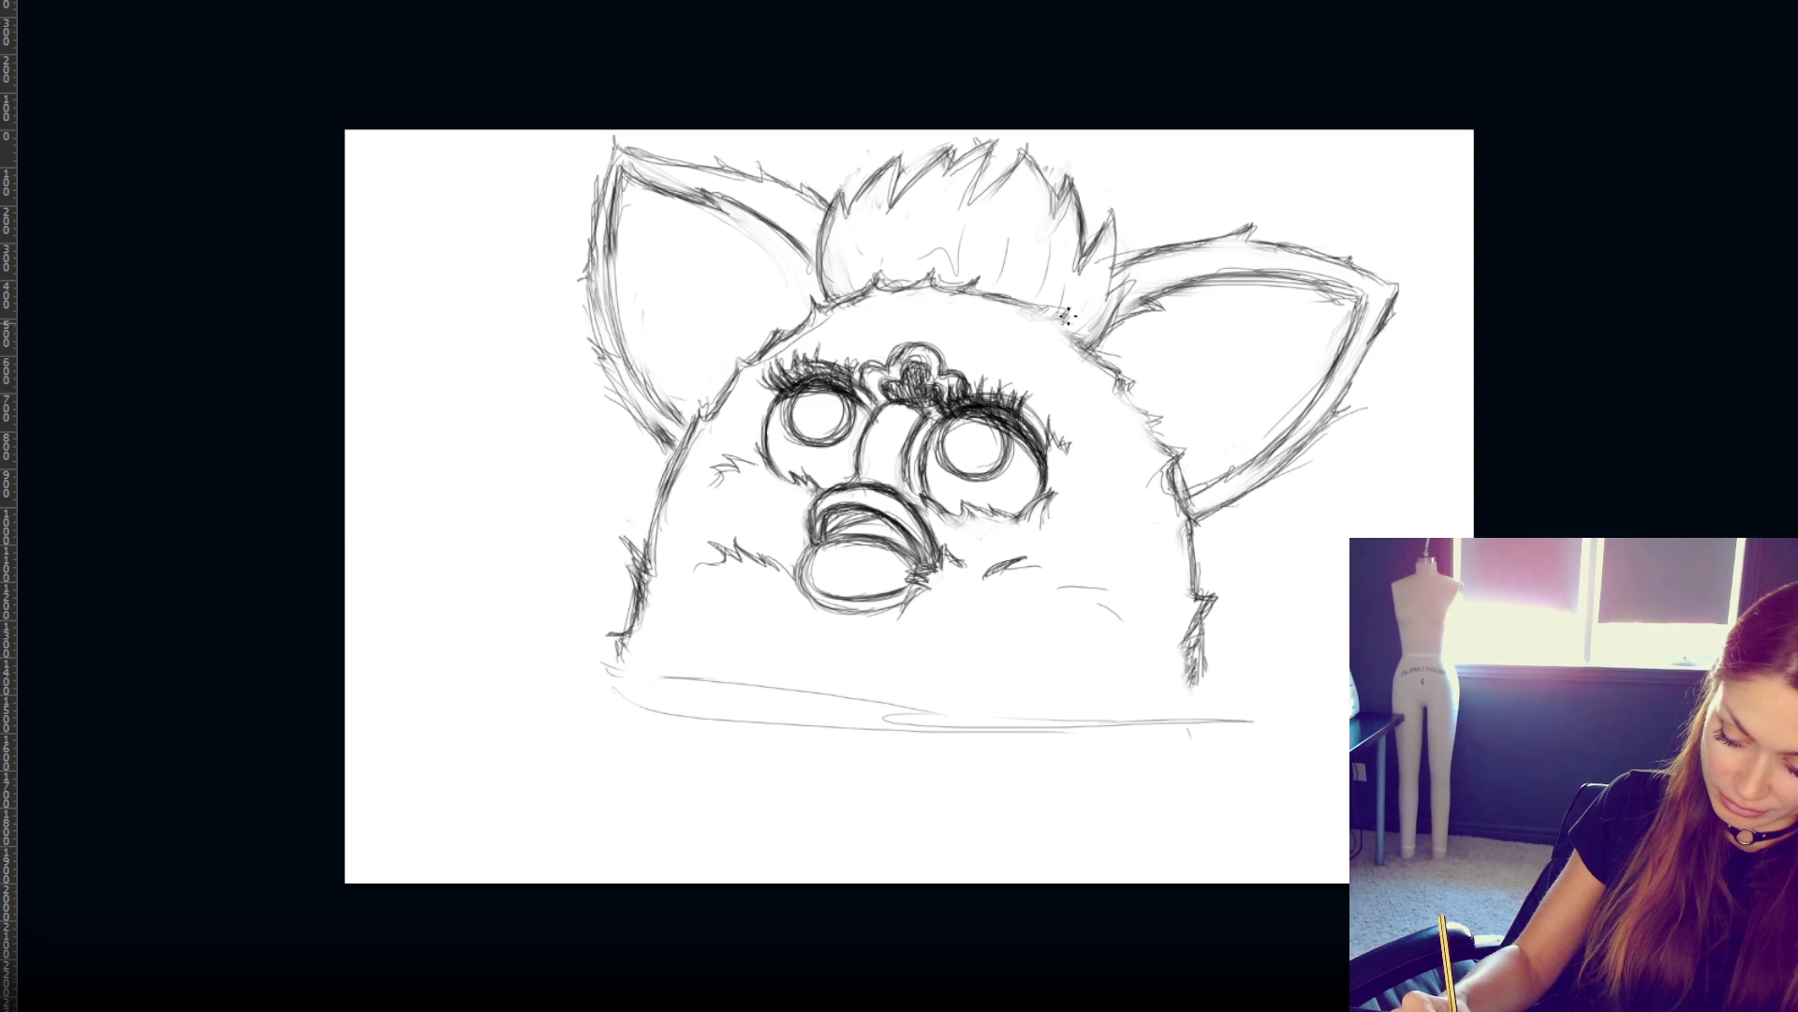
drag(1123, 384, 1157, 417)
mouse_move(1063, 309)
mouse_down()
mouse_move(1148, 402)
mouse_move(1096, 358)
mouse_move(1115, 362)
mouse_up()
- Tilt the view slightly and darken the right and left edges of the head
key(r)
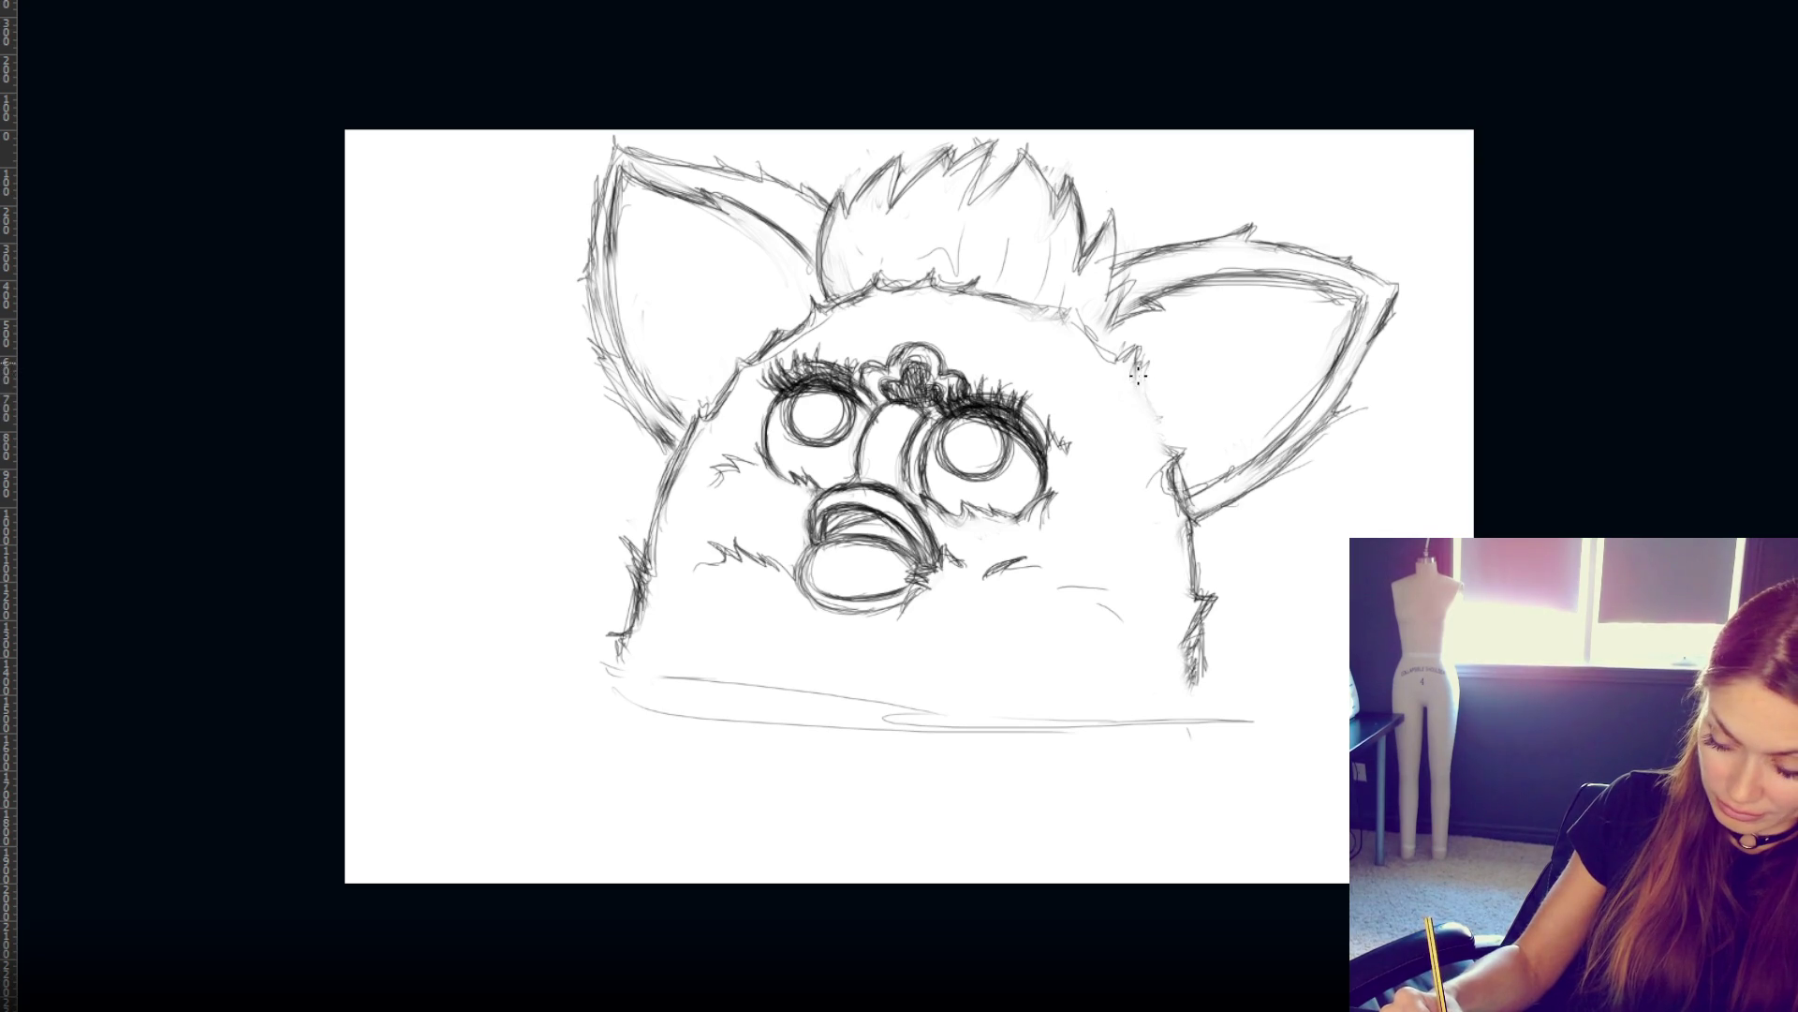
drag(1153, 412, 1182, 487)
drag(653, 487, 655, 566)
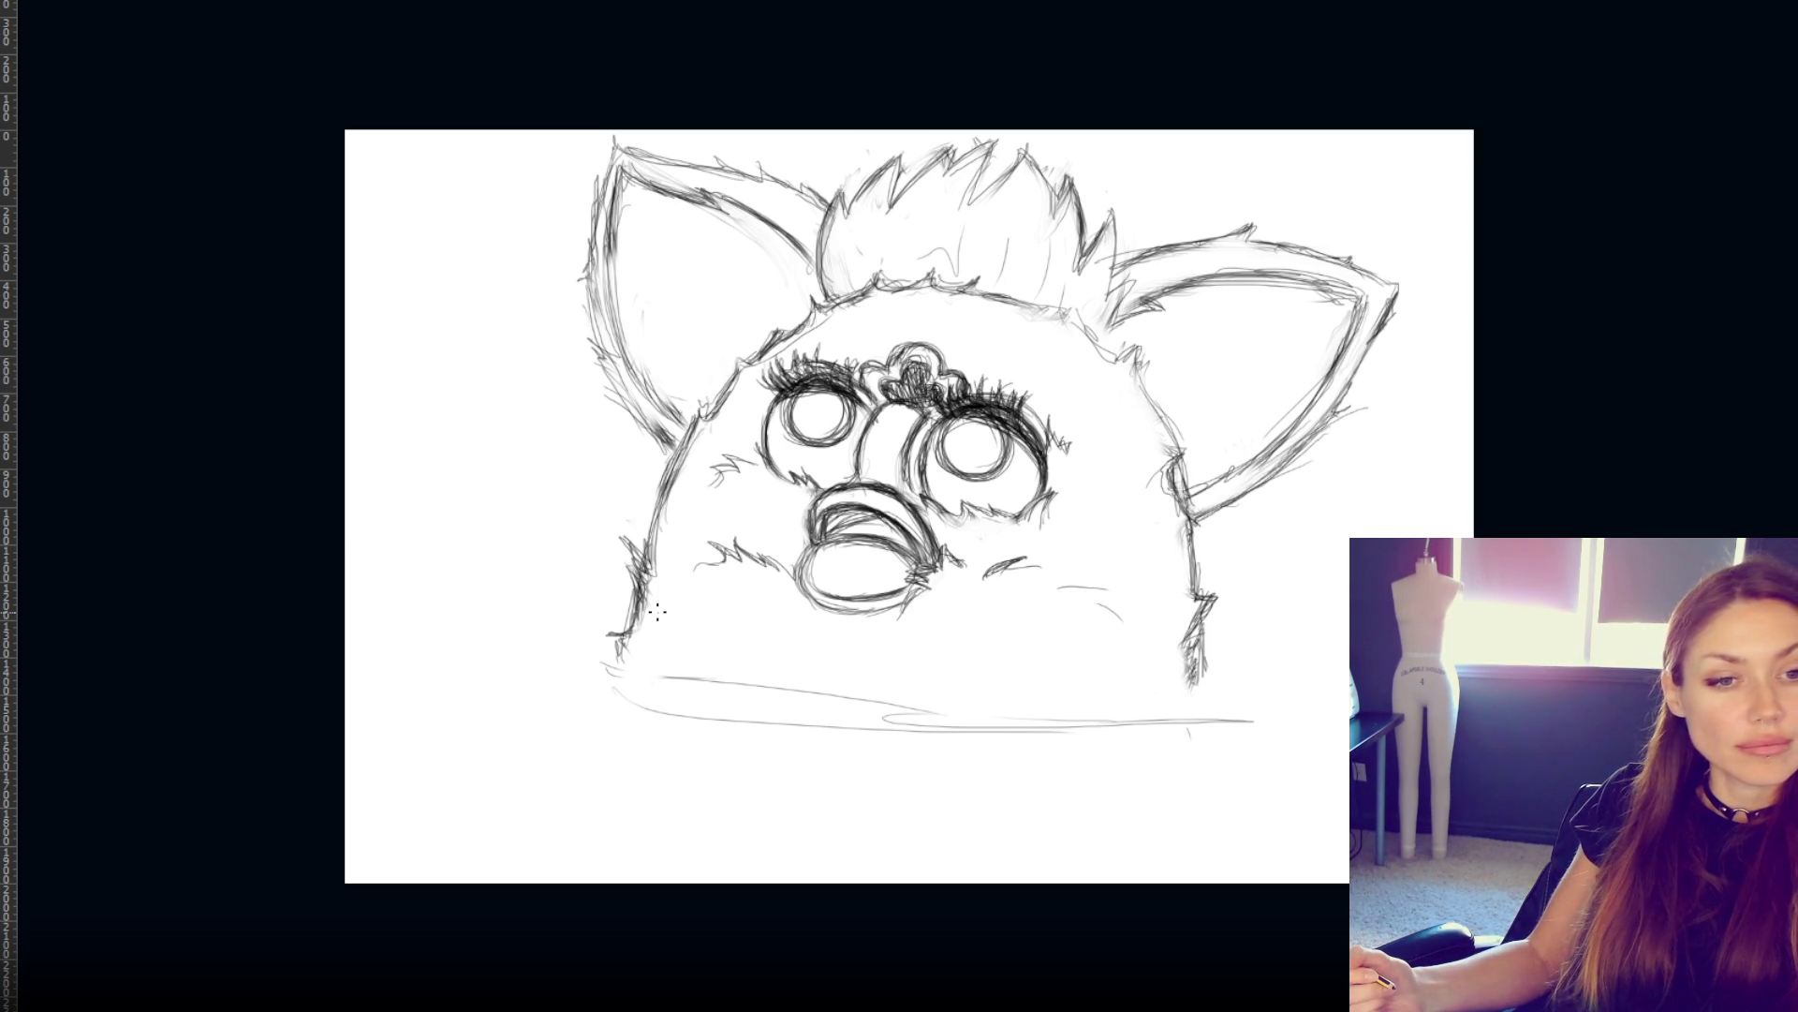
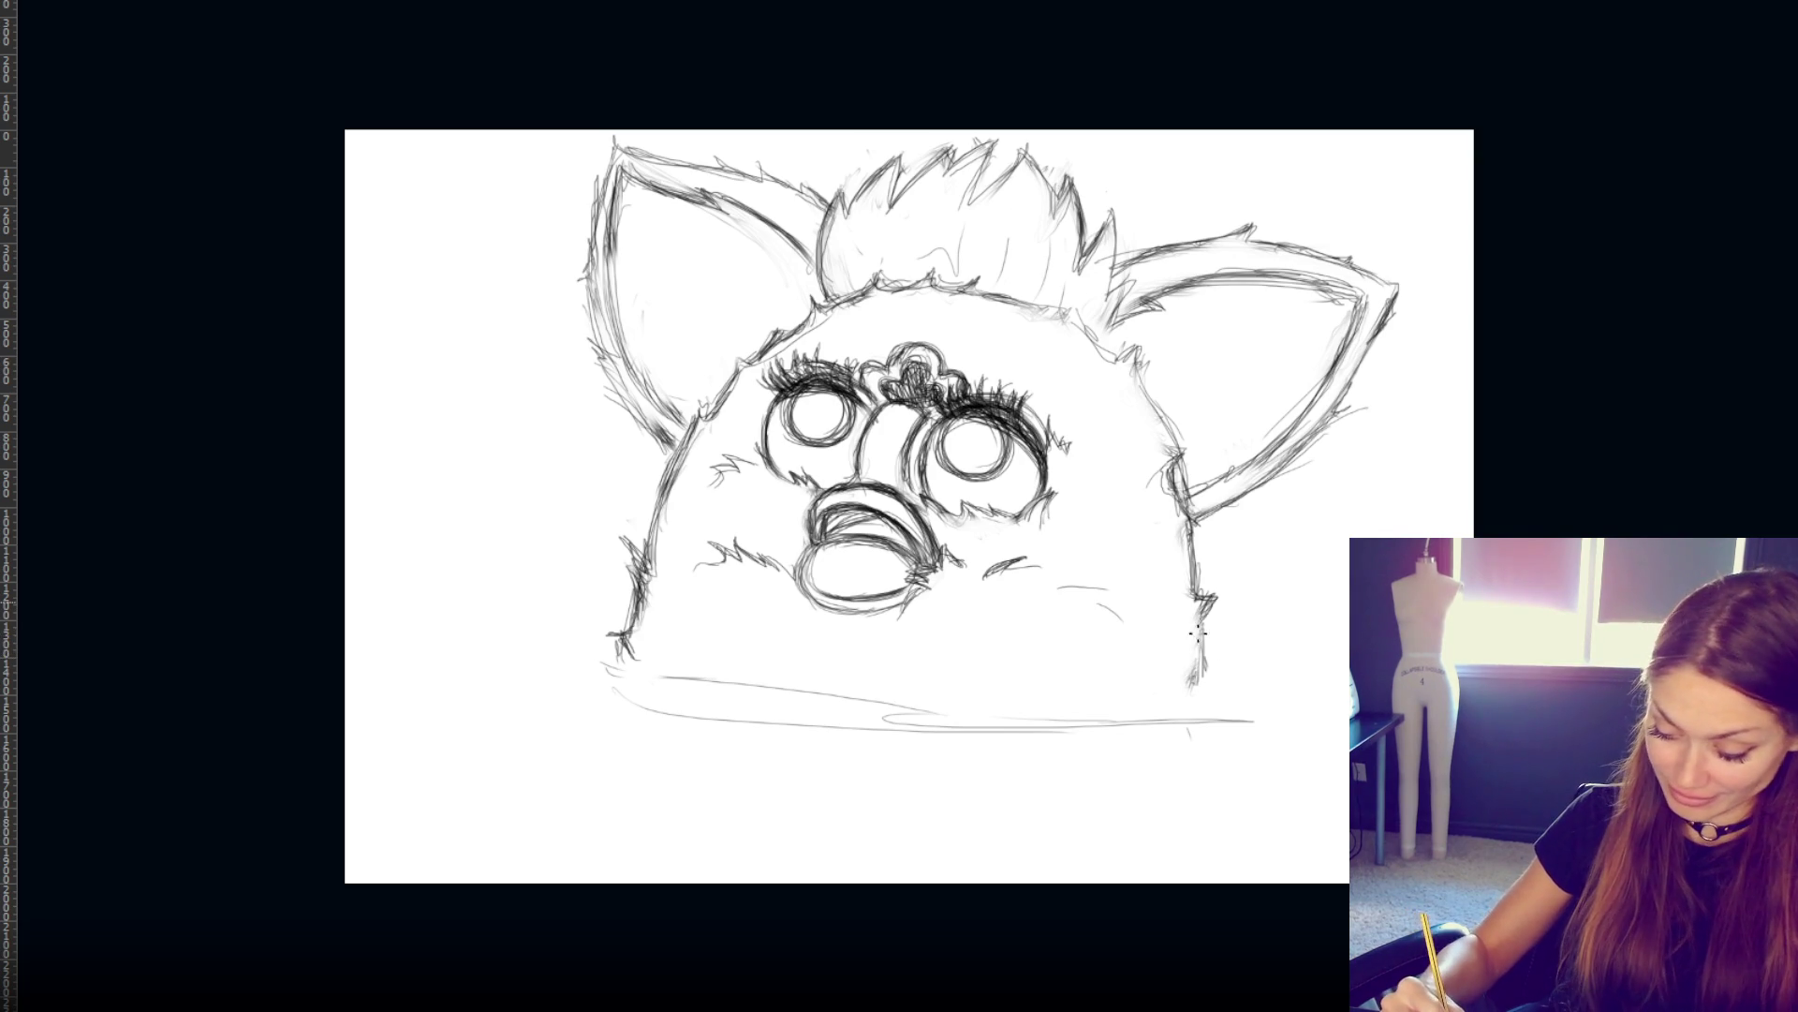
- Darken the right ear's inner edge and reinforce the head's top outline and tuft base
mouse_move(1163, 440)
mouse_down()
mouse_move(1152, 393)
mouse_move(1178, 497)
mouse_up()
drag(1152, 410, 1201, 506)
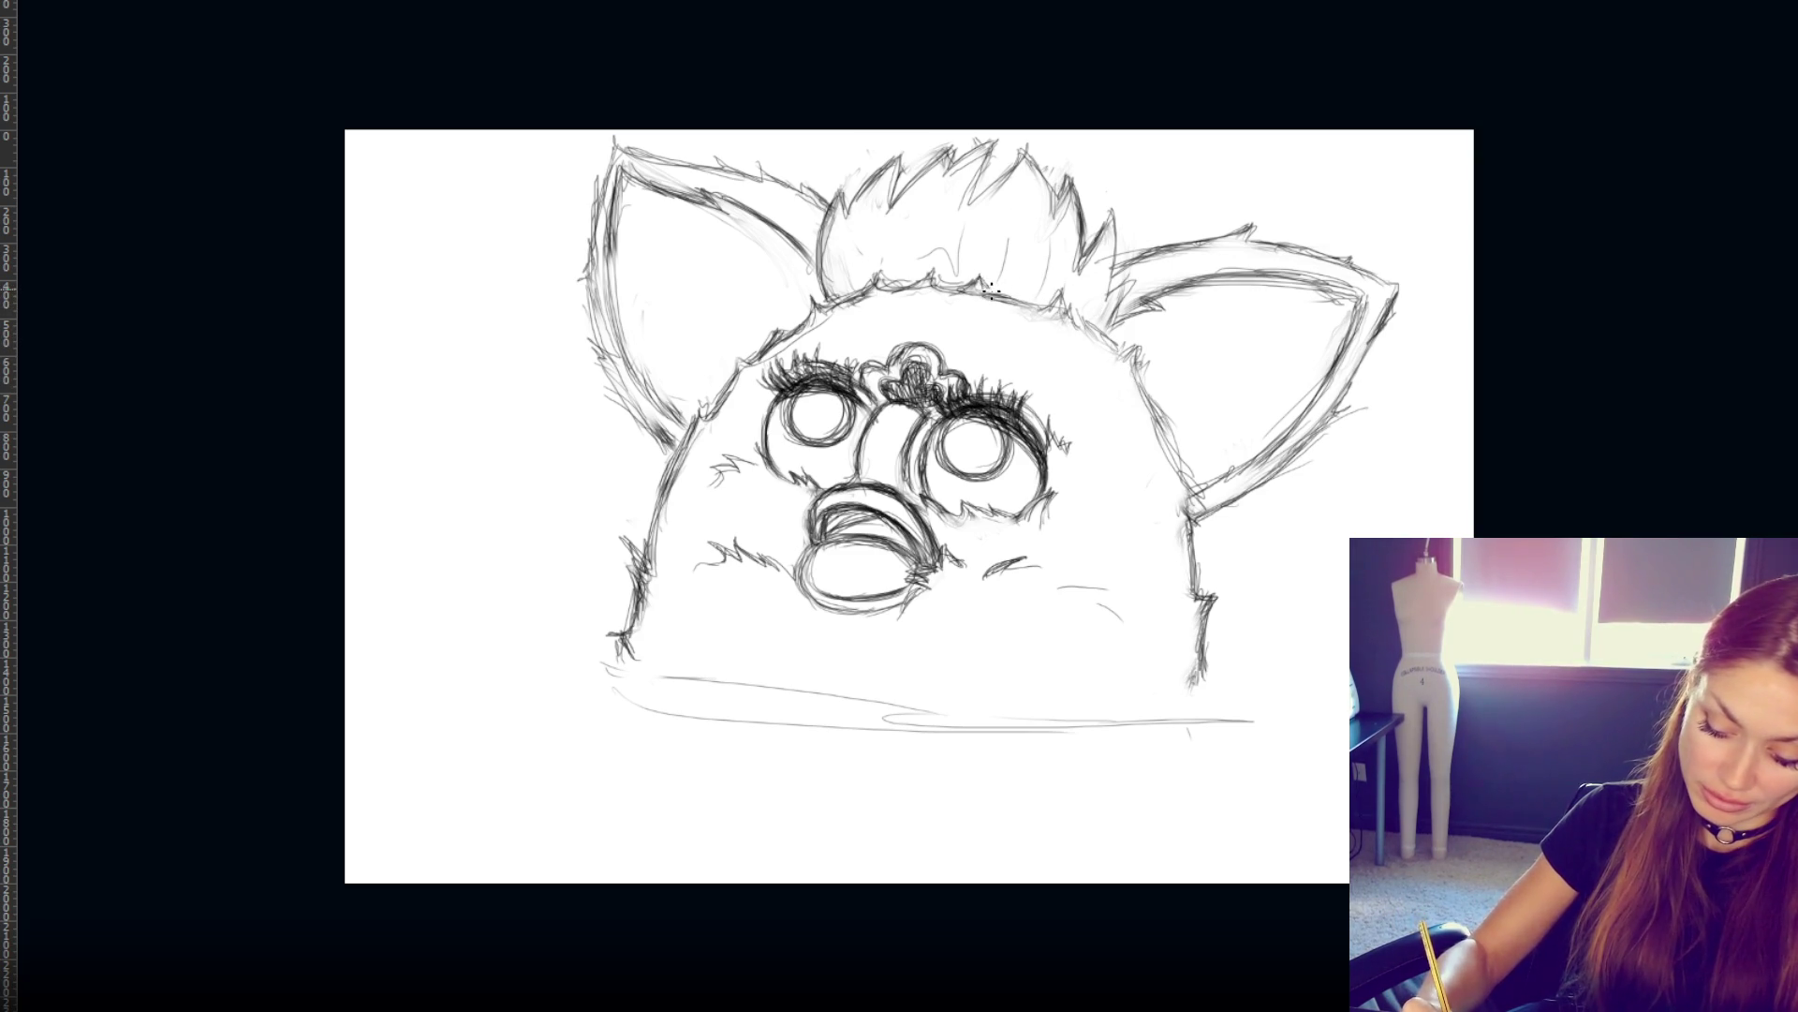
drag(885, 281, 979, 278)
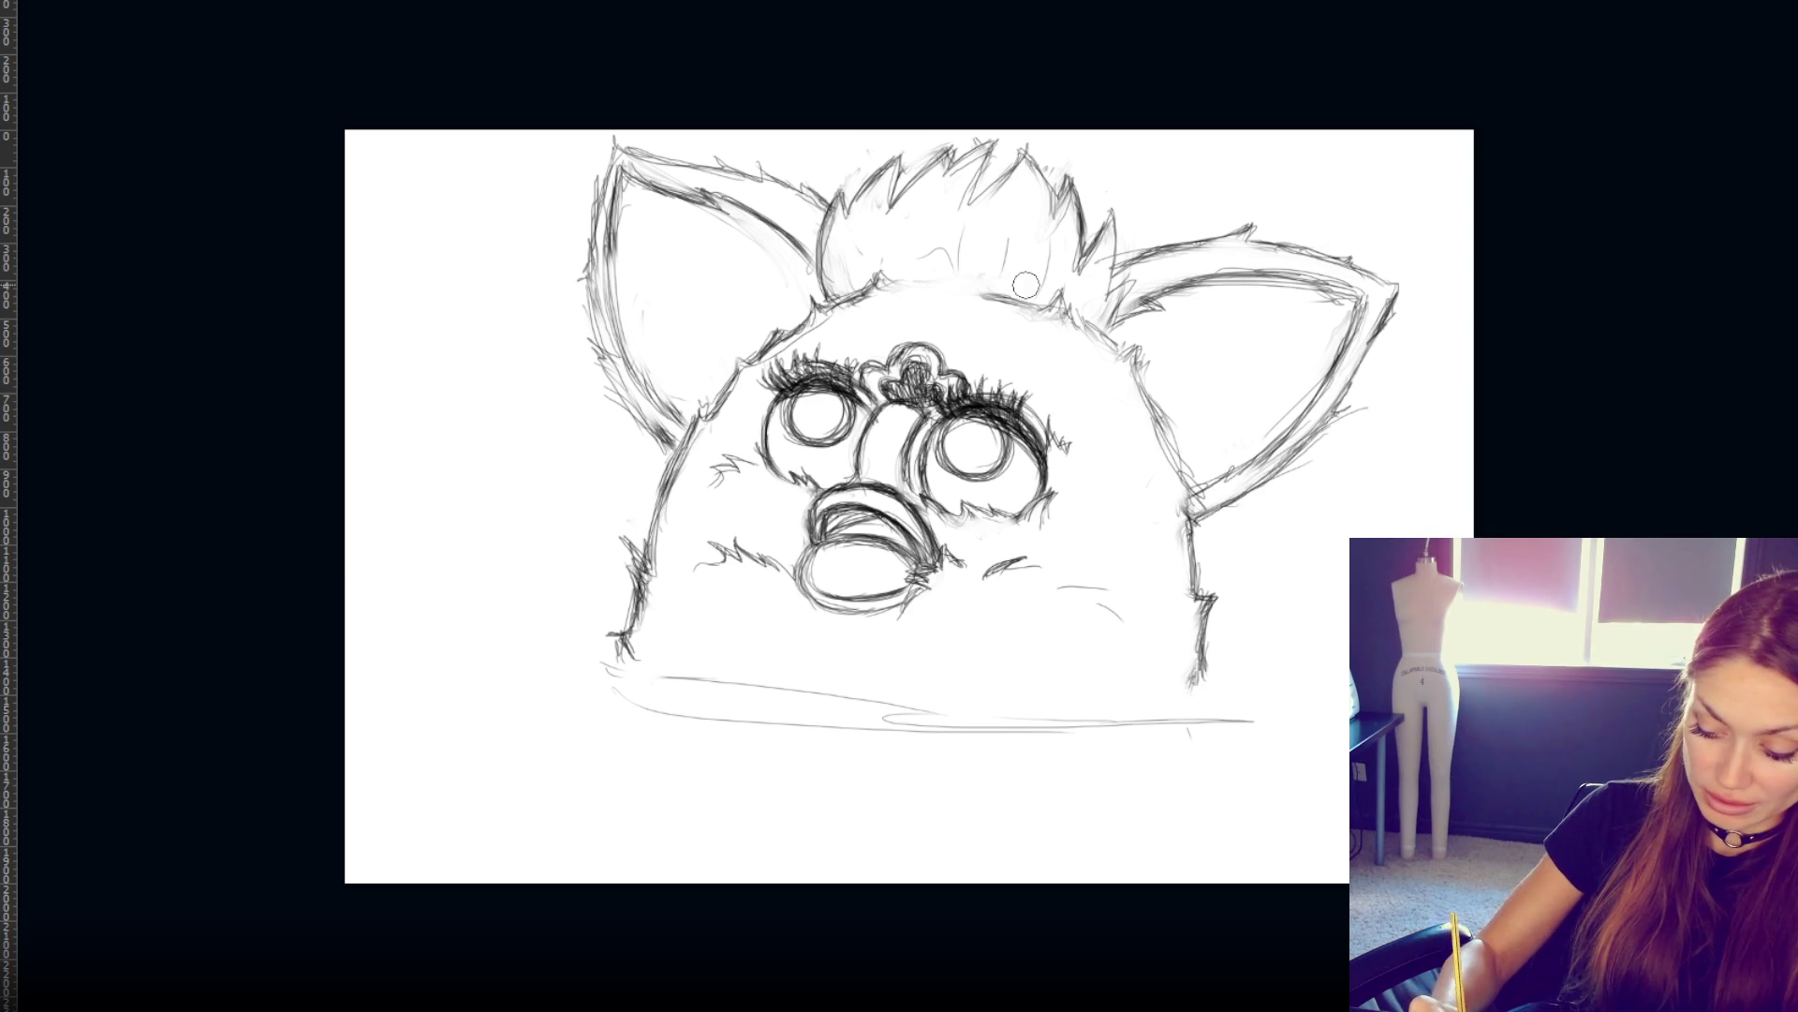
drag(894, 278, 1016, 293)
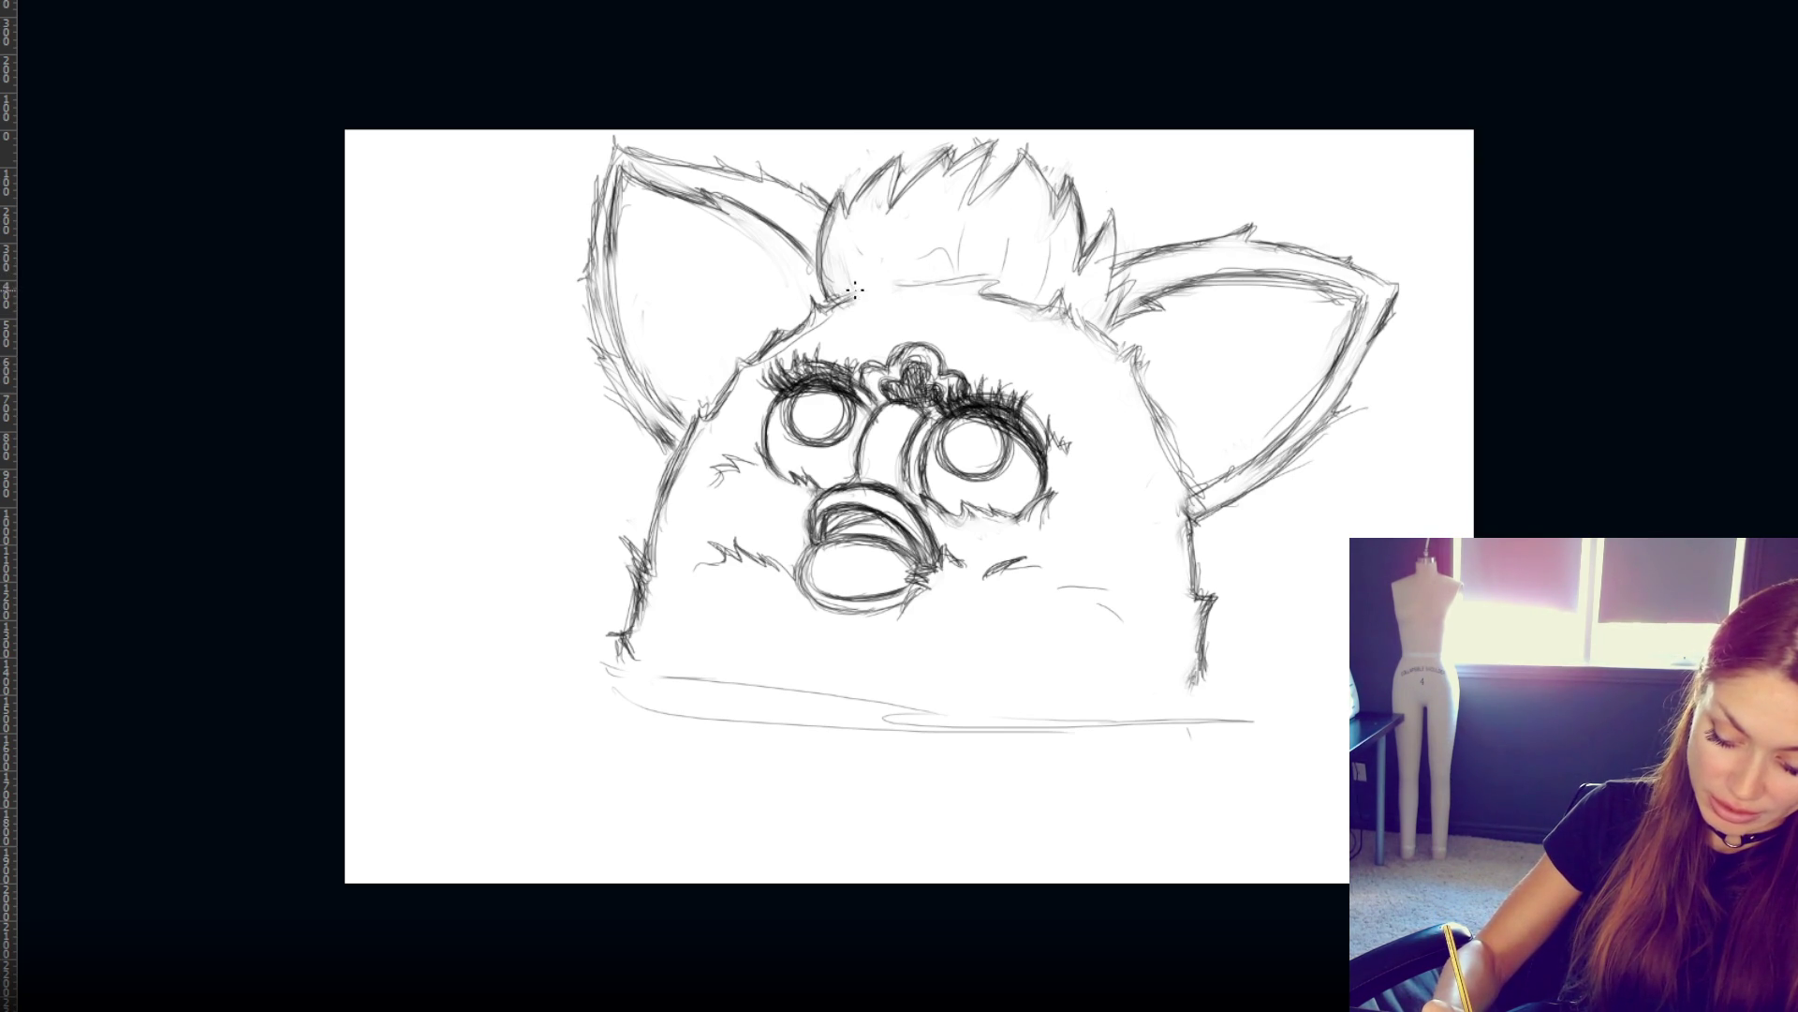
mouse_move(824, 295)
mouse_down()
mouse_move(1000, 296)
mouse_move(876, 272)
mouse_move(906, 274)
mouse_up()
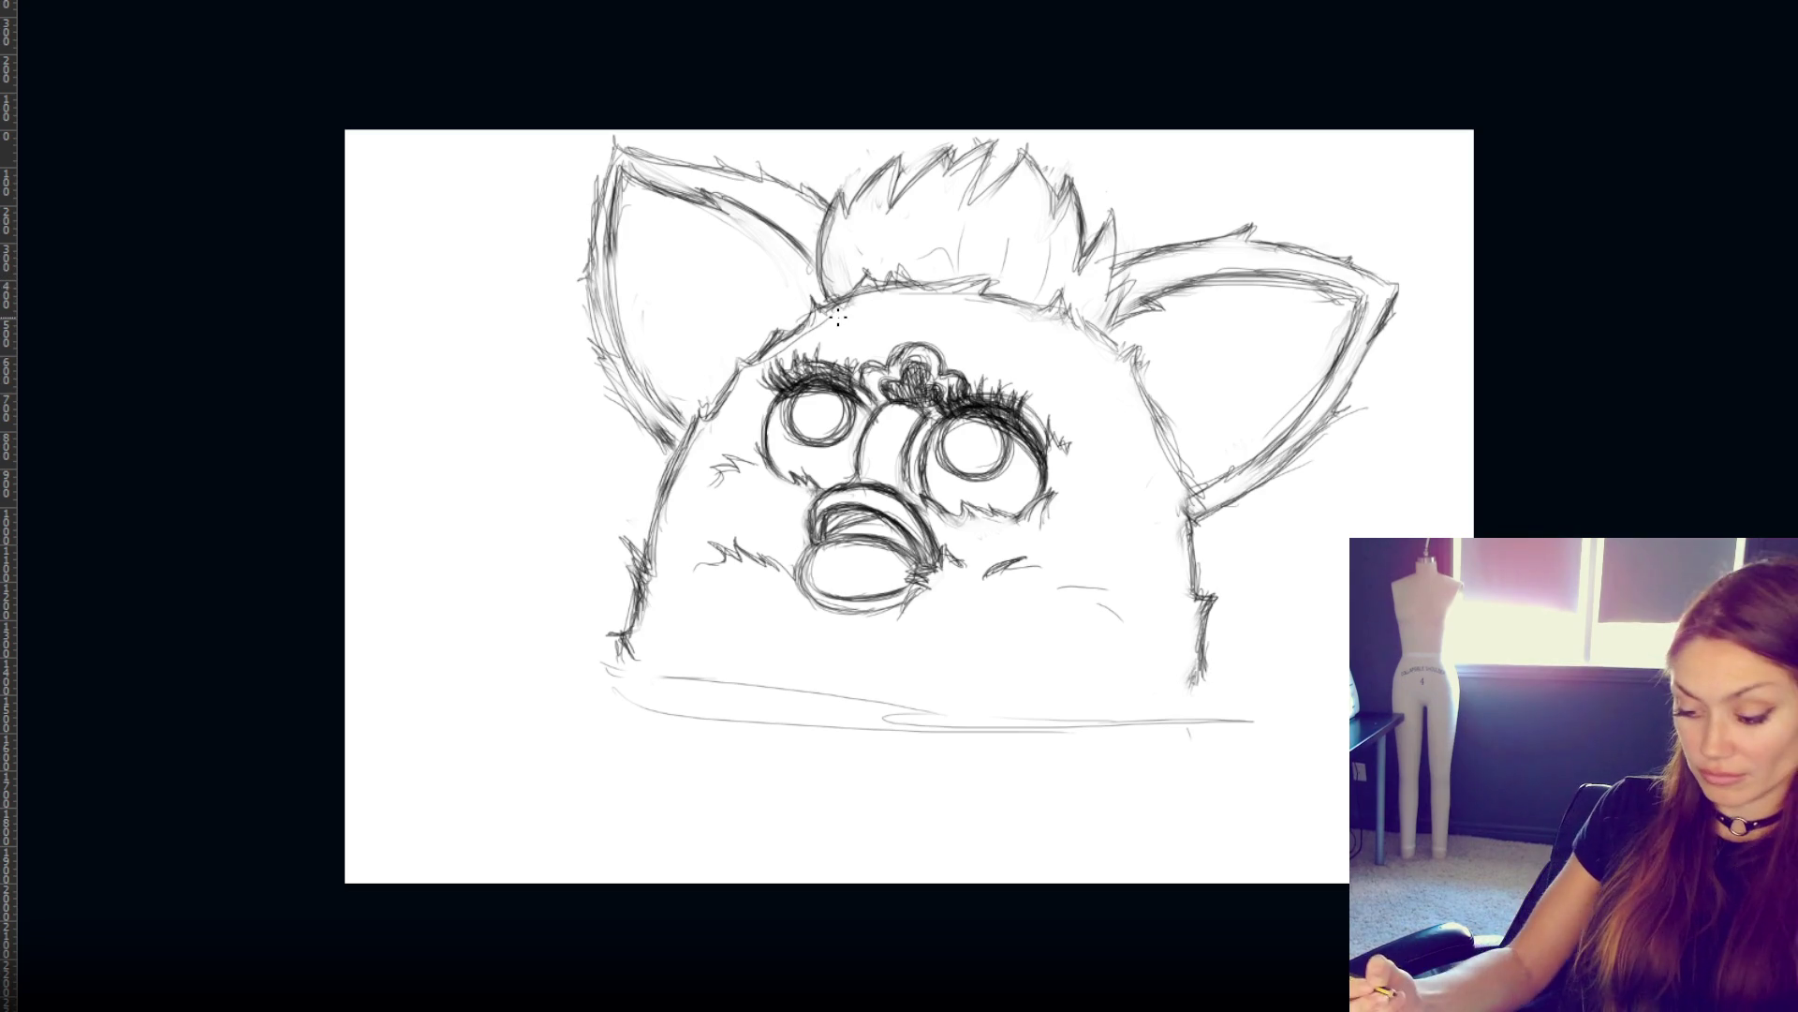
drag(955, 292, 983, 275)
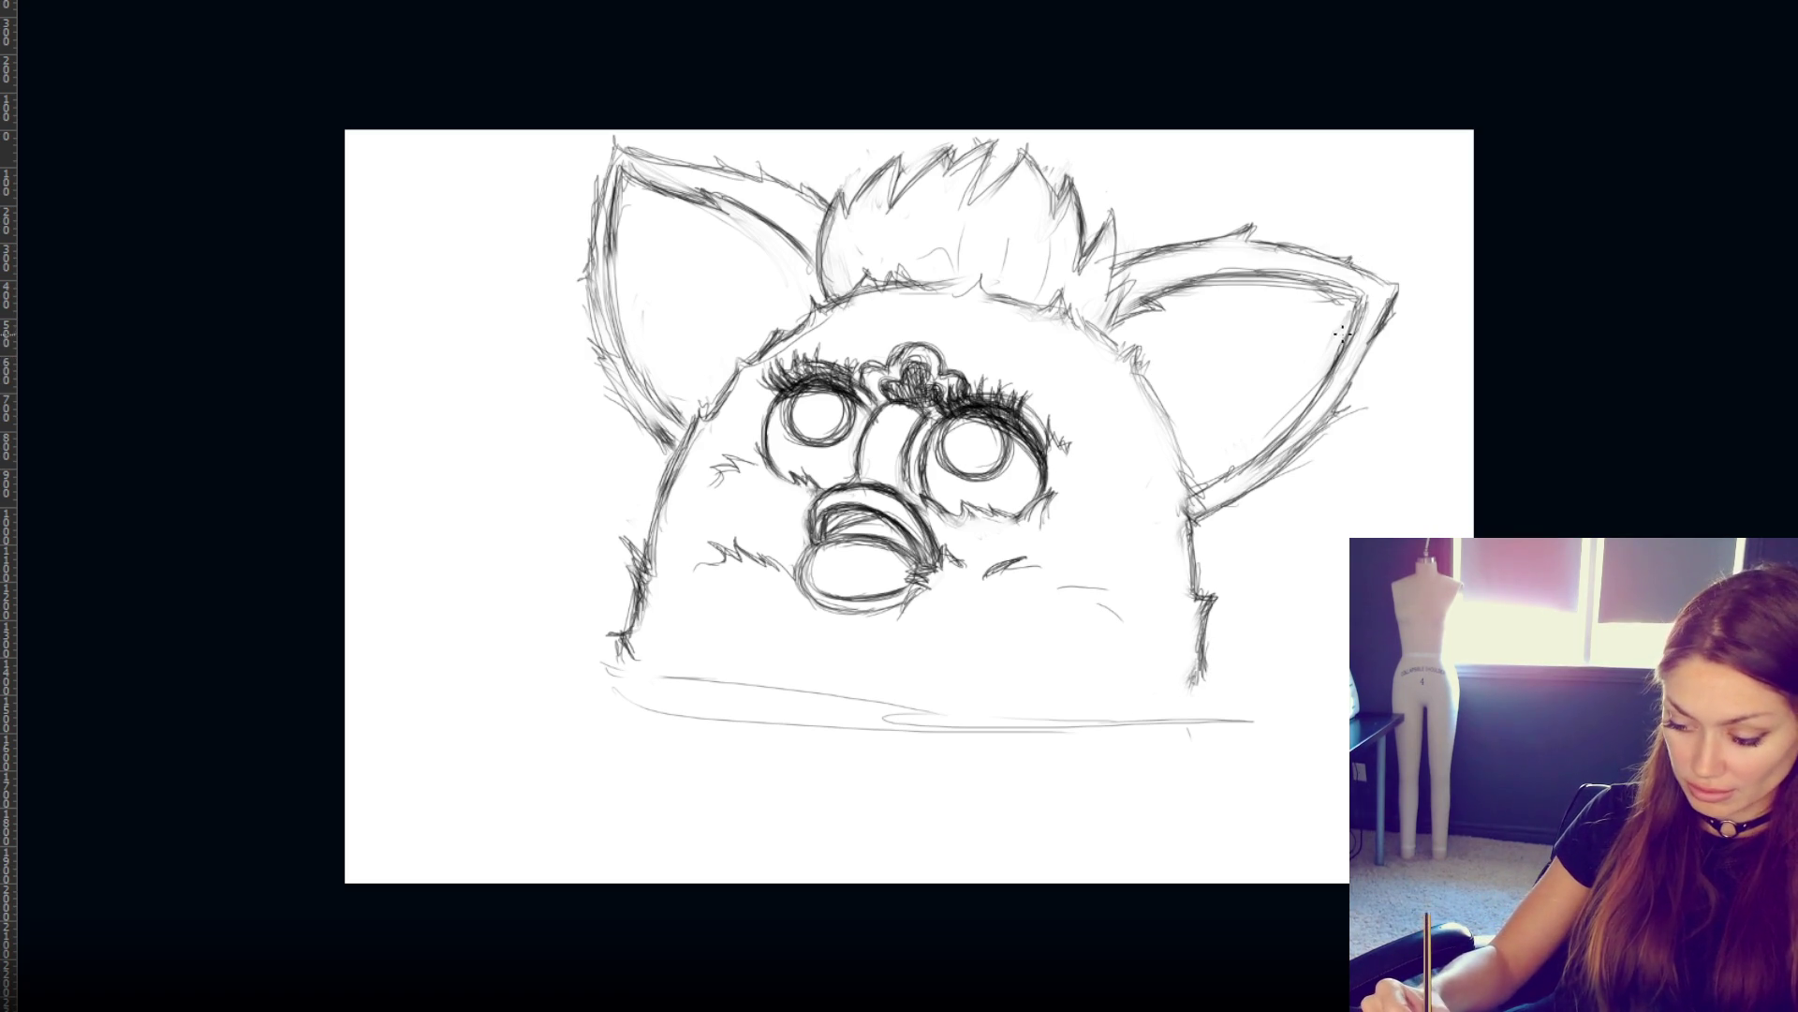
- Remove the dark right-ear lower strokes and begin a new right-ear outline
drag(1349, 398, 1293, 469)
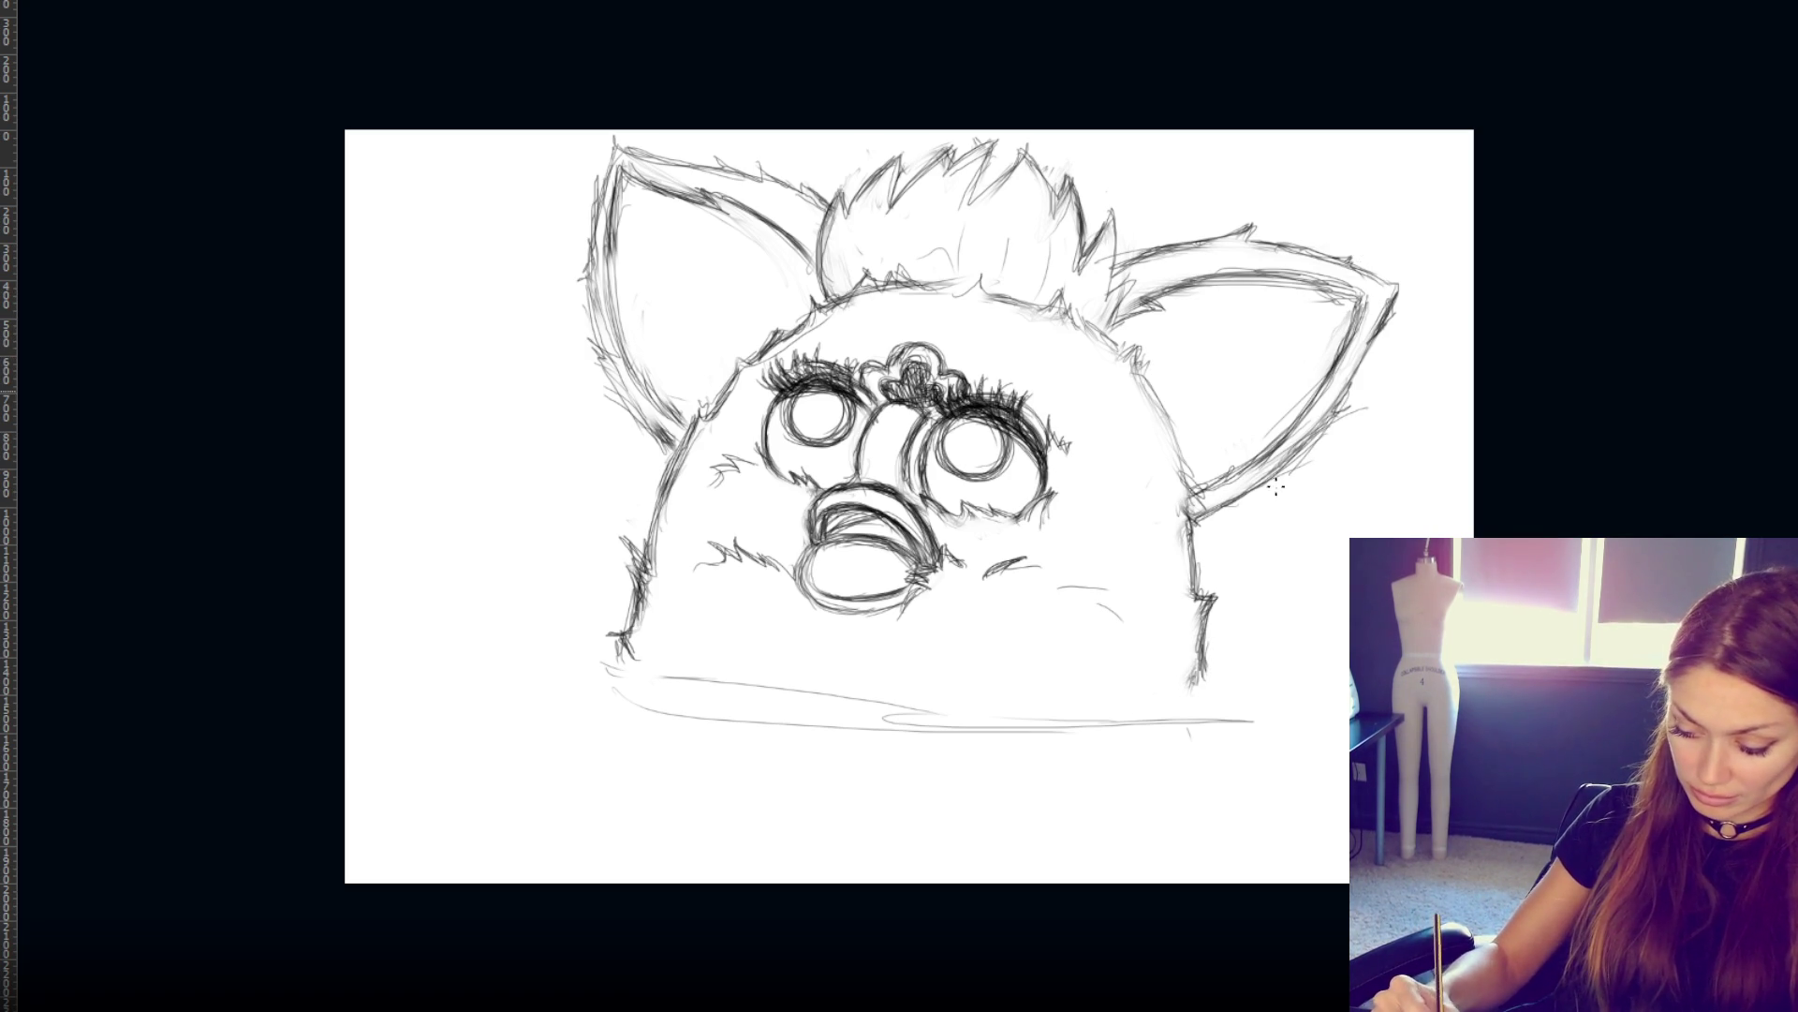
drag(1190, 542, 1285, 473)
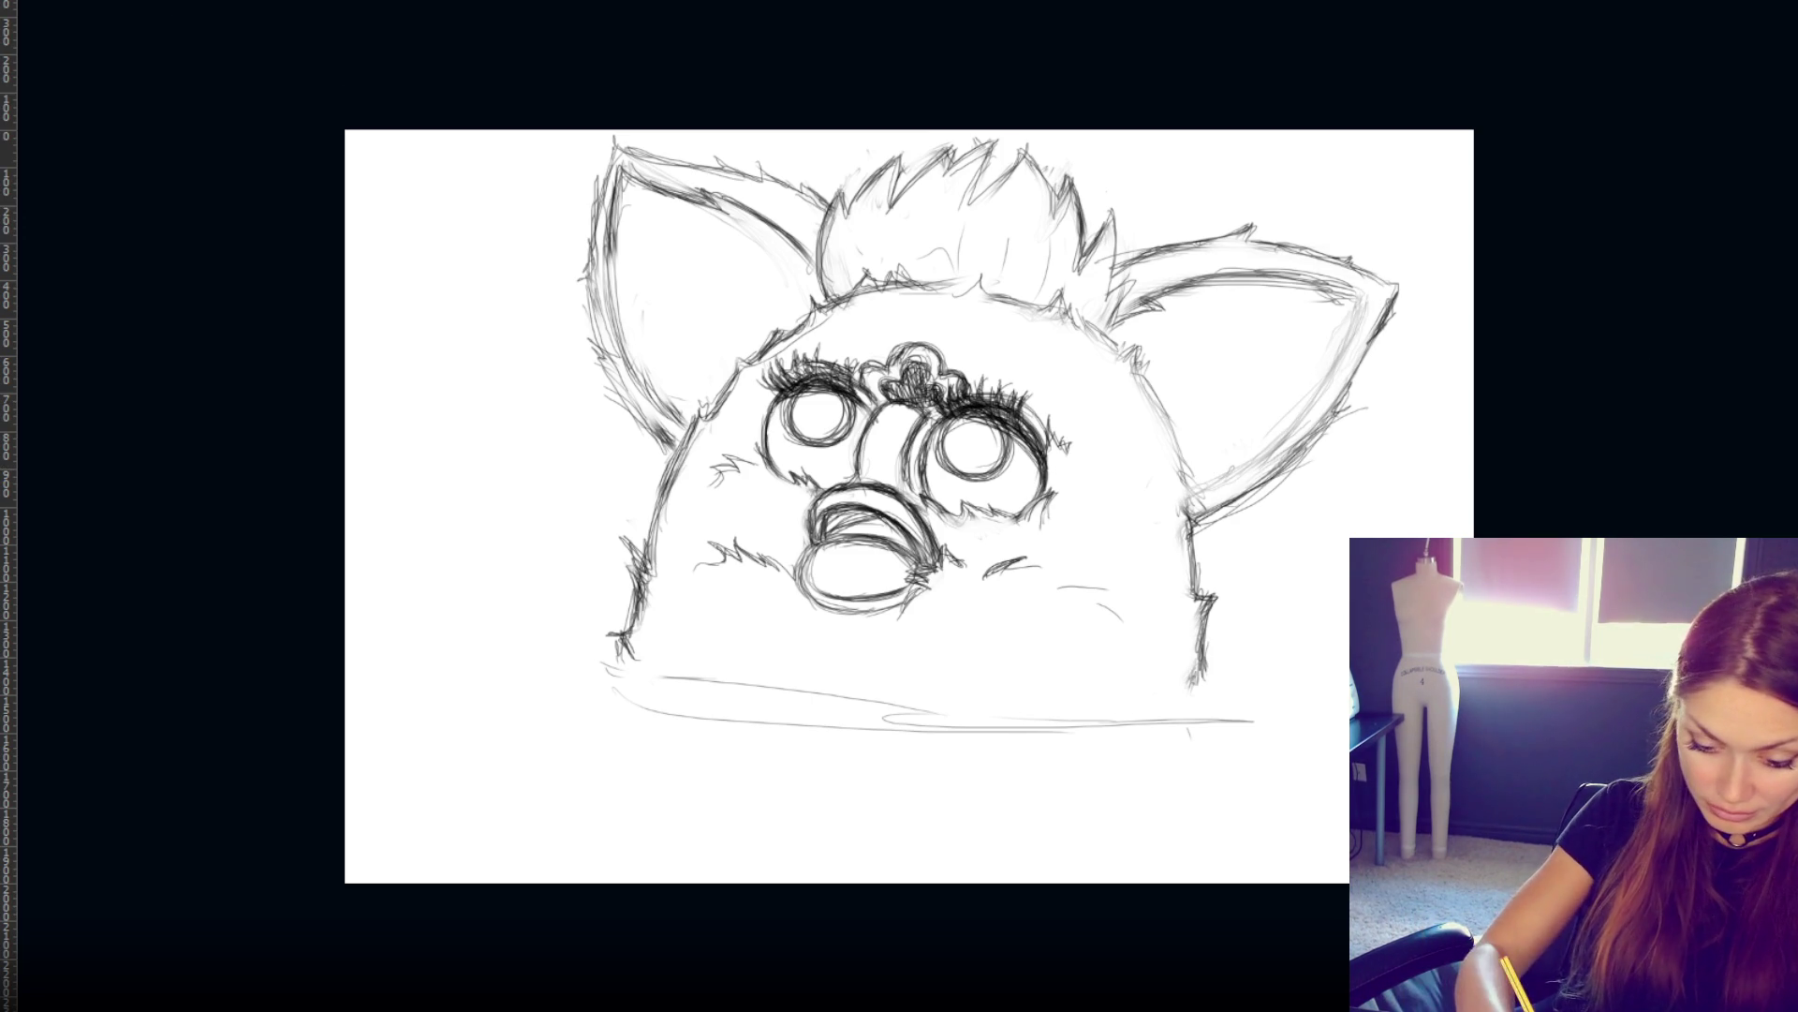
key(ctrl+z)
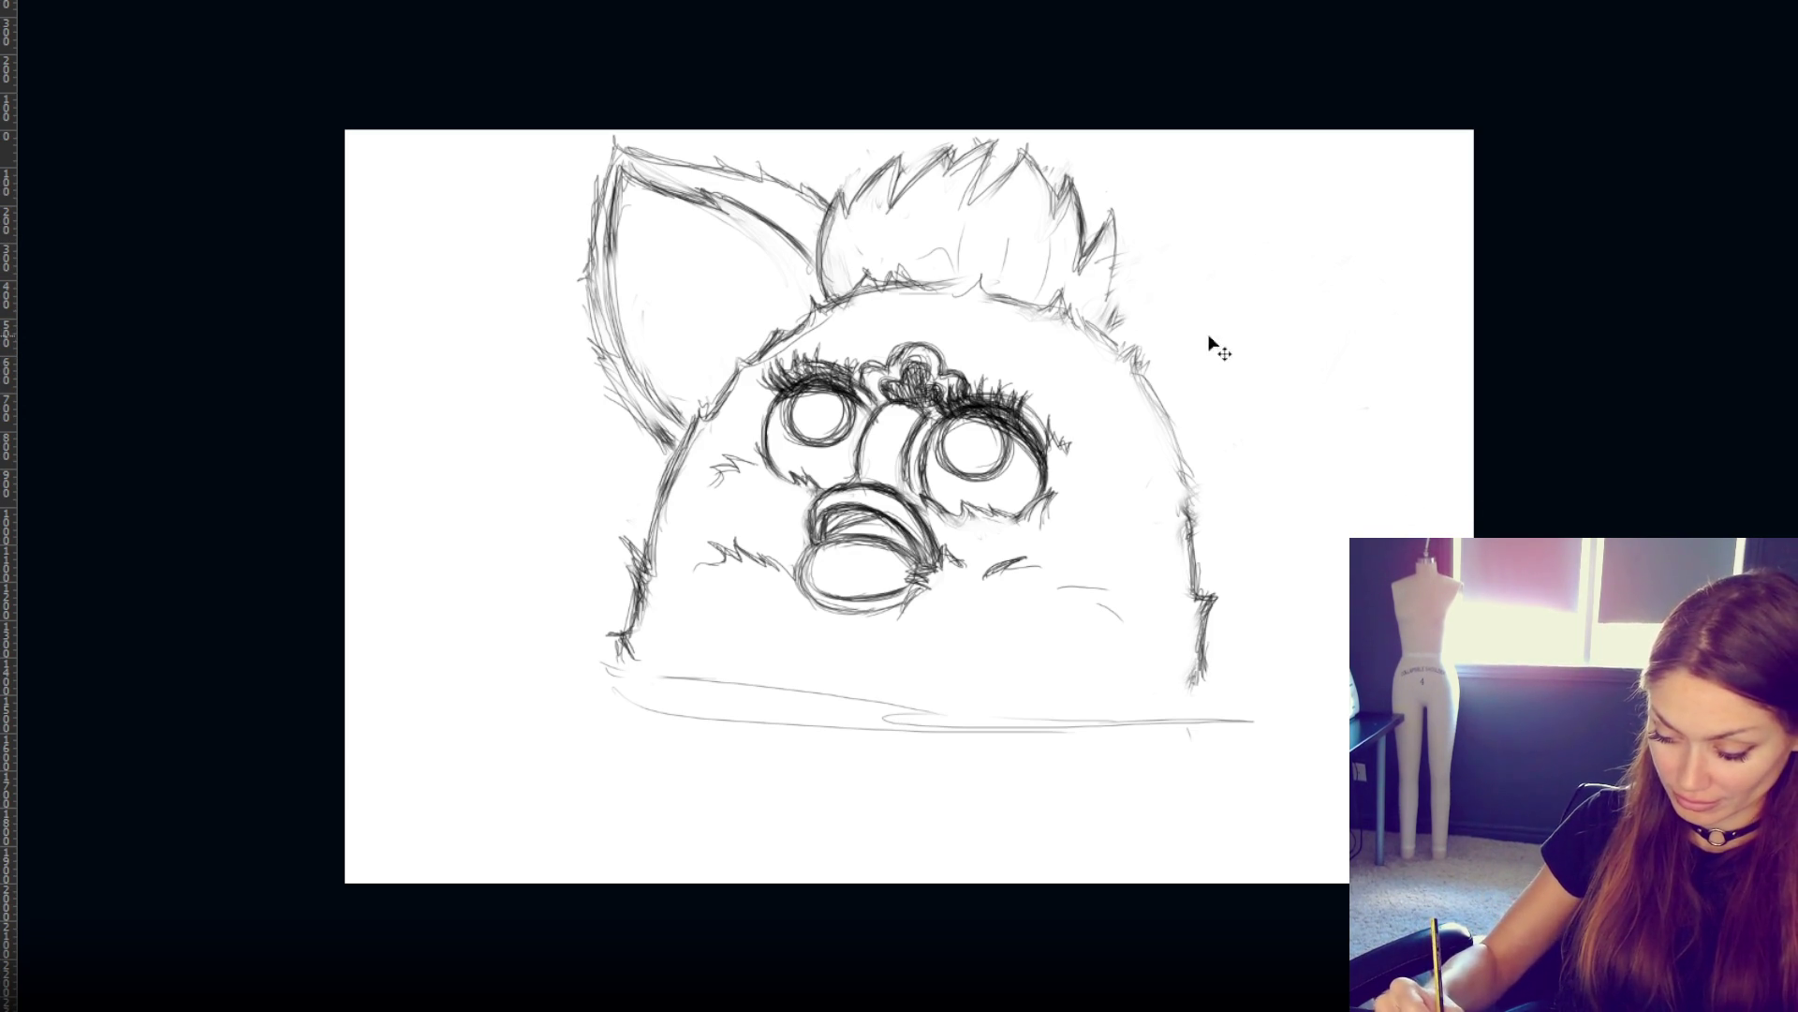
drag(1146, 307, 1182, 421)
- Retry the right ear's upper outline repeatedly, undoing each attempt until the curve looks right
key(ctrl+z)
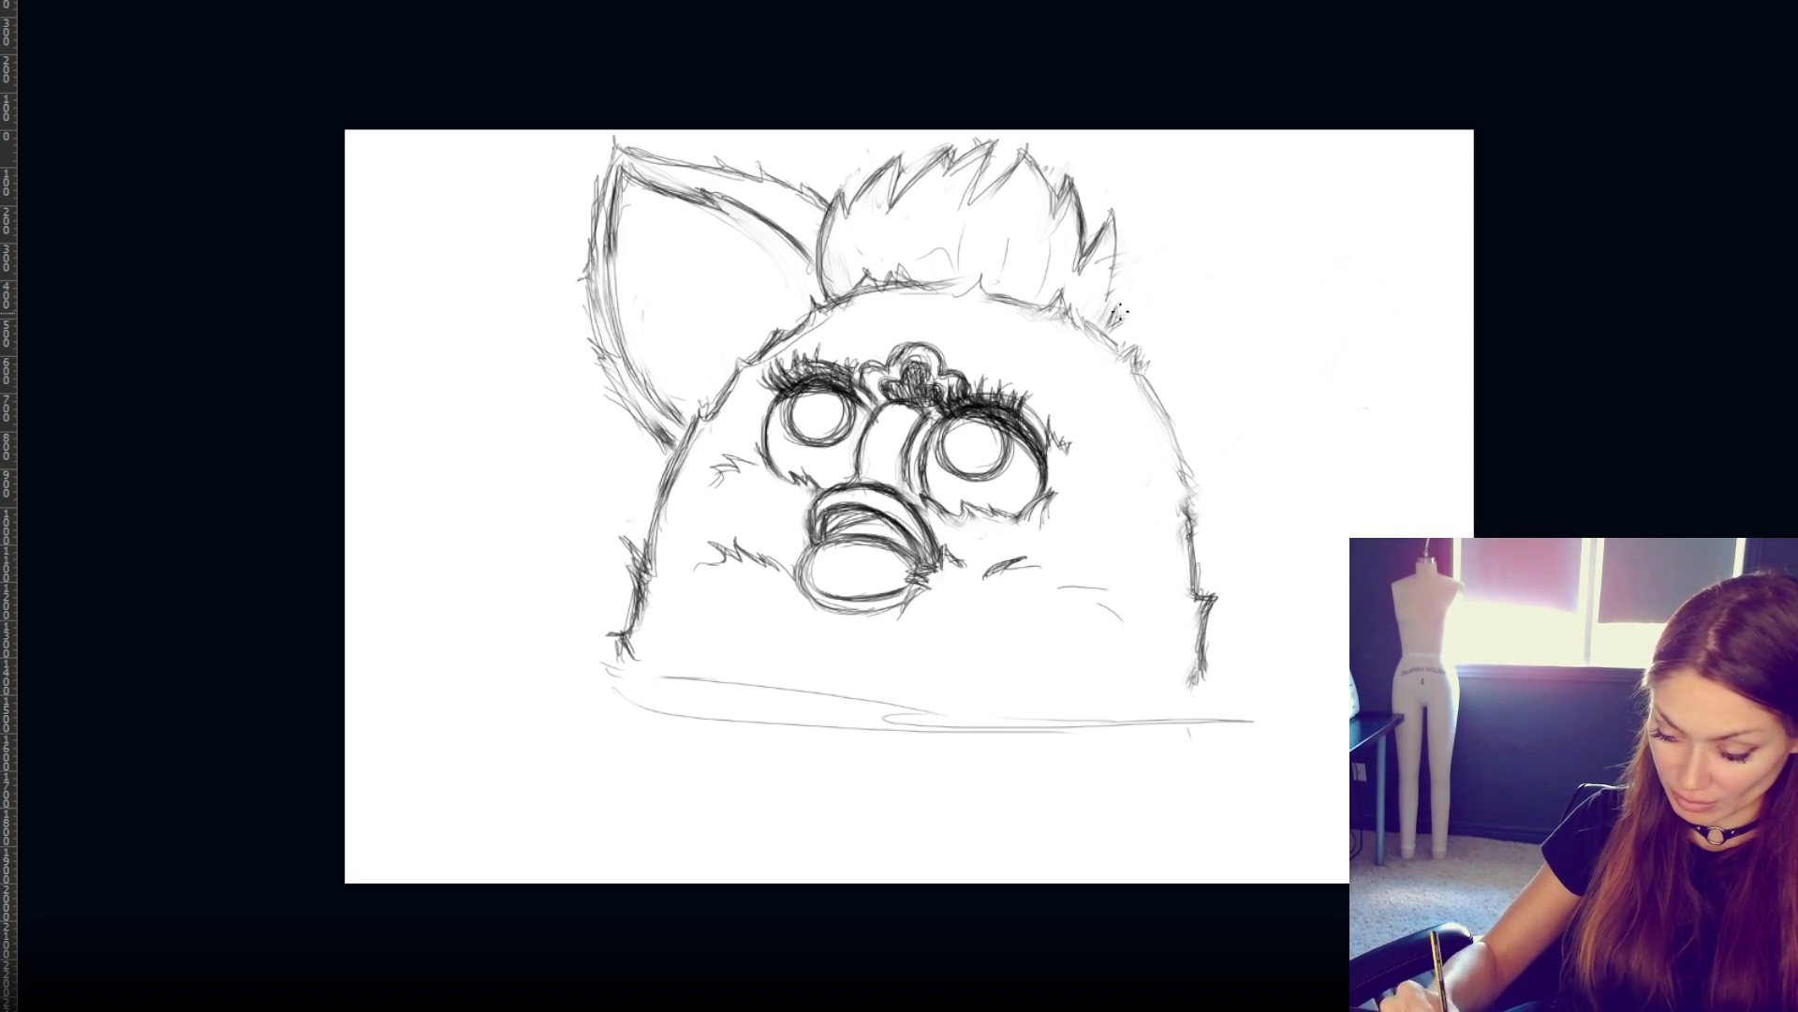
drag(1120, 309, 1178, 490)
key(ctrl+z)
drag(1129, 309, 1208, 458)
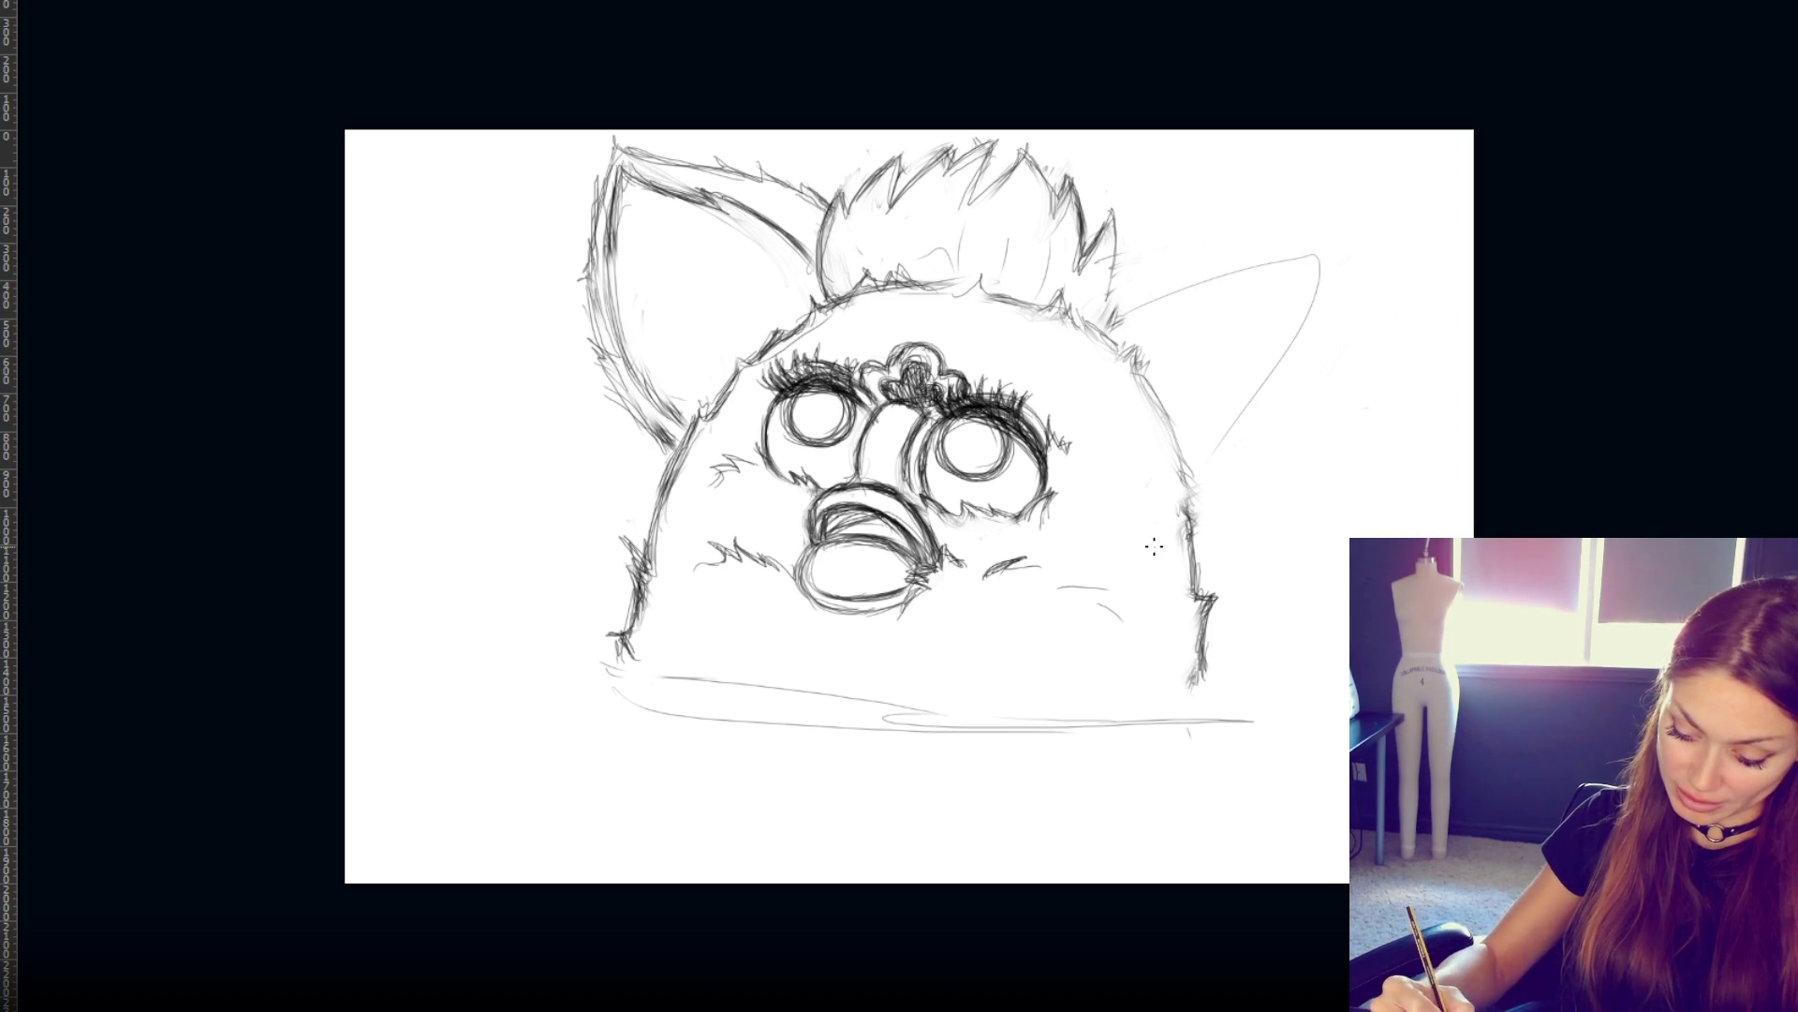
key(ctrl+z)
drag(1114, 286, 1201, 468)
key(ctrl+z)
mouse_move(1124, 290)
mouse_down()
mouse_move(1237, 394)
mouse_move(1204, 463)
mouse_up()
key(ctrl+z)
mouse_move(1100, 305)
mouse_down()
mouse_move(1217, 426)
mouse_move(1204, 478)
mouse_up()
key(ctrl+z)
mouse_move(1119, 319)
mouse_down()
mouse_move(1320, 333)
mouse_move(1208, 463)
mouse_move(1389, 257)
mouse_move(1190, 496)
mouse_up()
key(ctrl+z)
key(ctrl+z)
mouse_move(1124, 314)
mouse_down()
mouse_move(1368, 272)
mouse_move(1204, 473)
mouse_up()
key(ctrl+z)
mouse_move(1128, 318)
mouse_down()
mouse_move(1268, 389)
mouse_move(1204, 455)
mouse_up()
key(ctrl+z)
drag(1124, 309, 1213, 454)
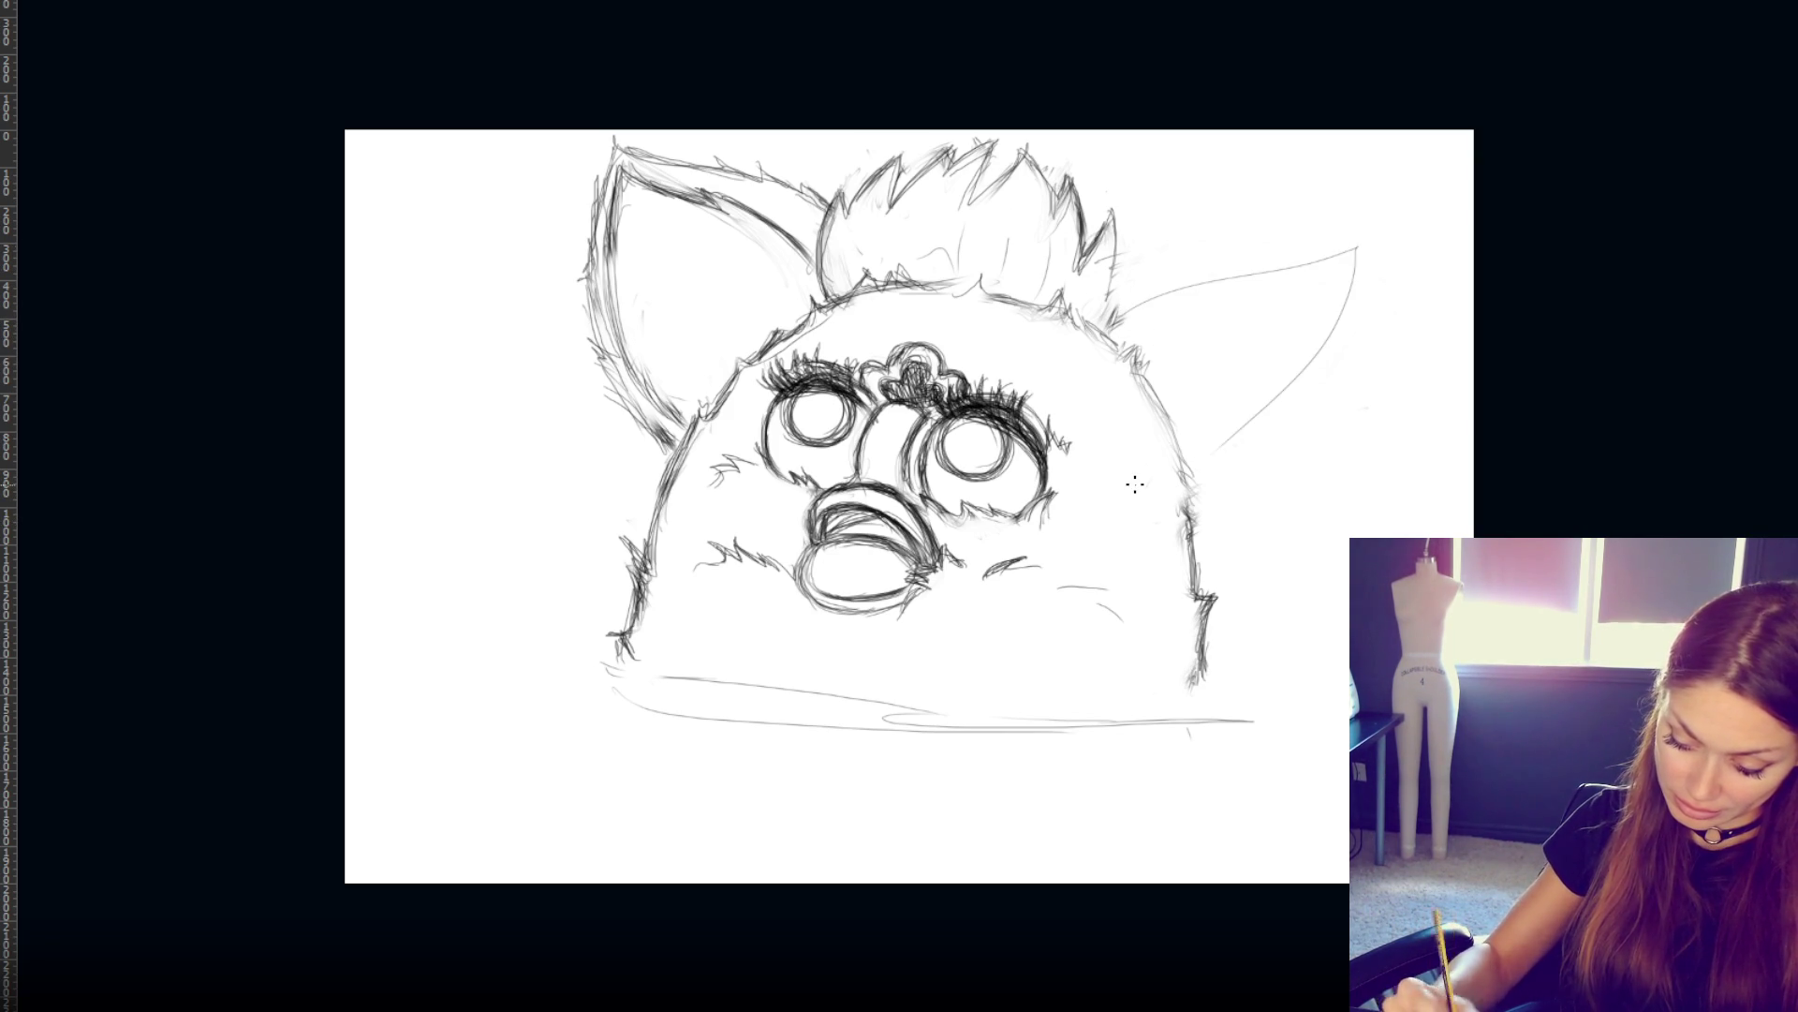
key(ctrl+z)
mouse_move(1124, 309)
mouse_down()
mouse_move(1365, 253)
mouse_move(1195, 487)
mouse_up()
- Retry the ear's outer edge running down from the tip to the head
key(ctrl+z)
drag(1373, 260, 1194, 492)
key(ctrl+z)
drag(1359, 262, 1197, 510)
key(ctrl+z)
drag(1348, 255, 1199, 510)
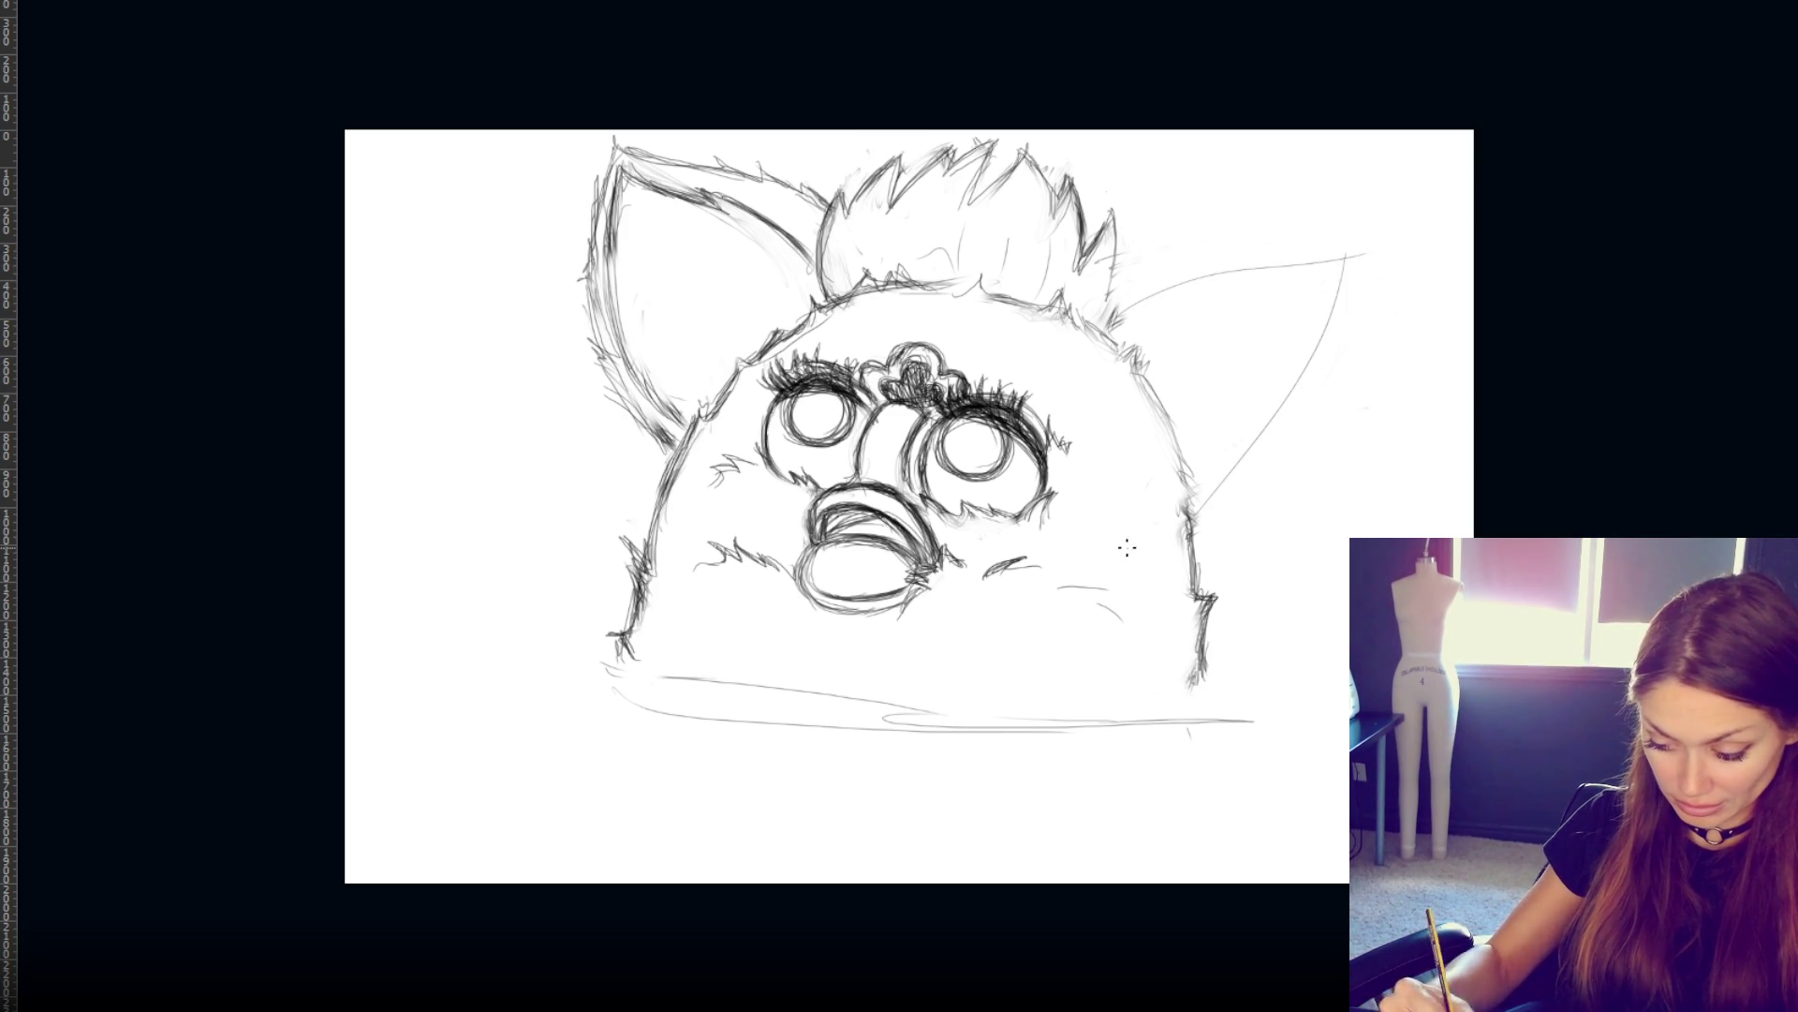
key(ctrl+z)
drag(1349, 257, 1199, 511)
key(ctrl+z)
drag(1350, 261, 1317, 373)
drag(1268, 428, 1201, 506)
key(ctrl+z)
mouse_move(1349, 269)
mouse_down()
mouse_move(1201, 506)
mouse_move(1309, 361)
mouse_move(1159, 473)
mouse_up()
key(ctrl+z)
- Draw the larger right ear: upper edge to the tip, outer edge down, side strokes
drag(1134, 274, 1341, 242)
mouse_move(1180, 255)
mouse_down()
mouse_move(1370, 231)
mouse_move(1311, 412)
mouse_up()
drag(1382, 241, 1232, 470)
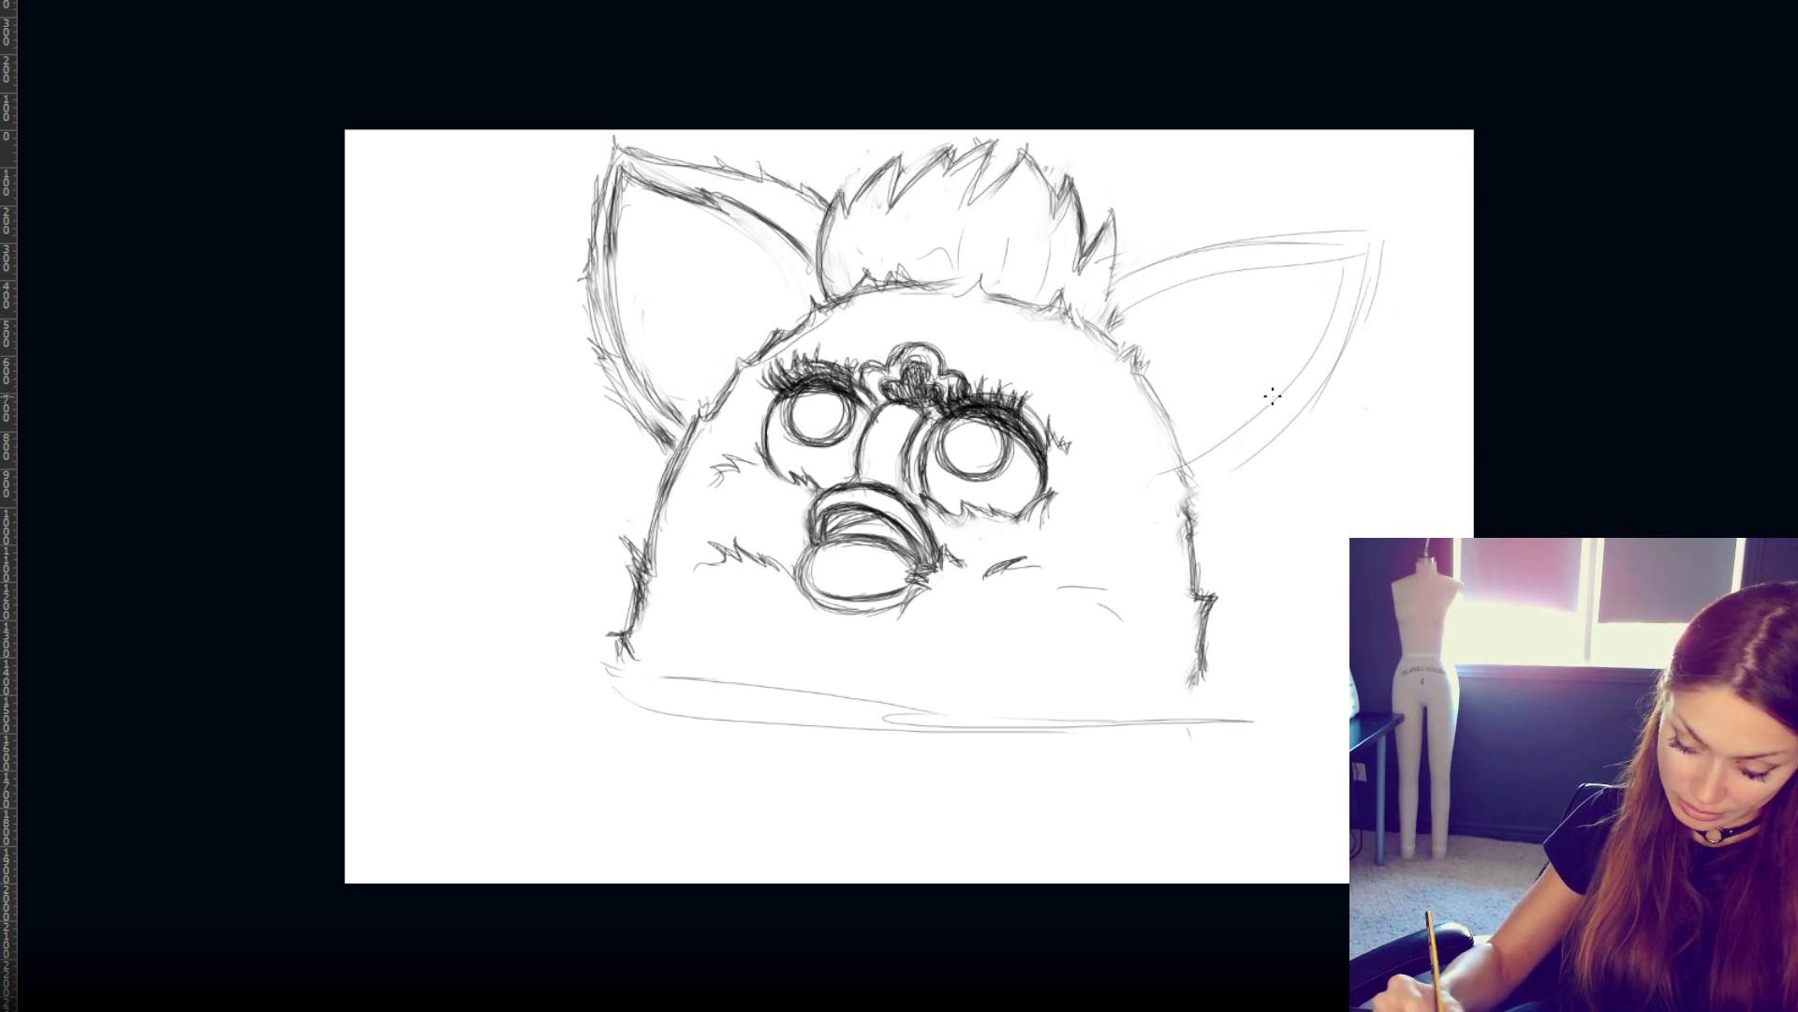
drag(1316, 398, 1197, 526)
drag(1302, 349, 1185, 438)
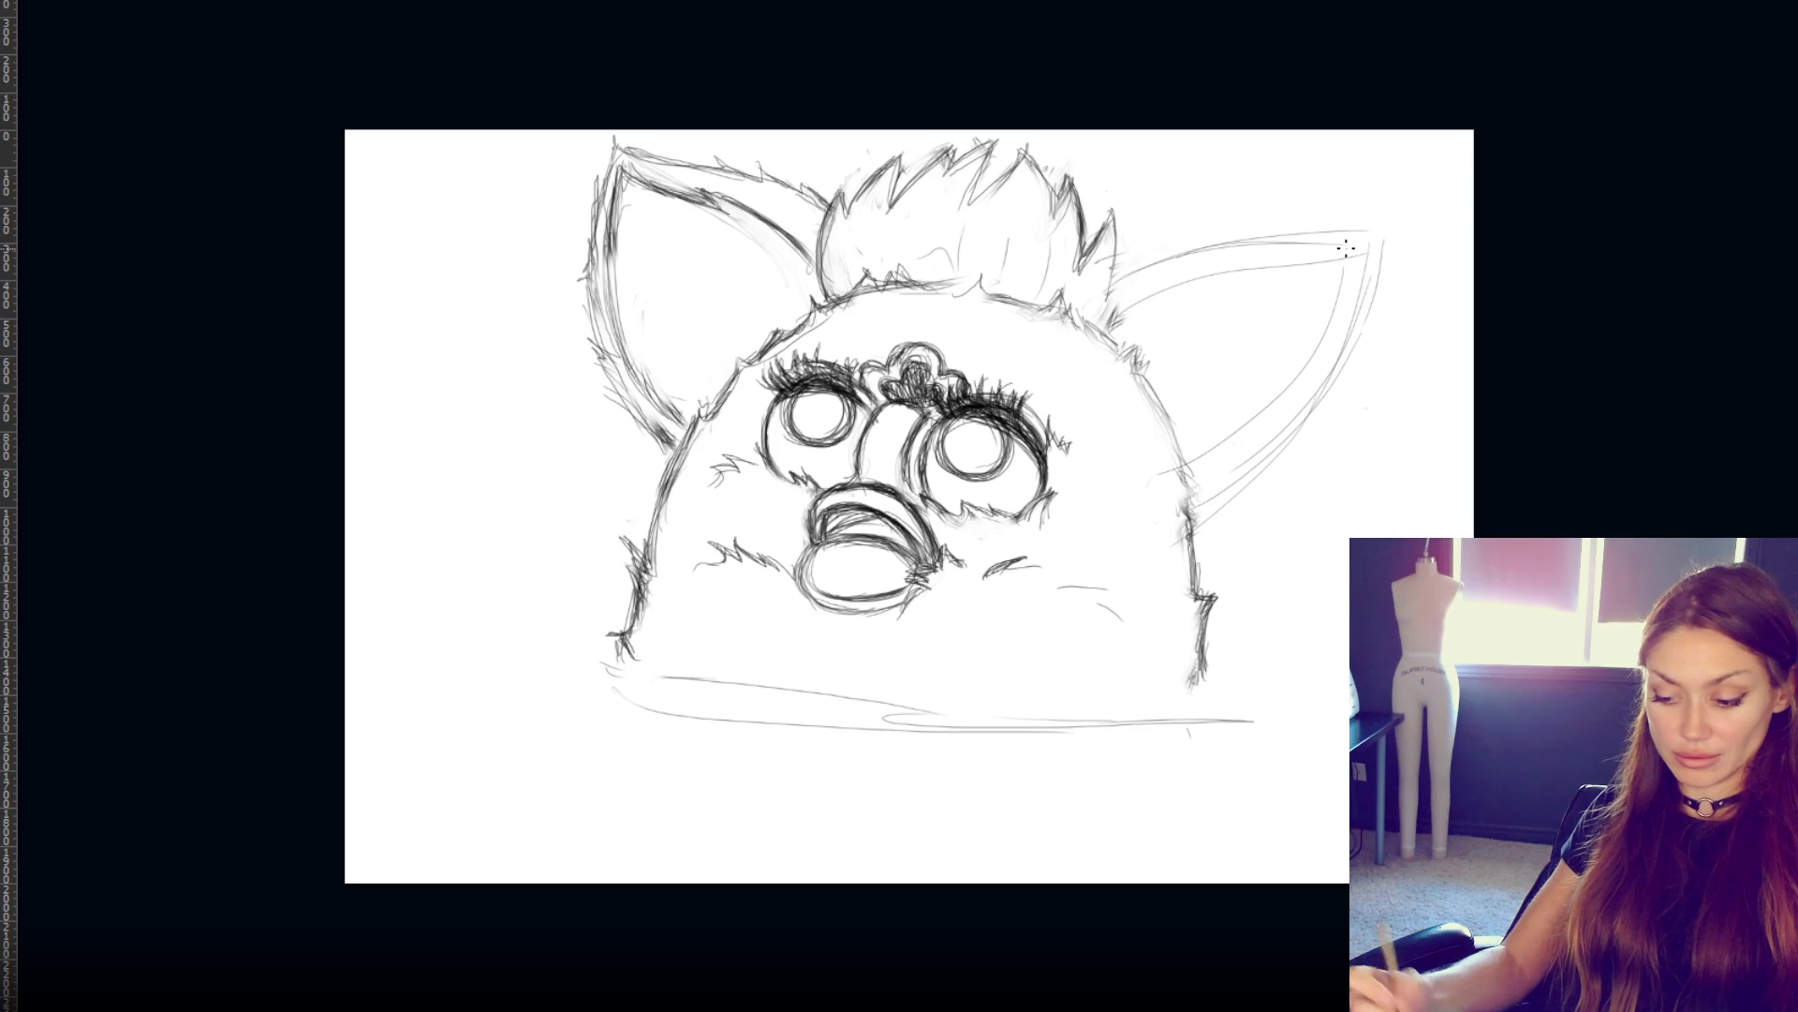
drag(1256, 265, 1384, 242)
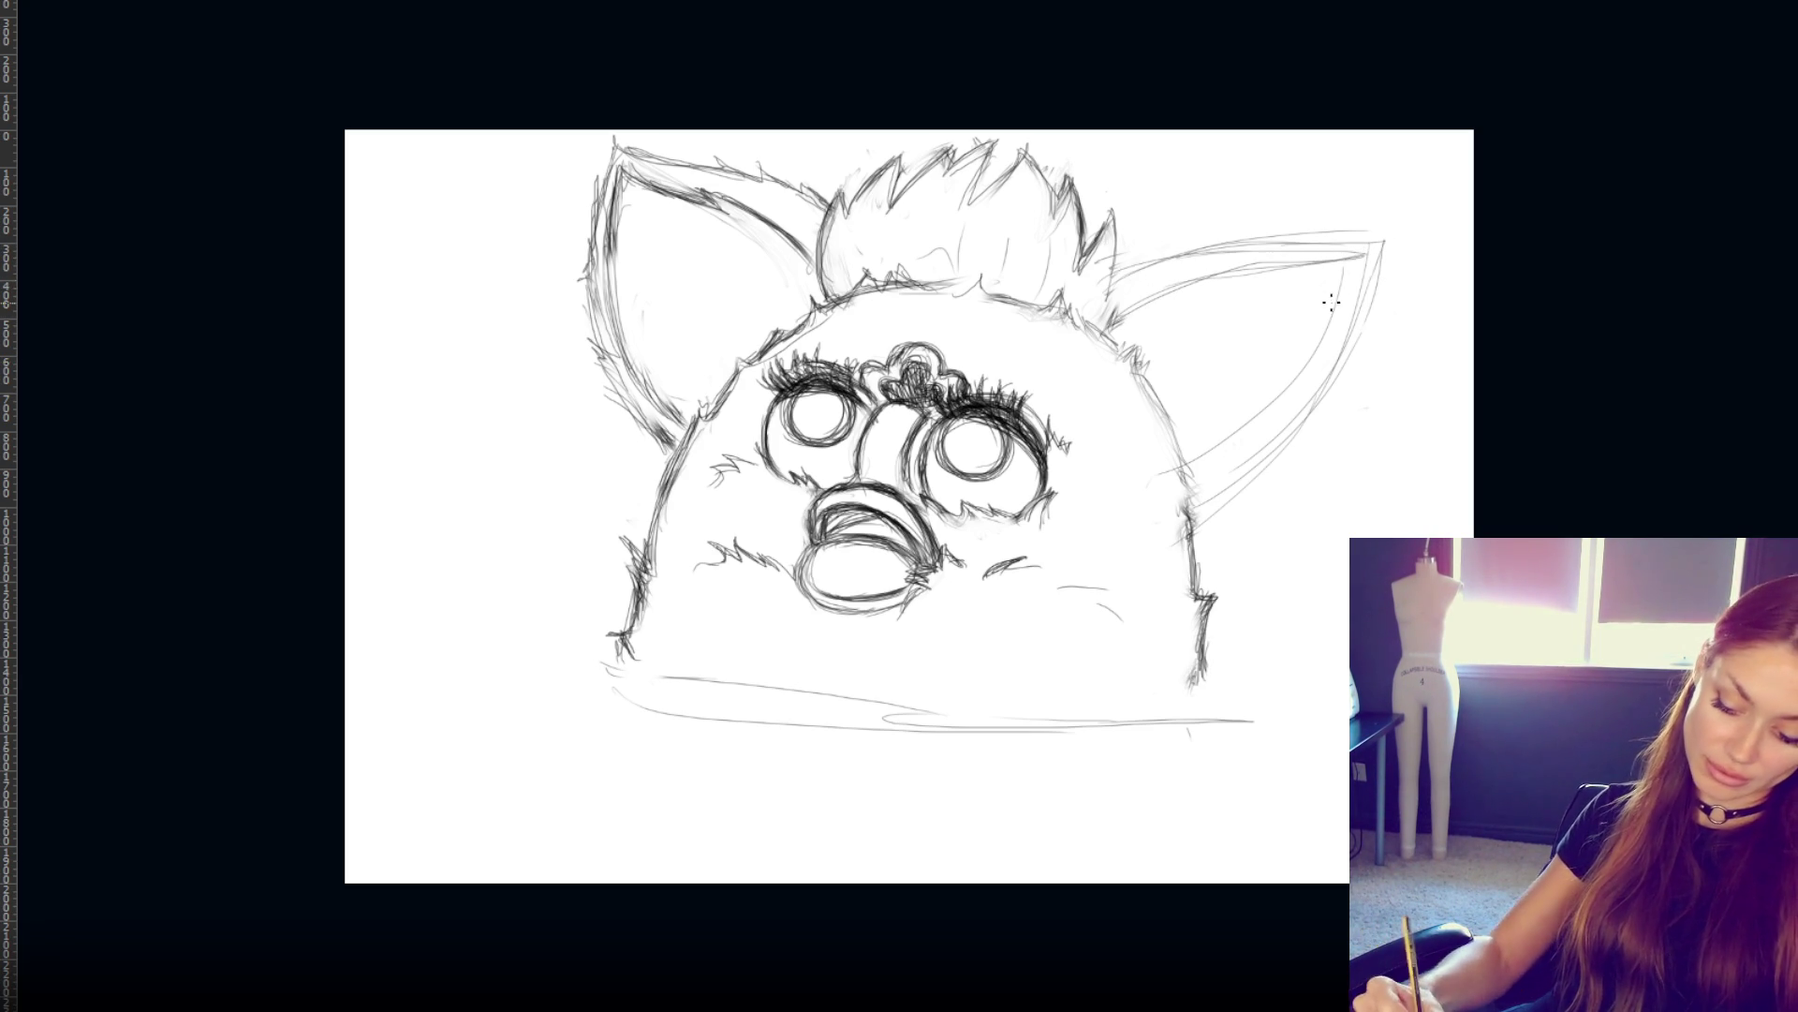
mouse_move(1348, 270)
mouse_down()
mouse_move(1256, 402)
mouse_move(1167, 482)
mouse_up()
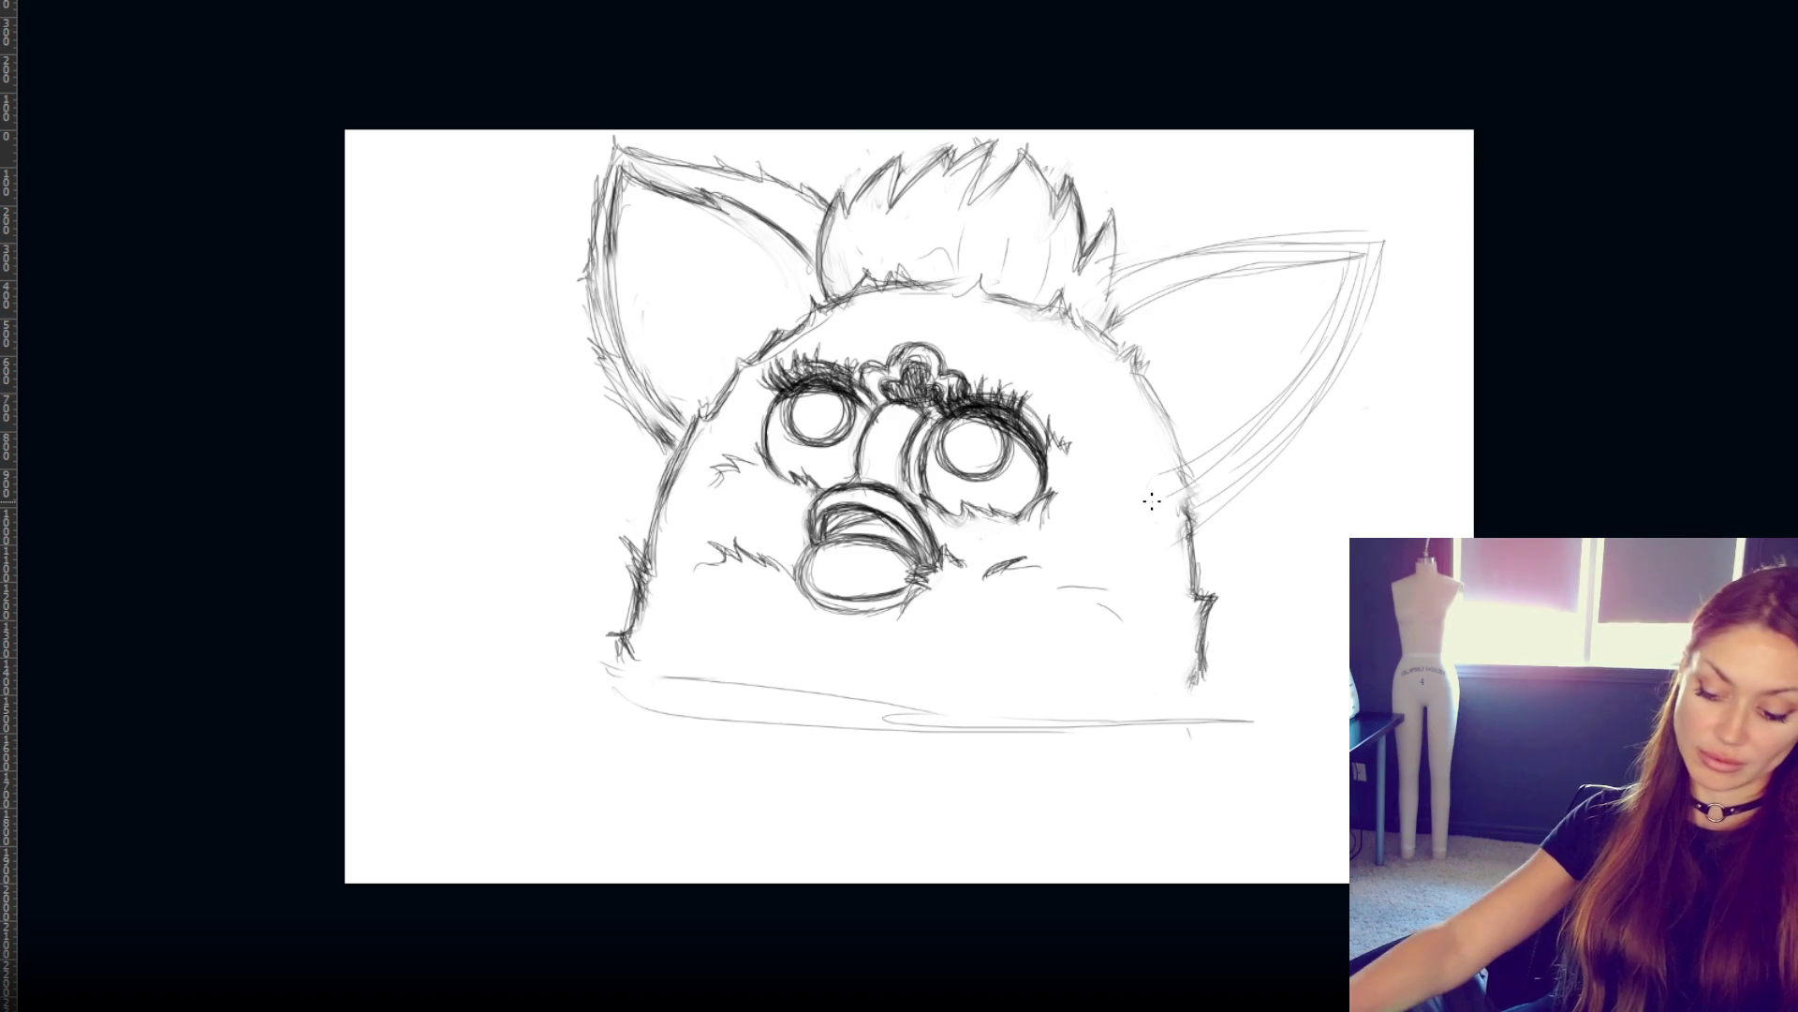
key(ctrl+z)
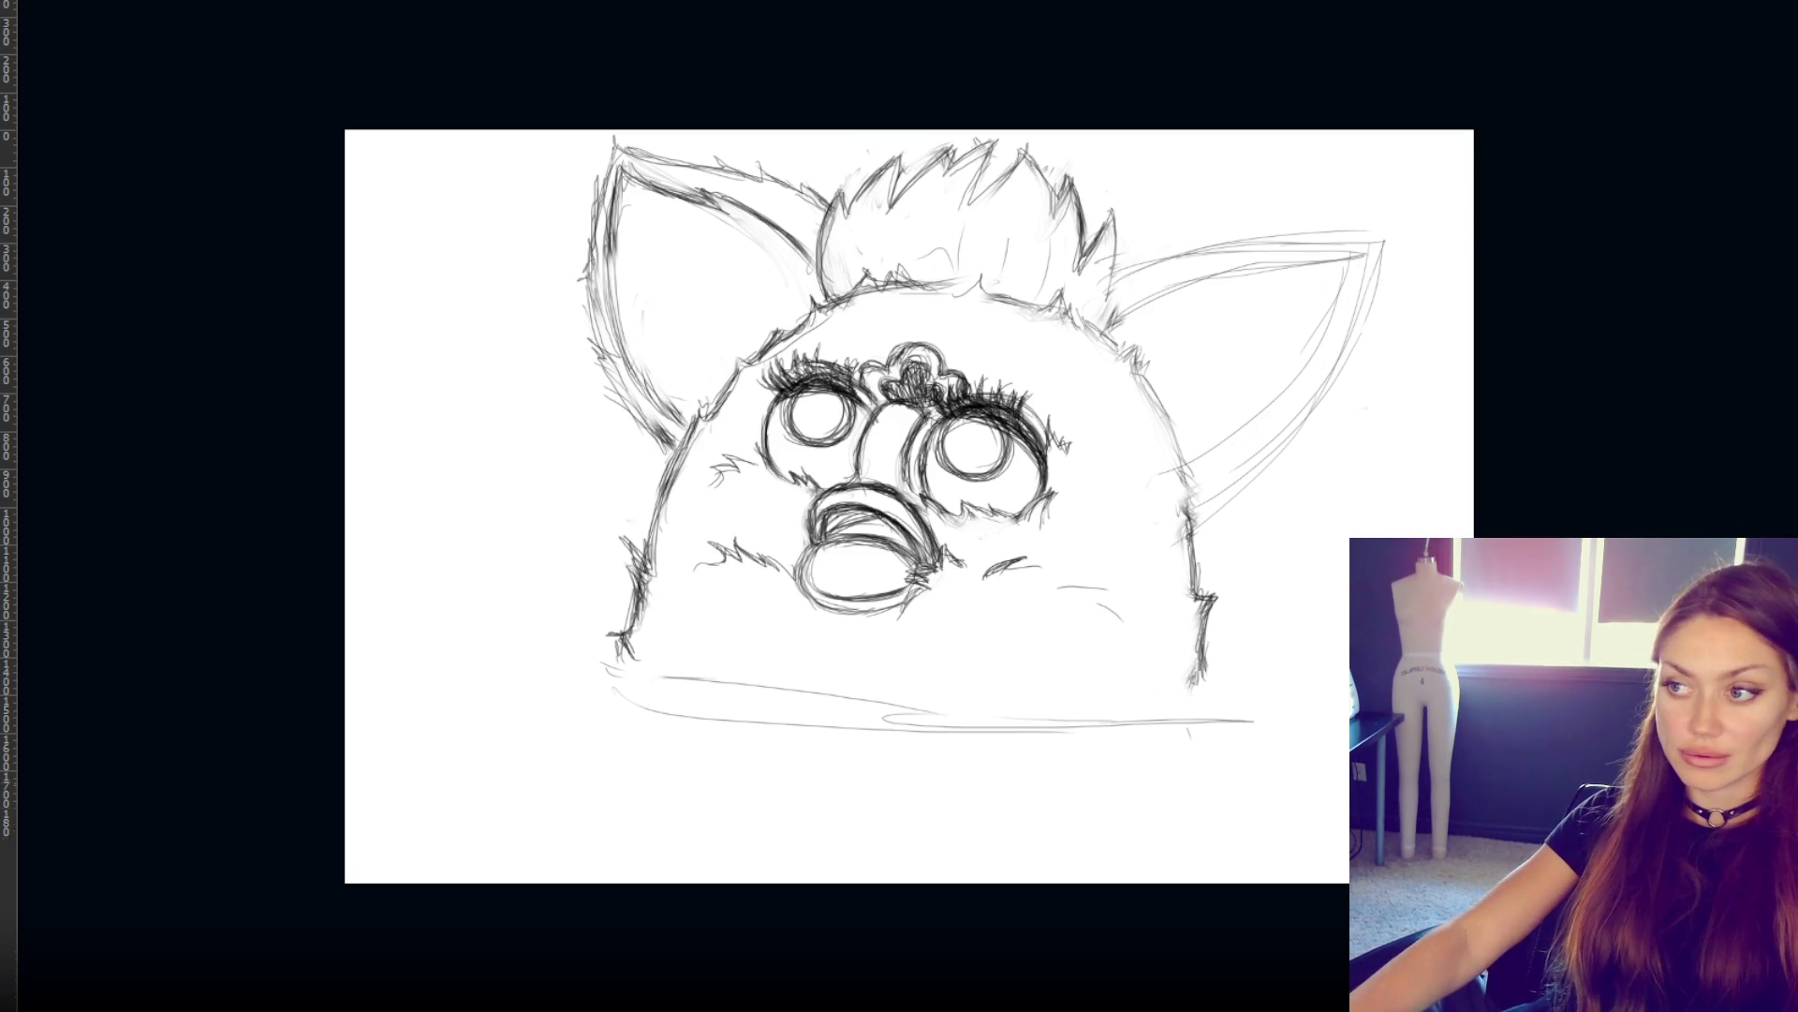
- Add strokes along the ear's outer edge, keeping the heavy dark outline removed
drag(1349, 422, 1218, 542)
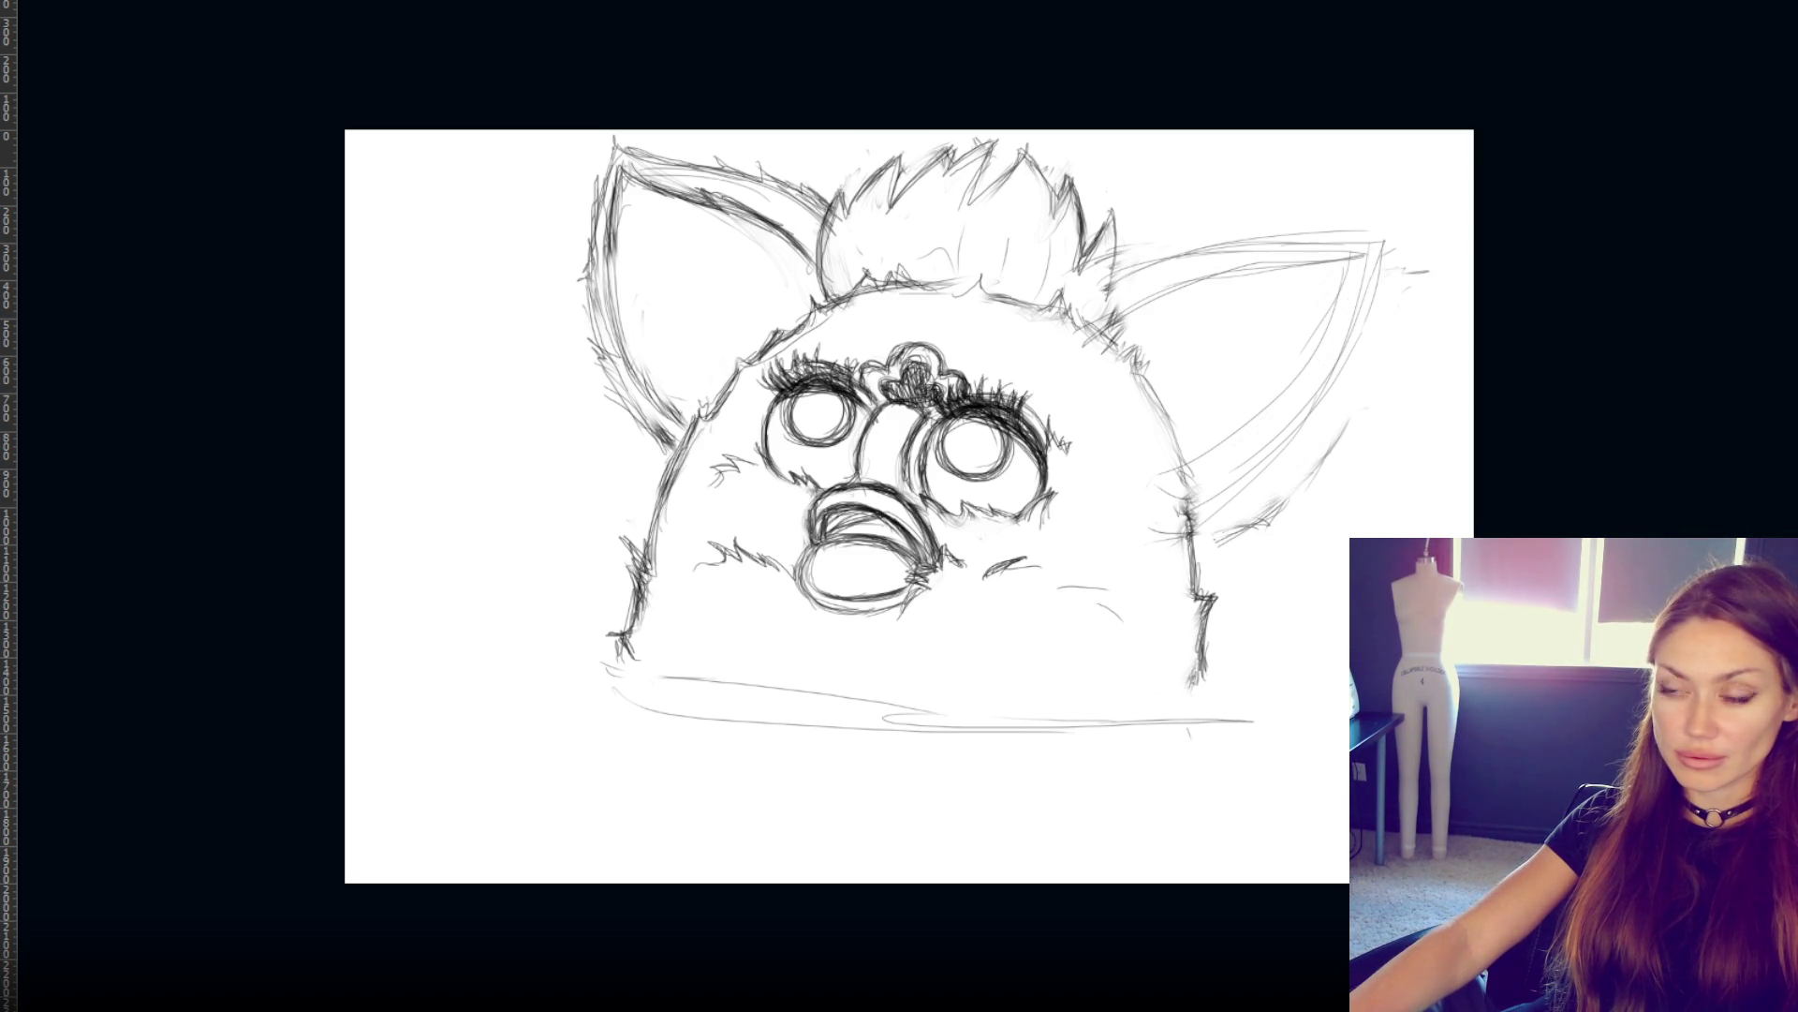
drag(1400, 272, 1199, 520)
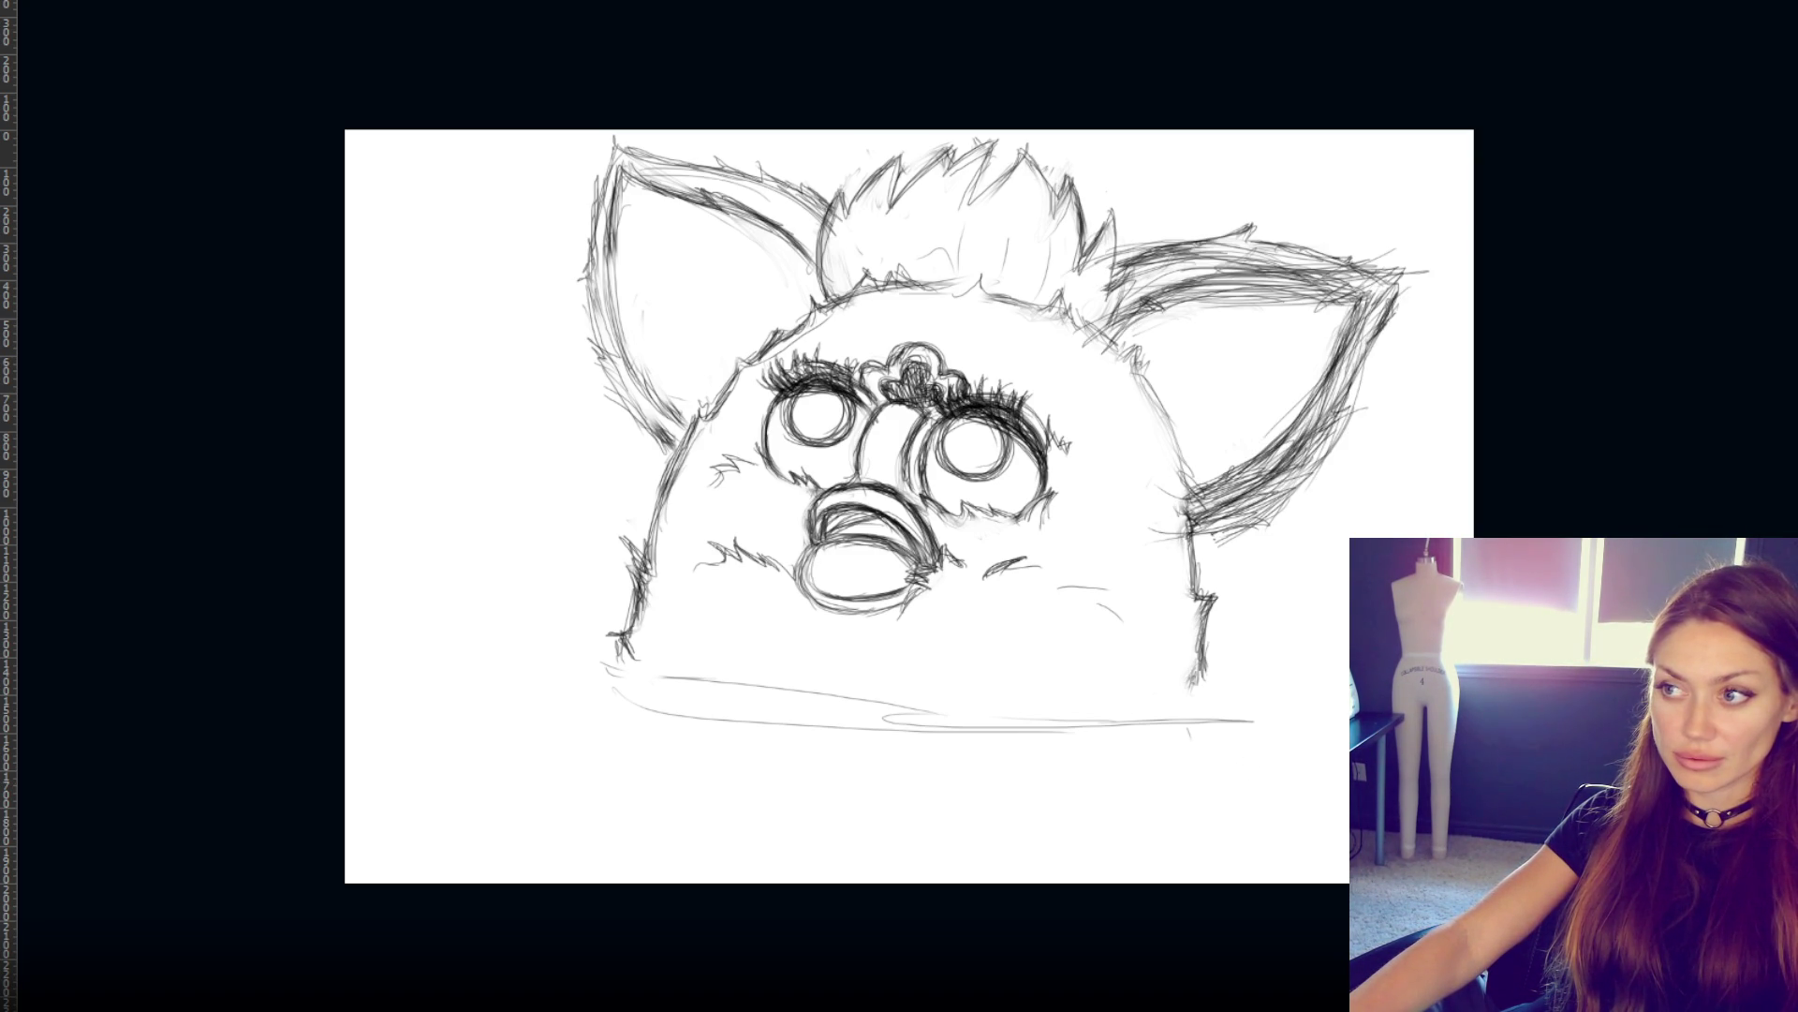
key(ctrl+z)
key(ctrl+shift+z)
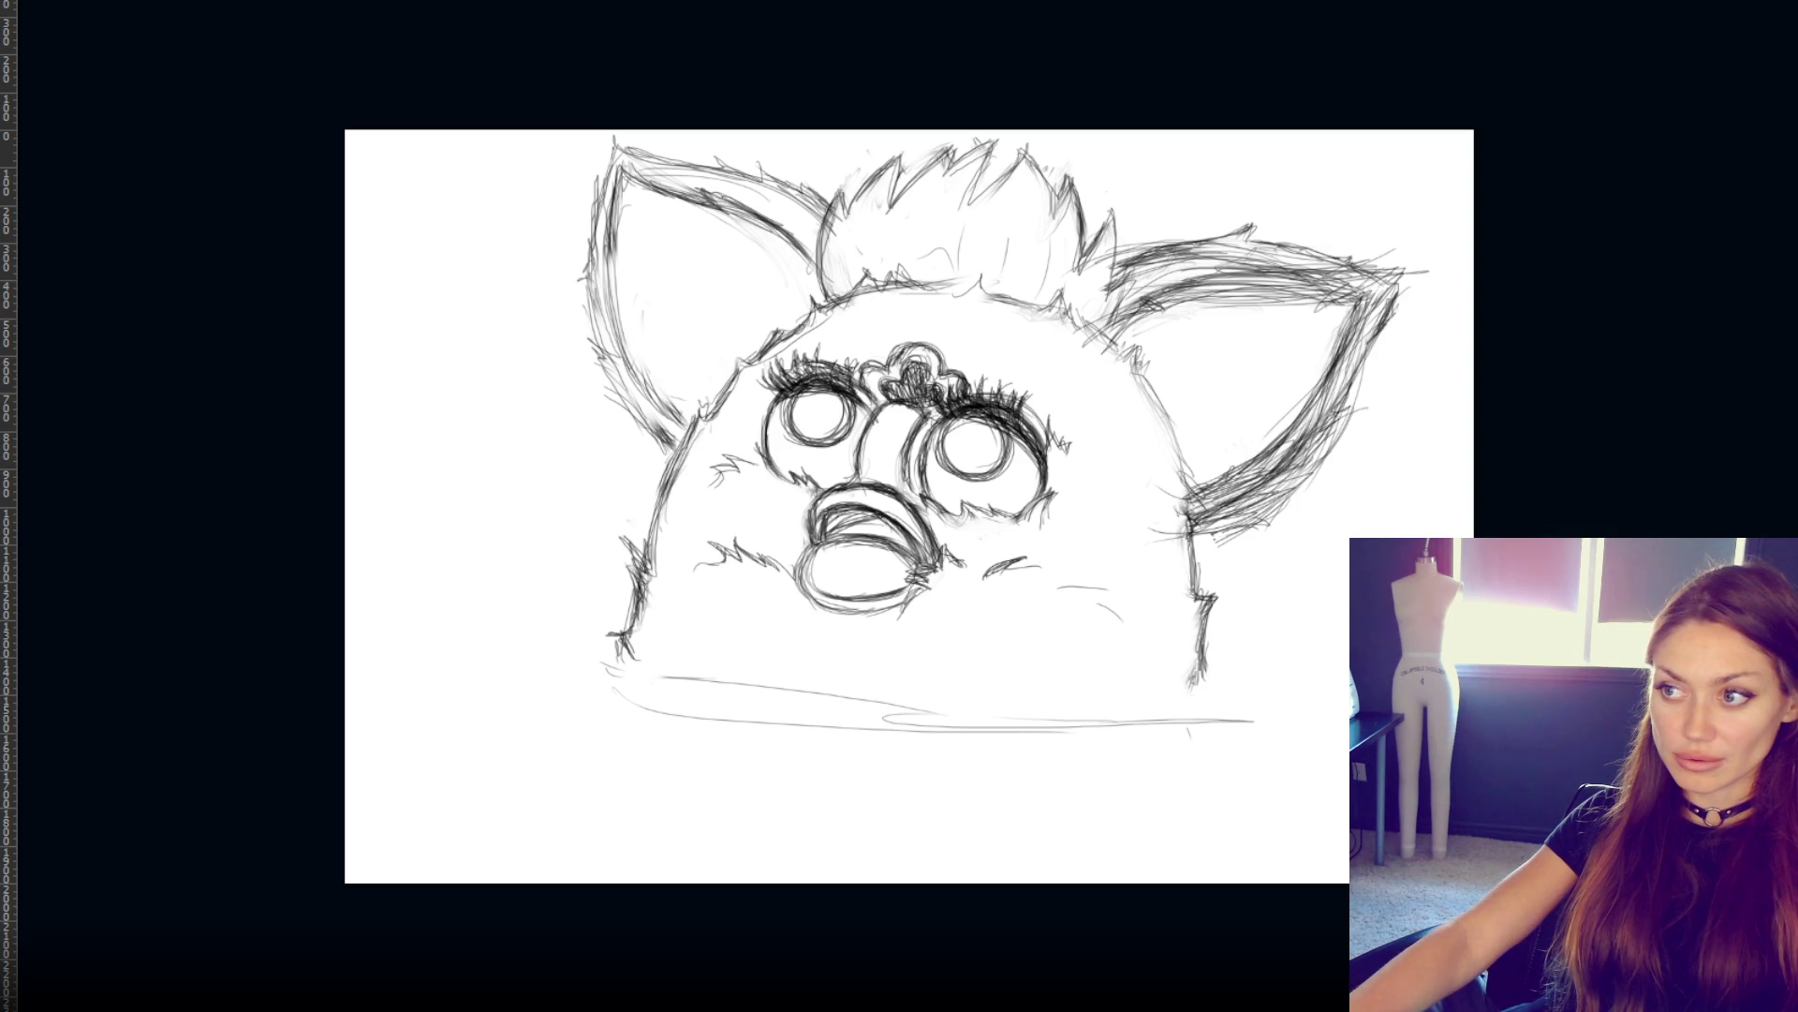
key(ctrl+z)
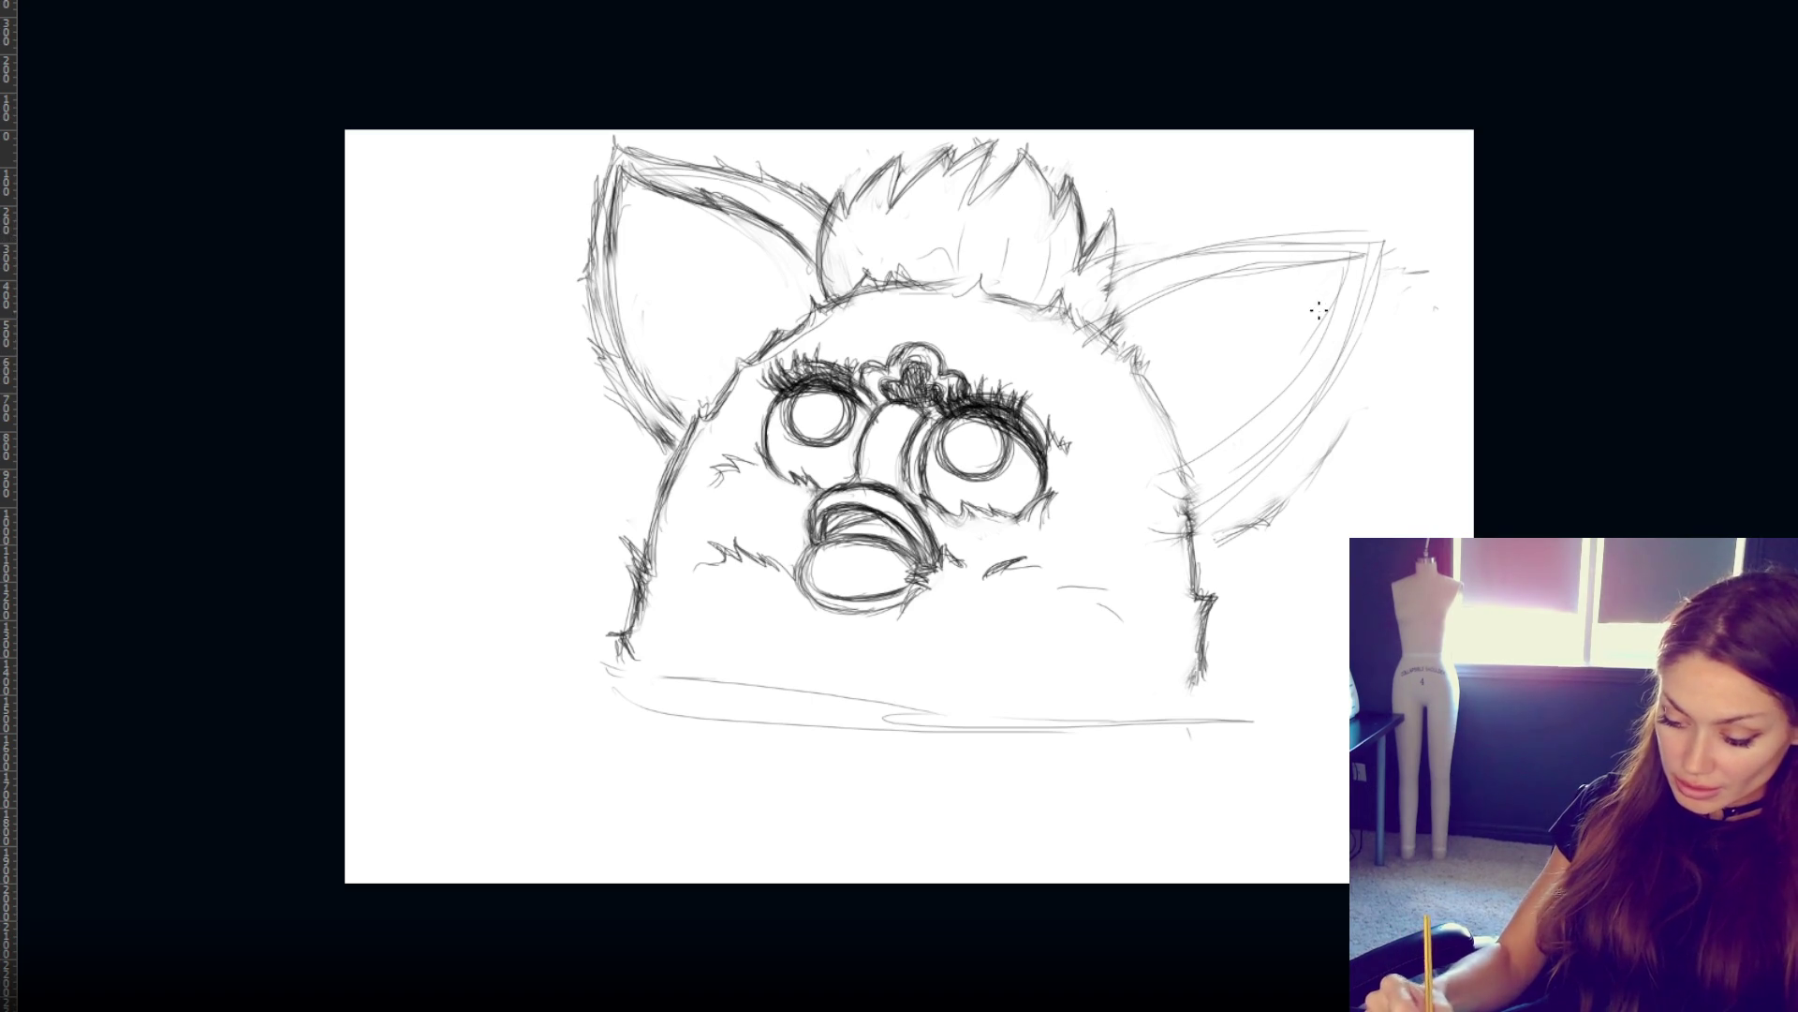
- Darken the right ear's inner line from the tip down to the head outline
drag(1342, 300, 1269, 421)
drag(1316, 351, 1218, 456)
mouse_move(1302, 384)
mouse_down()
mouse_move(1202, 466)
mouse_move(1169, 459)
mouse_up()
drag(1341, 293, 1278, 403)
drag(1335, 328, 1244, 448)
drag(1307, 372, 1182, 485)
drag(1365, 273, 1323, 404)
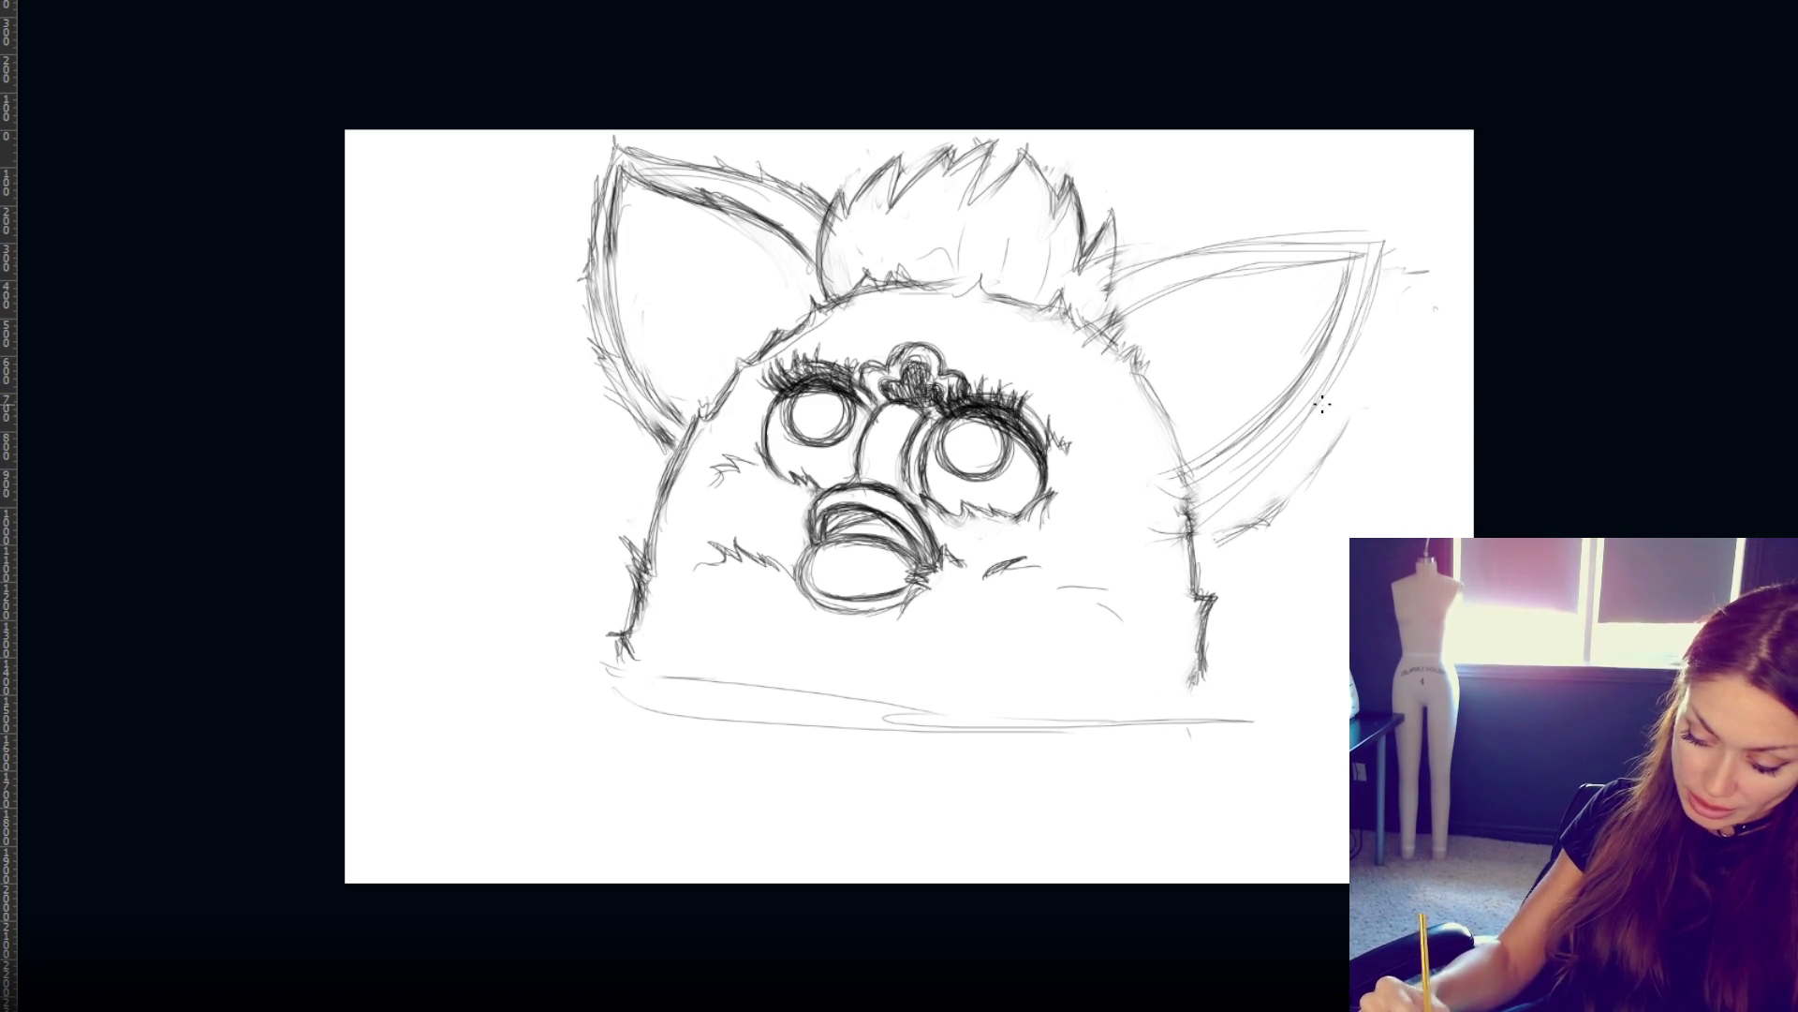
drag(1363, 326, 1236, 473)
drag(1315, 397, 1222, 486)
drag(1310, 416, 1197, 504)
drag(1257, 429, 1182, 481)
drag(1147, 379, 1188, 464)
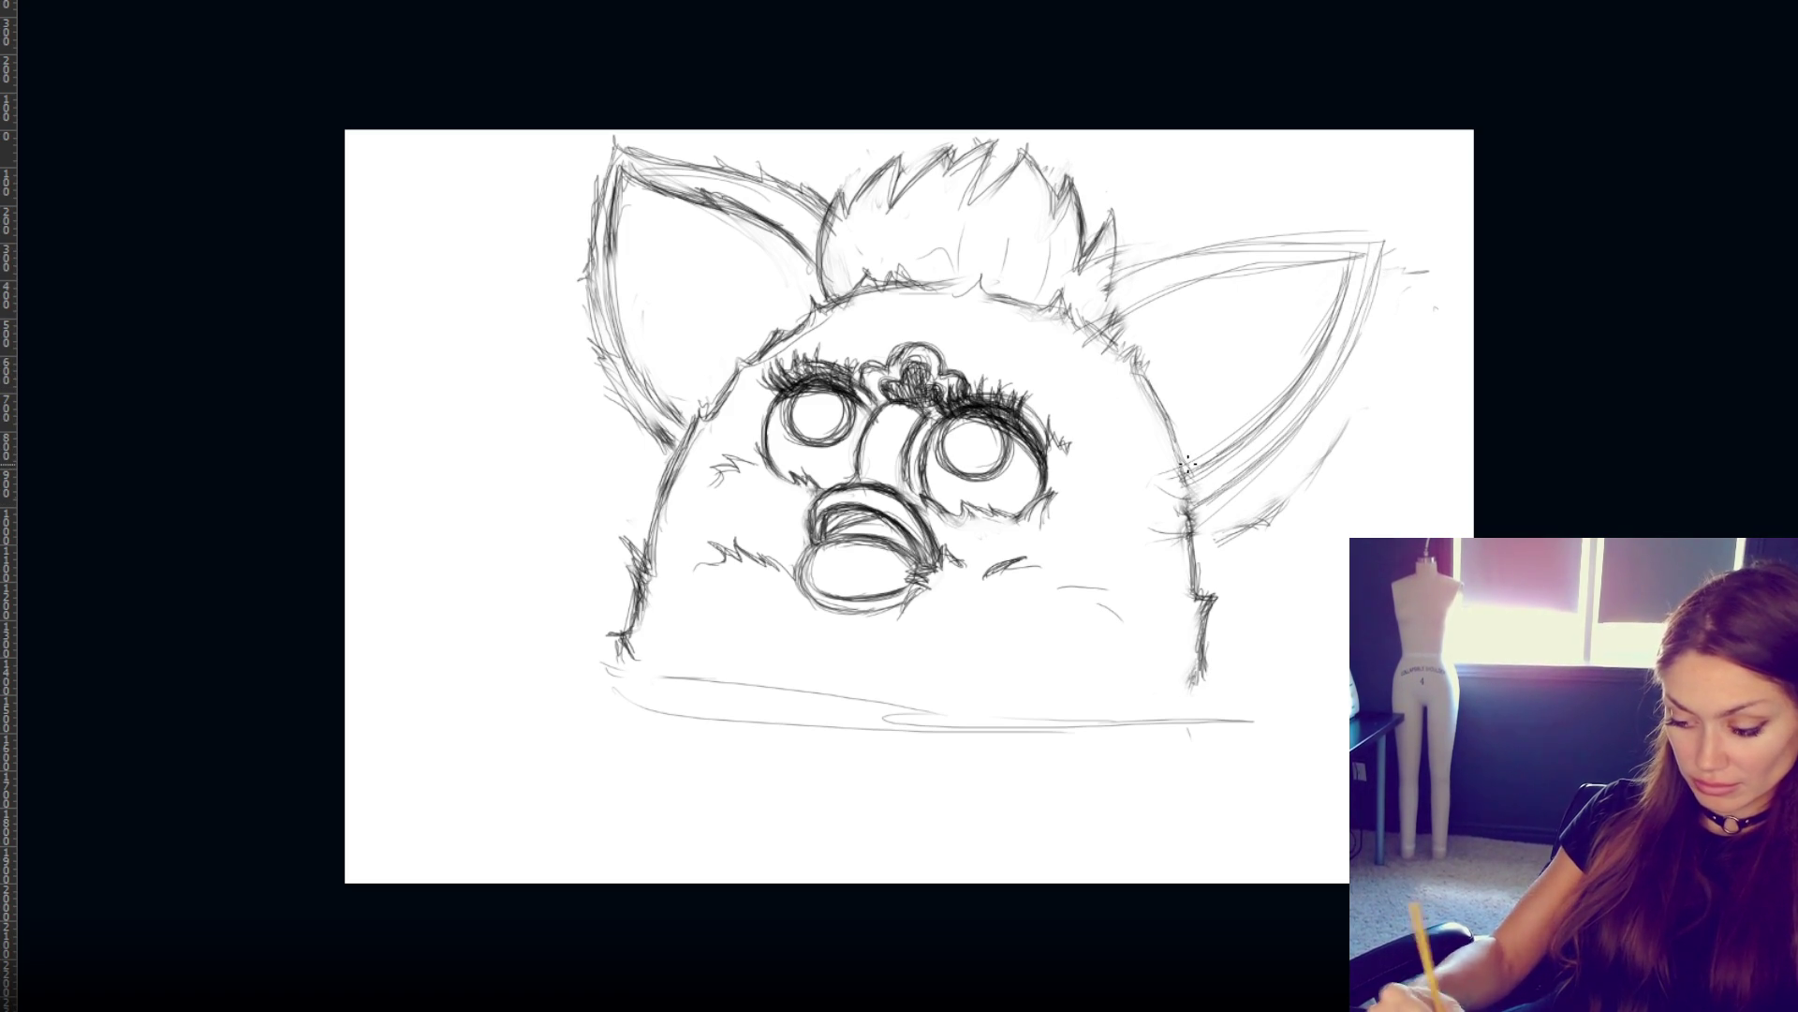
- Firm up the right ear's upper edge out to the tip
mouse_move(1106, 328)
mouse_down()
mouse_move(1214, 268)
mouse_move(1266, 265)
mouse_up()
drag(1131, 296, 1262, 265)
mouse_move(1252, 273)
mouse_down()
mouse_move(1336, 257)
mouse_move(1319, 251)
mouse_up()
drag(1108, 273, 1381, 240)
mouse_move(1230, 243)
mouse_down()
mouse_move(1384, 236)
mouse_move(1349, 238)
mouse_move(1370, 315)
mouse_move(1328, 388)
mouse_move(1246, 489)
mouse_move(1185, 511)
mouse_up()
drag(1346, 268, 1206, 454)
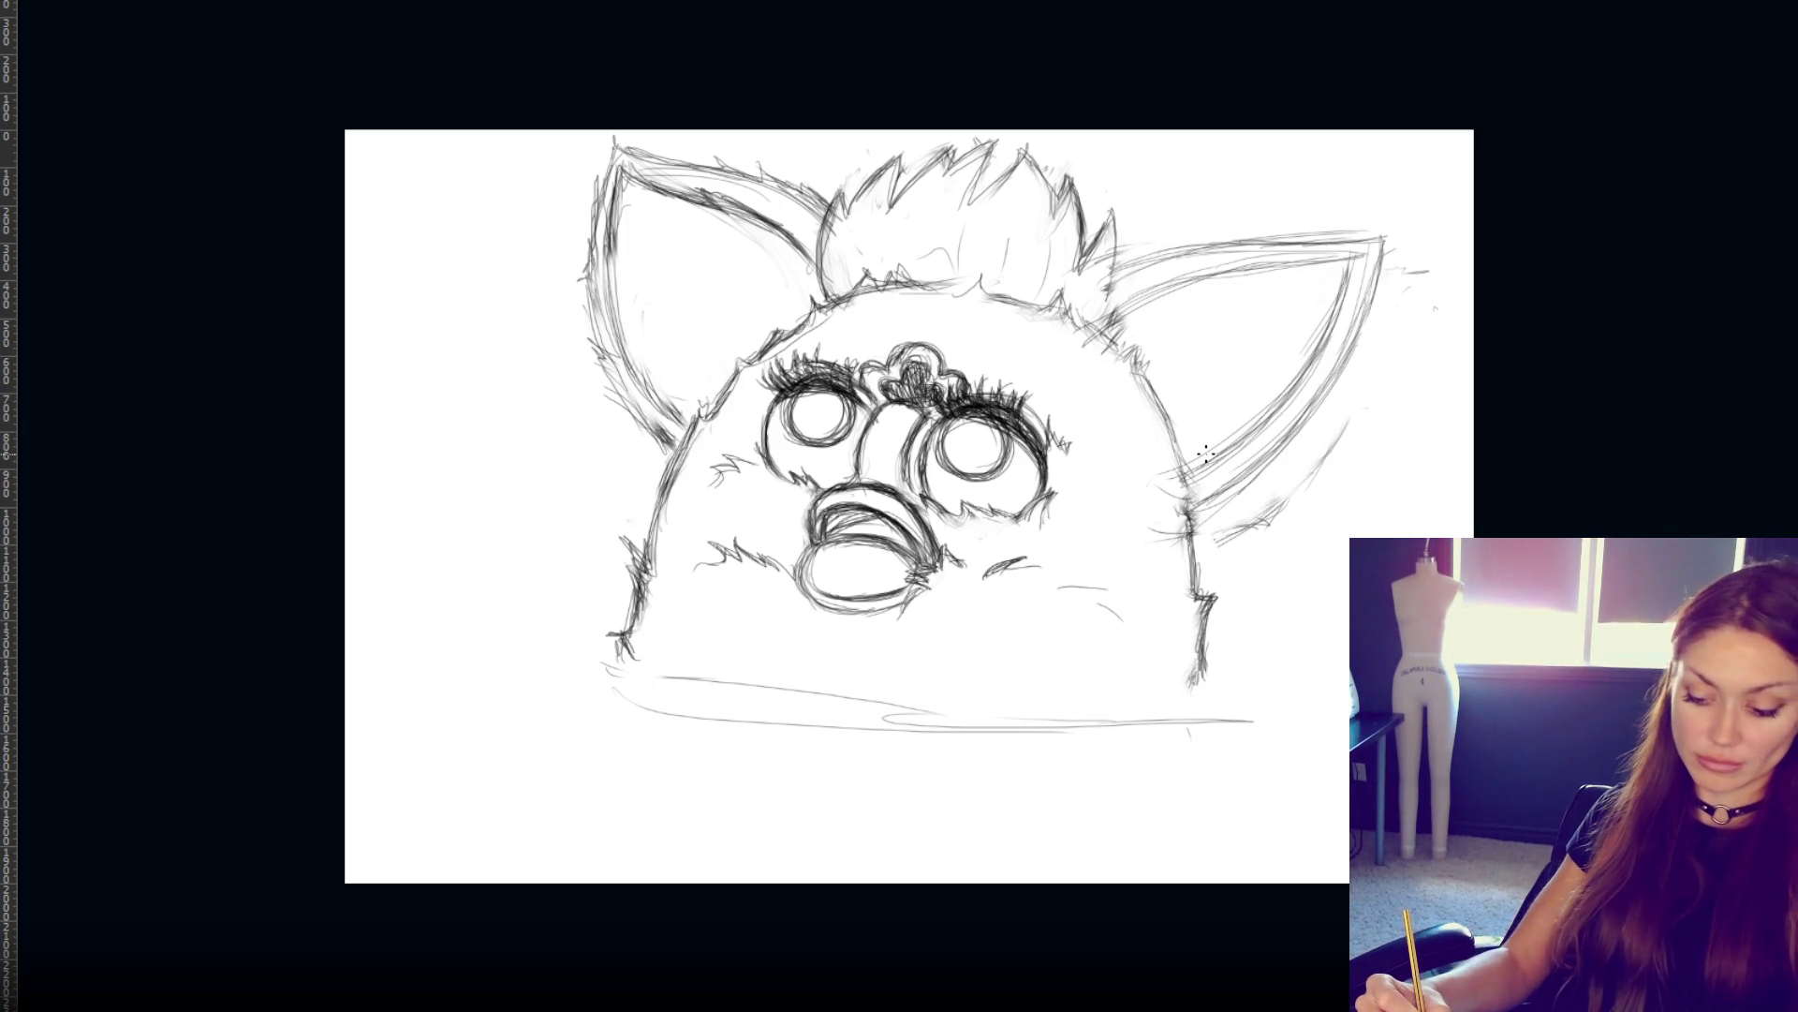
drag(1293, 266, 1341, 262)
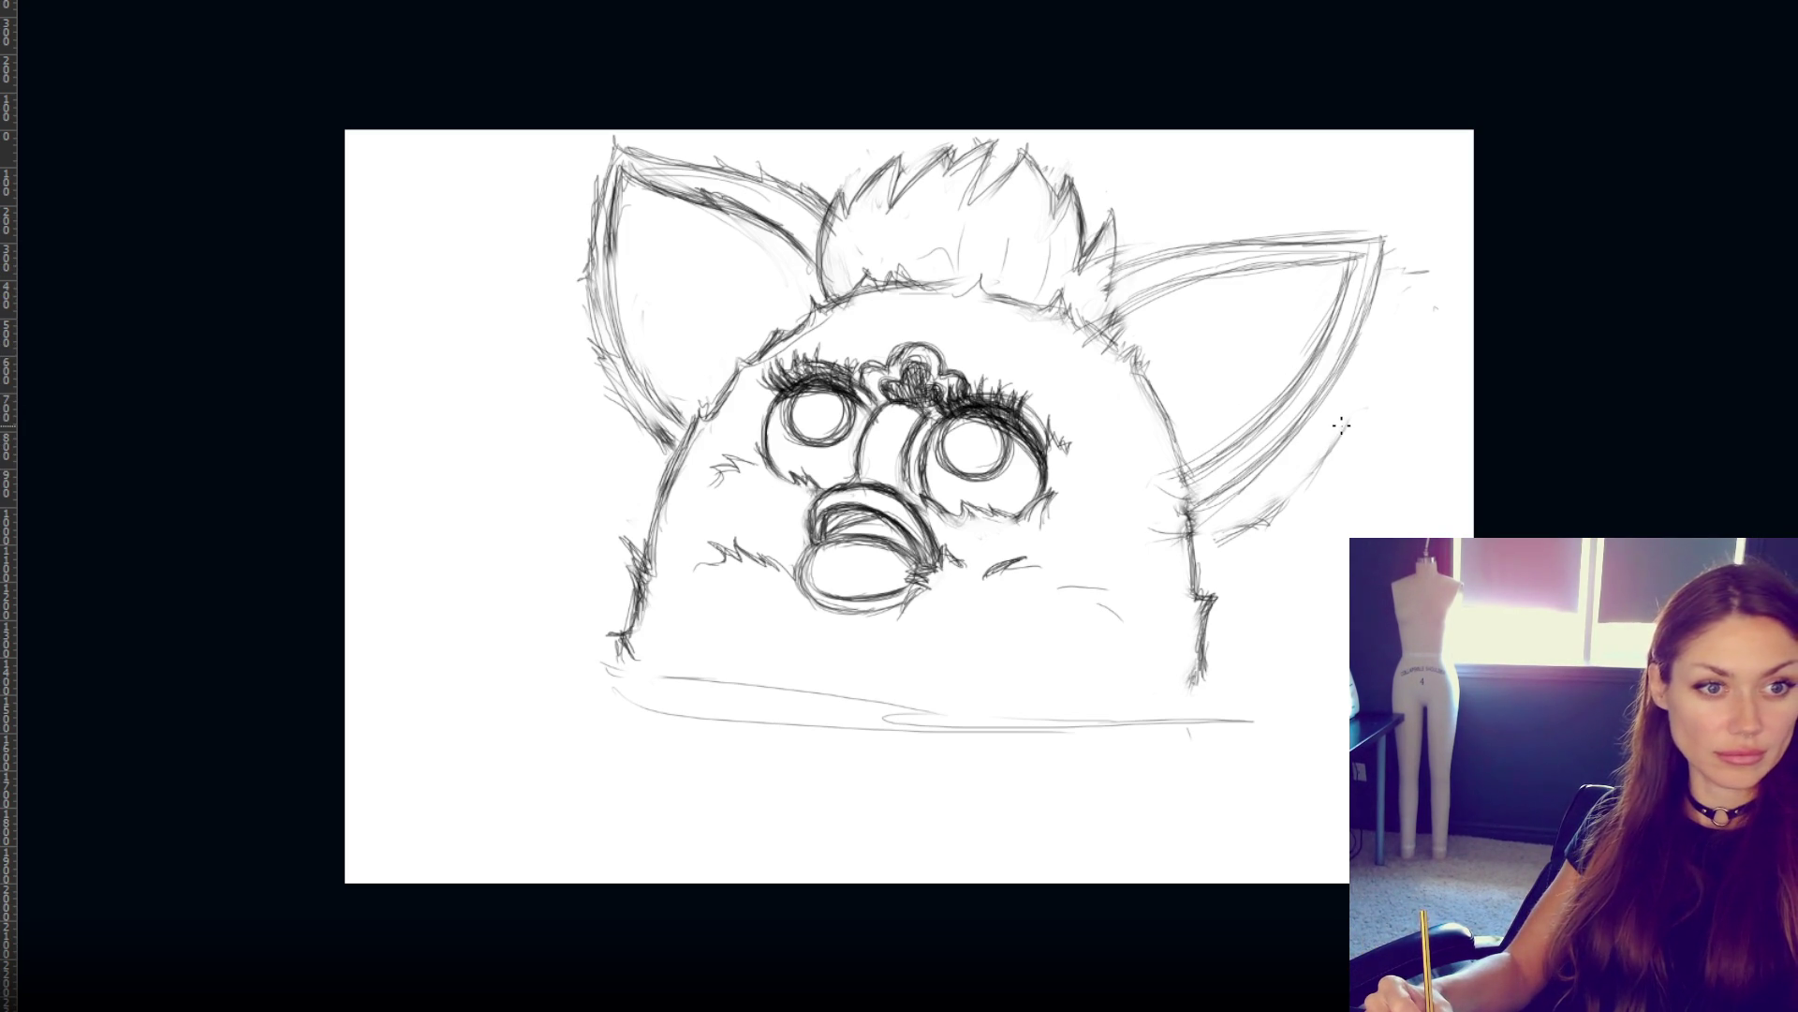
- Reinforce the ear's inner edge and rim, erase stray edge lines, and dismiss the brush error
mouse_move(1341, 292)
mouse_down()
mouse_move(1270, 426)
mouse_move(1222, 457)
mouse_up()
drag(1311, 378, 1200, 459)
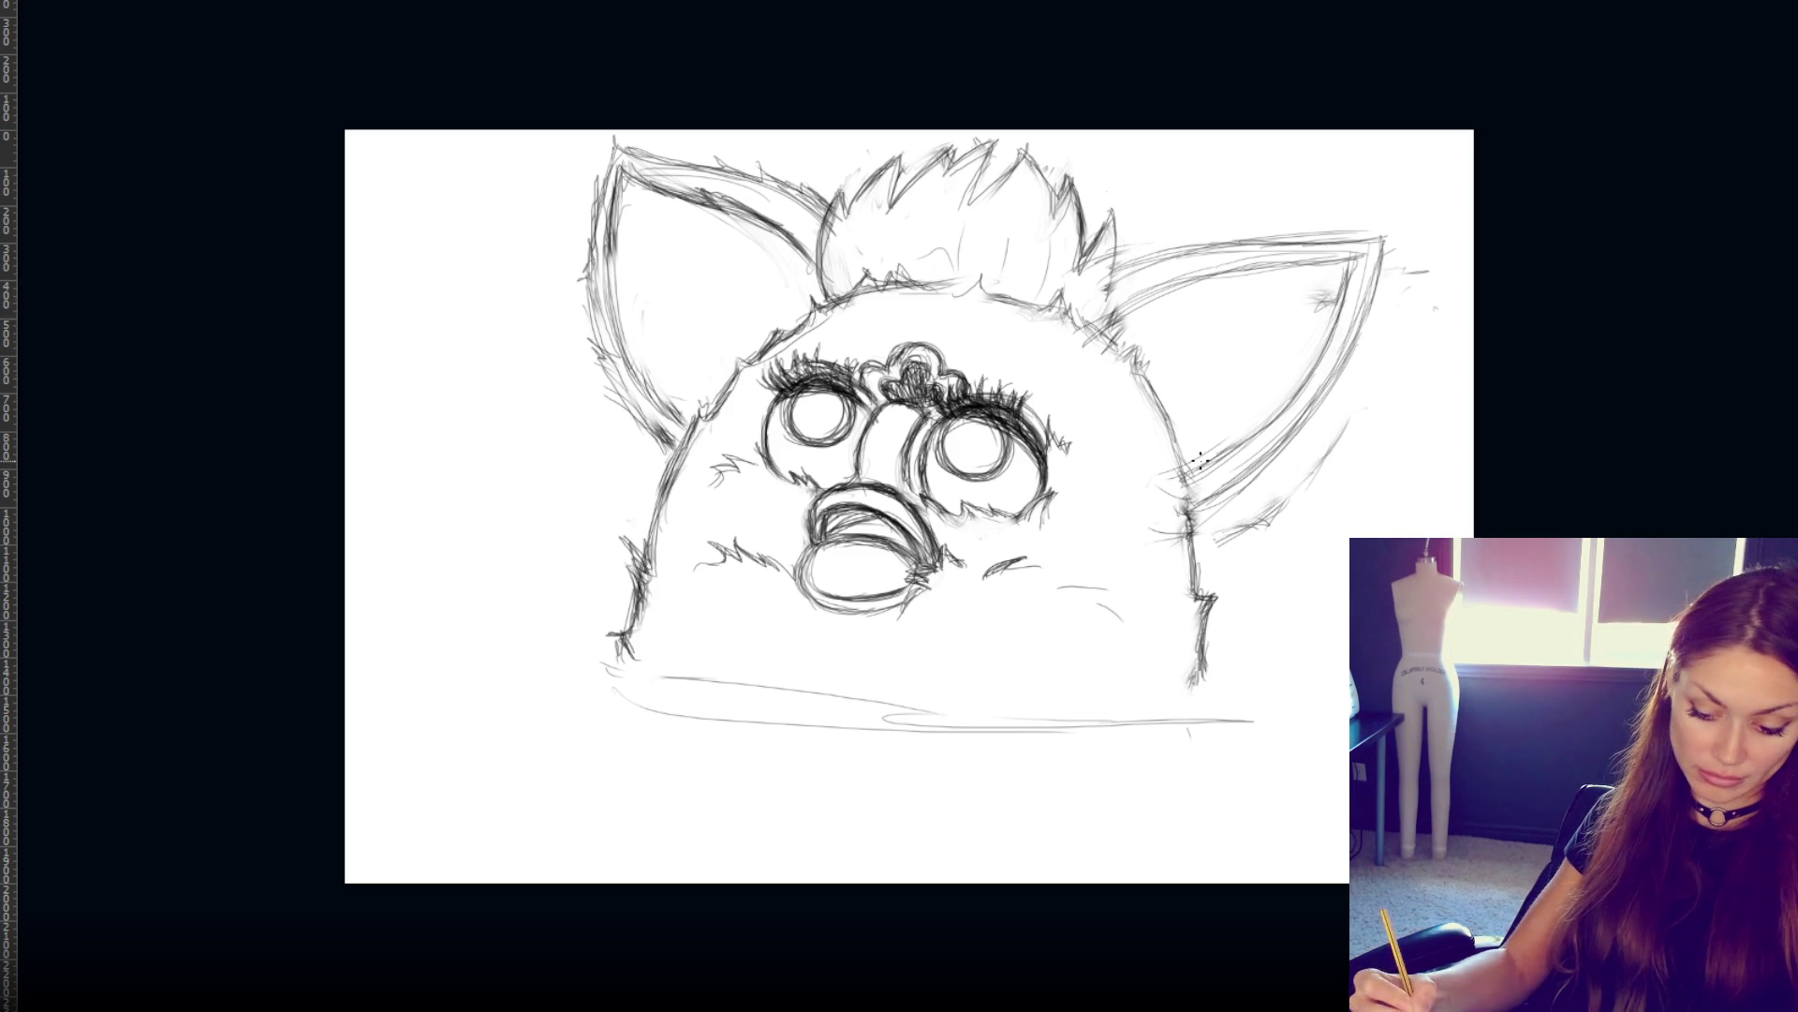
drag(1358, 327, 1297, 416)
drag(1354, 286, 1278, 417)
drag(1346, 259, 1291, 265)
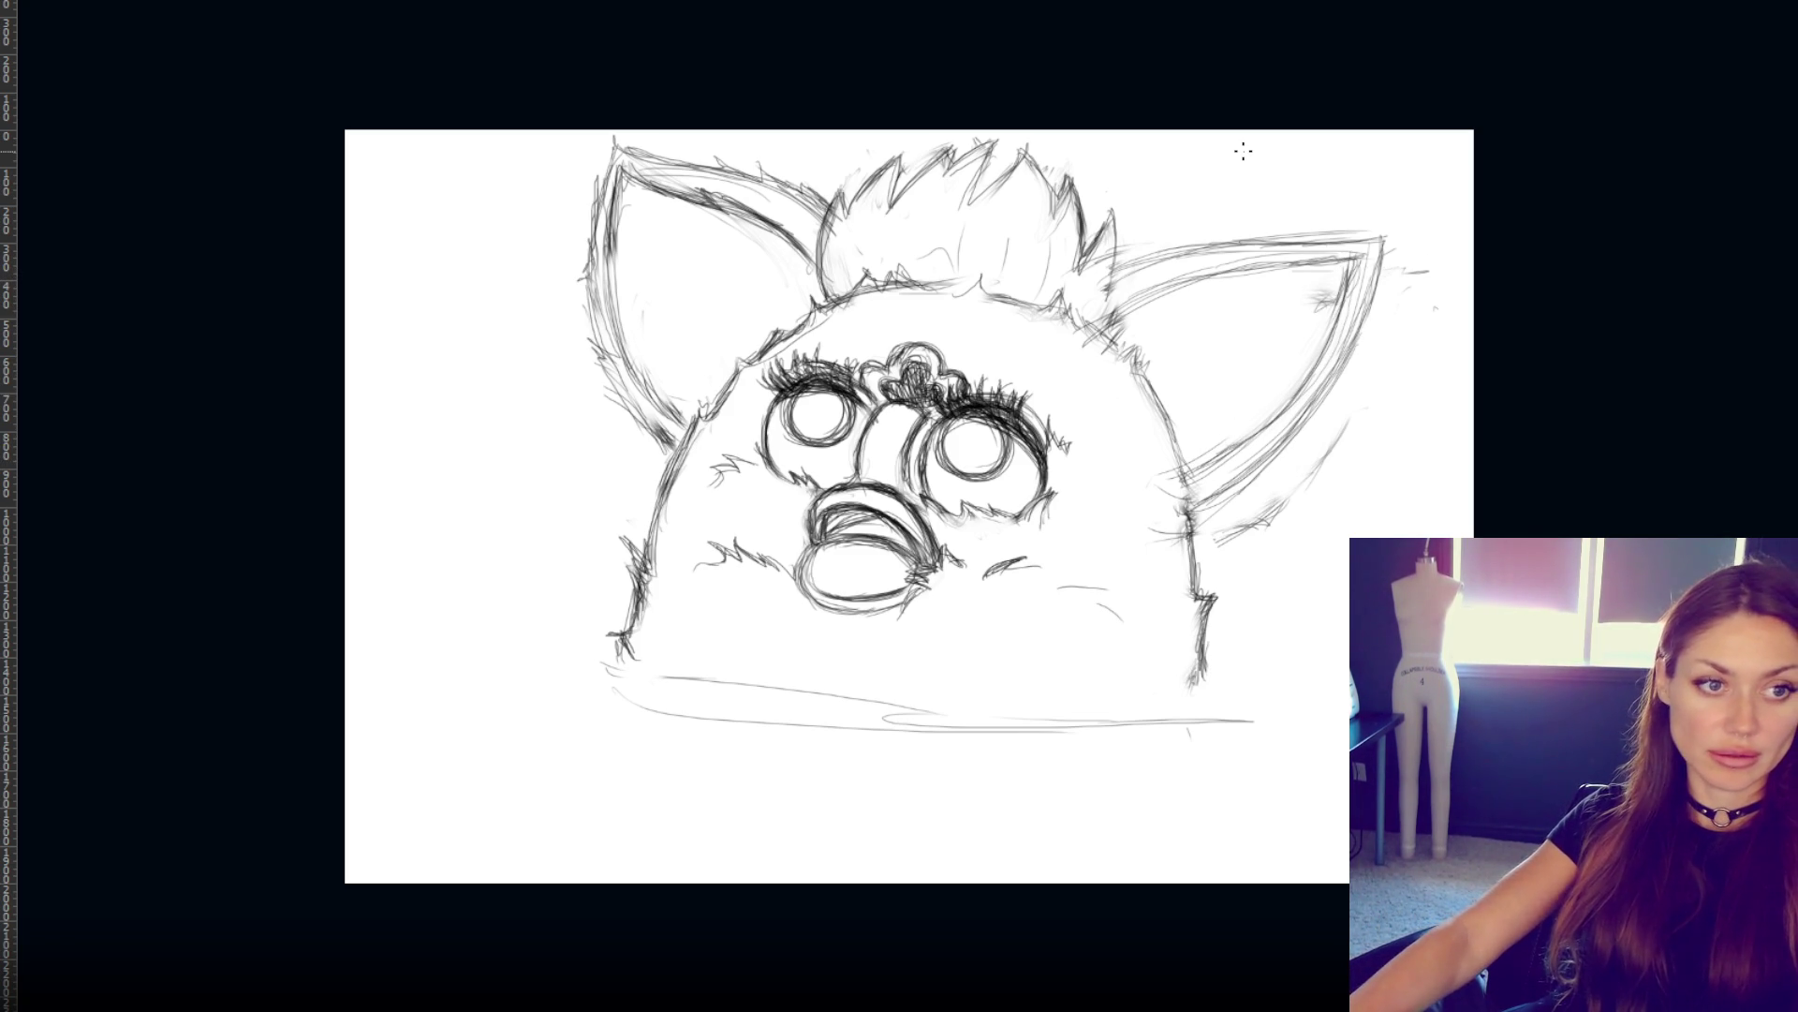
mouse_move(1380, 265)
mouse_down()
mouse_move(1312, 421)
mouse_move(1237, 487)
mouse_up()
mouse_move(1348, 286)
mouse_down()
mouse_move(1283, 405)
mouse_move(1218, 459)
mouse_up()
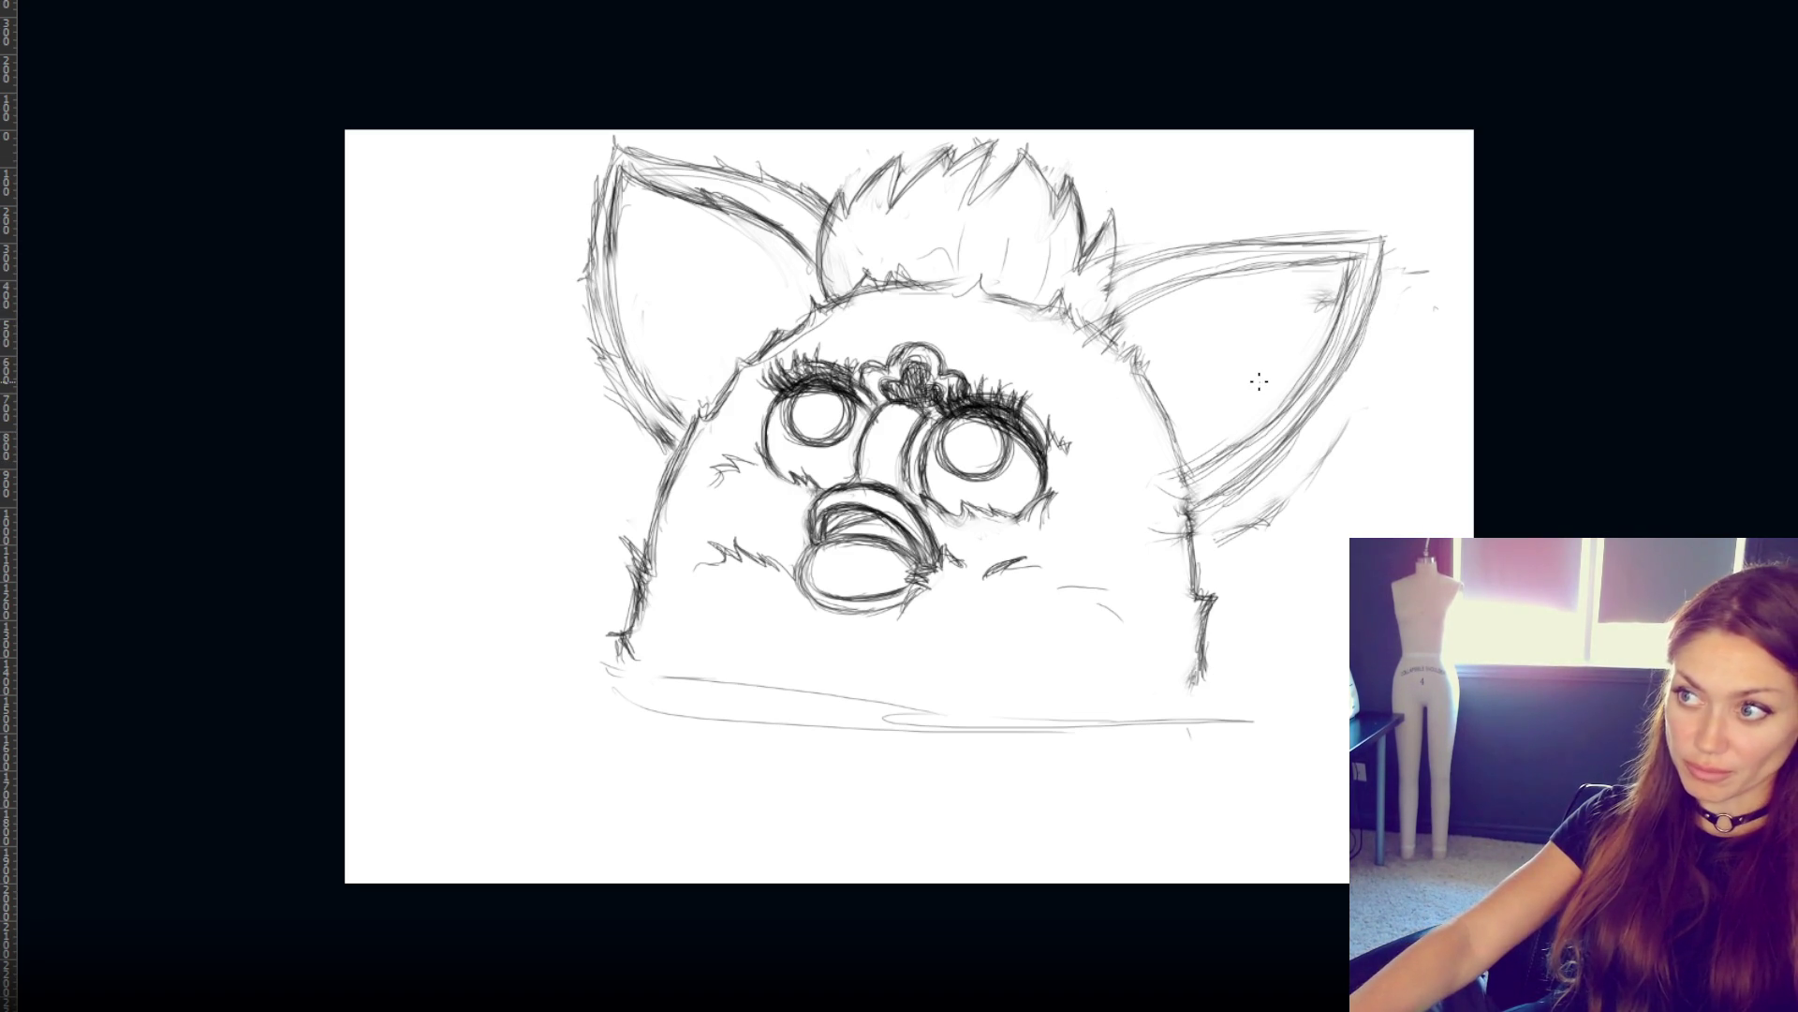
mouse_move(1341, 261)
mouse_down()
mouse_move(1337, 302)
mouse_move(1388, 245)
mouse_move(1394, 281)
mouse_move(1361, 323)
mouse_move(1363, 300)
mouse_move(1313, 401)
mouse_move(1334, 328)
mouse_move(1283, 409)
mouse_up()
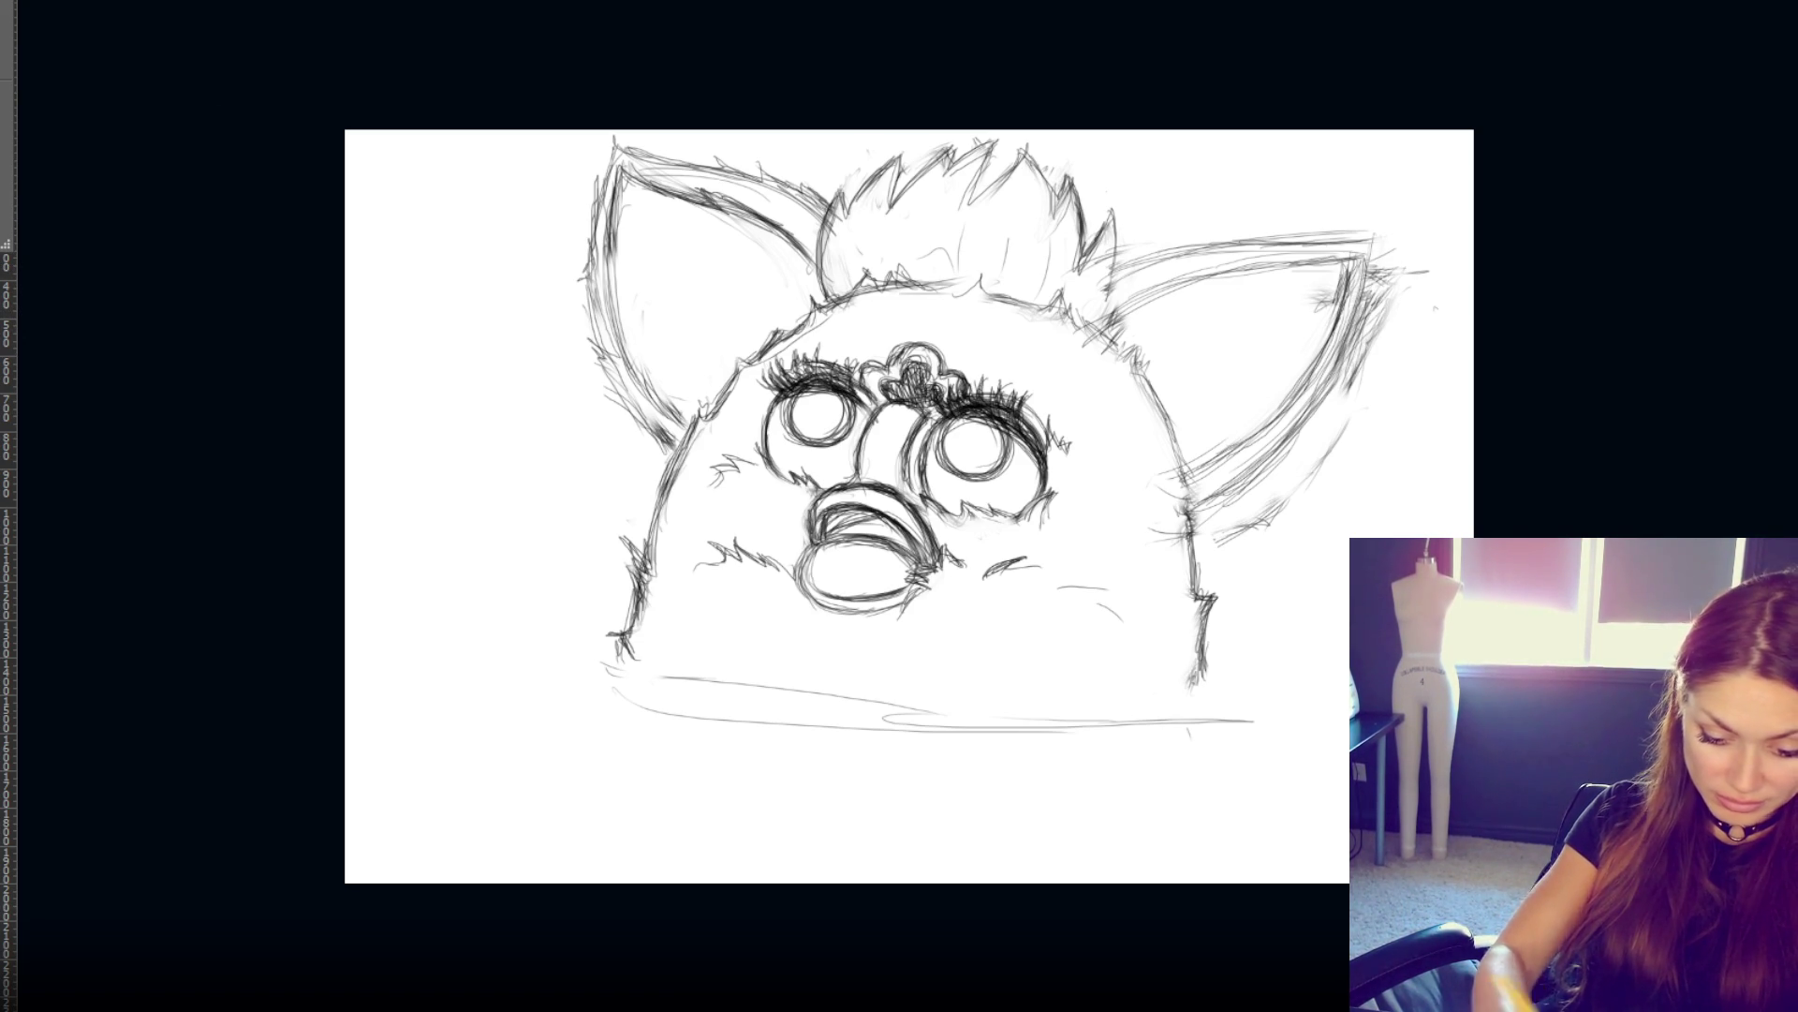
mouse_move(1386, 314)
mouse_down()
mouse_move(1353, 375)
mouse_move(1395, 288)
mouse_move(1342, 367)
mouse_move(1350, 383)
mouse_up()
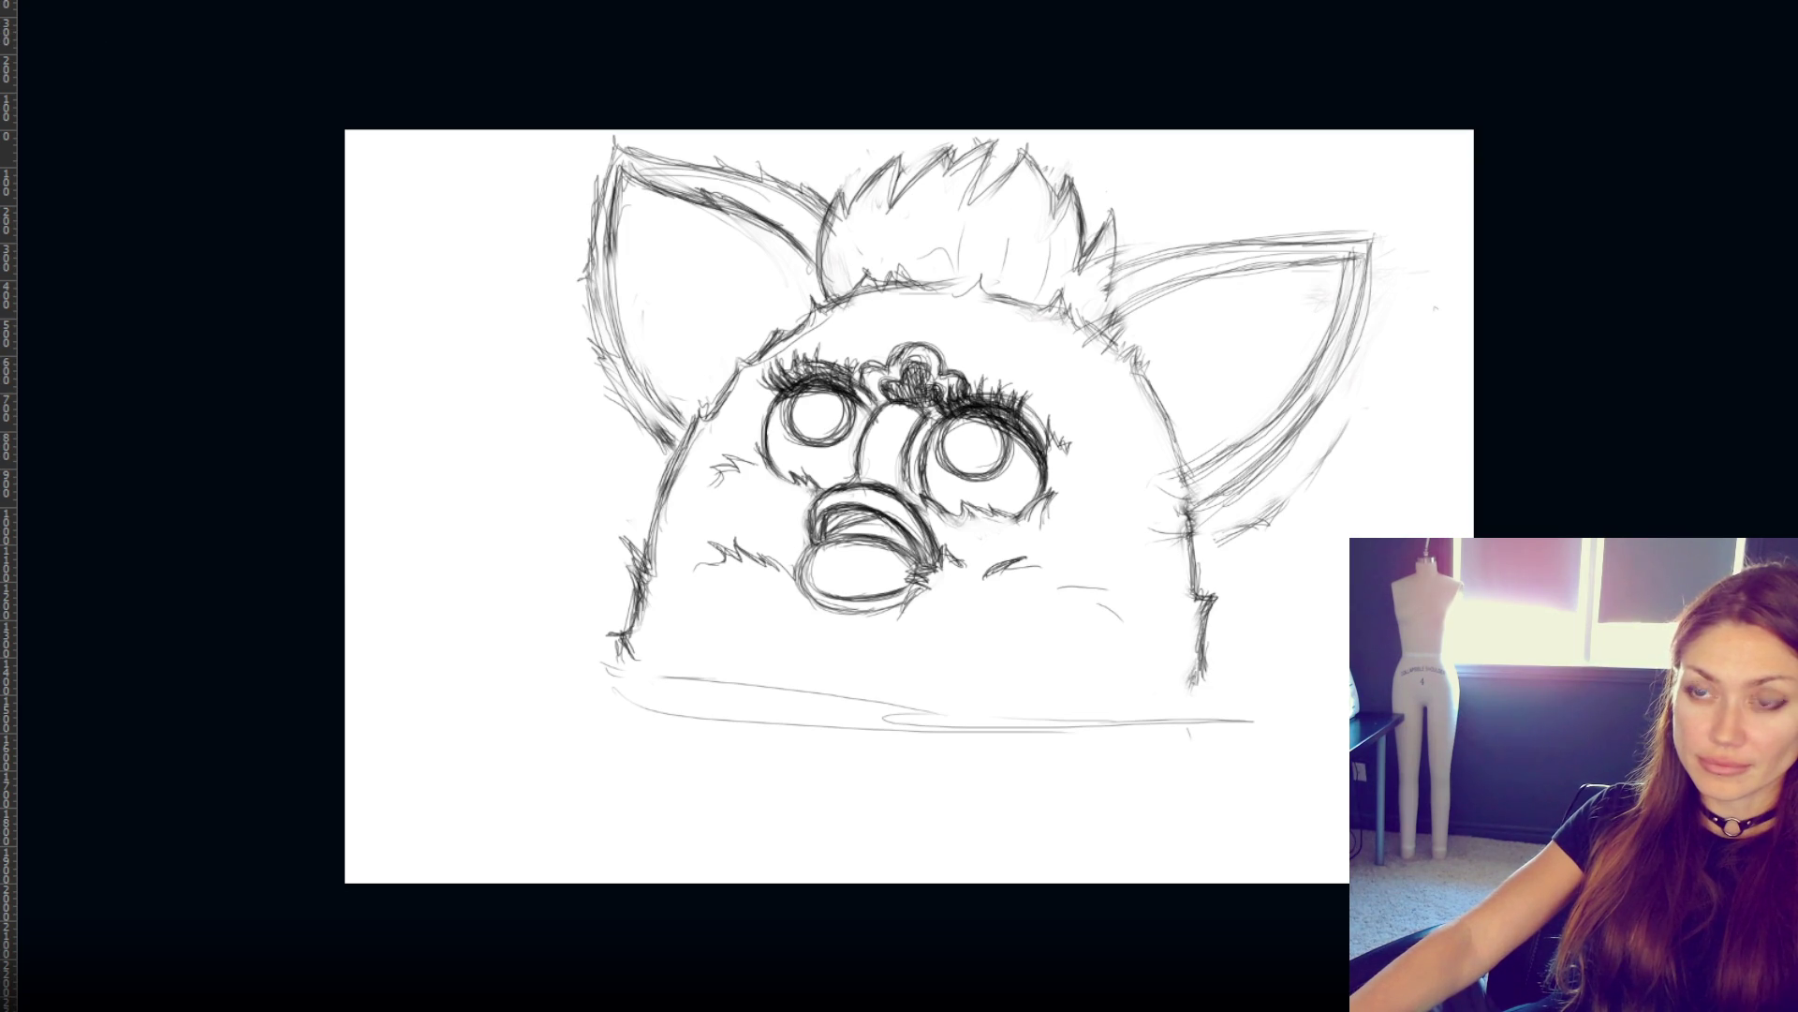
click(112, 154)
- Flip the whole sketch horizontally with Ctrl+T and commit the transform
key(Return)
key(ctrl+t)
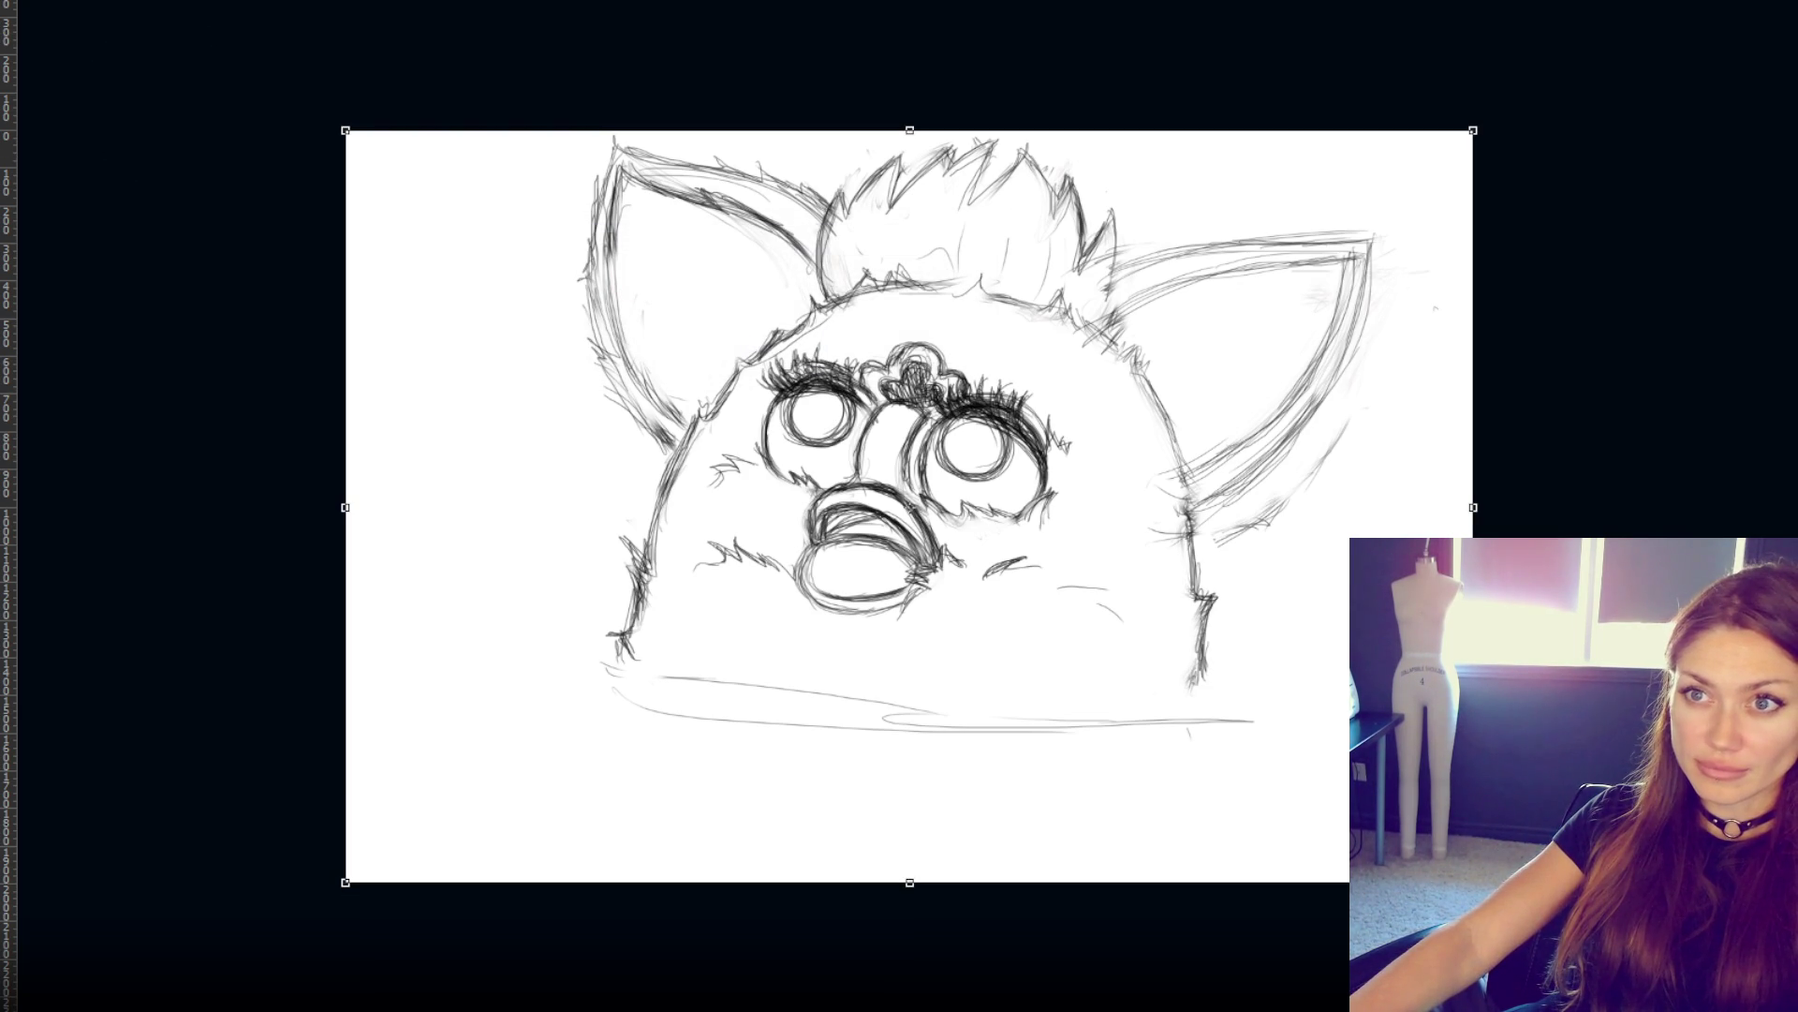
key(h)
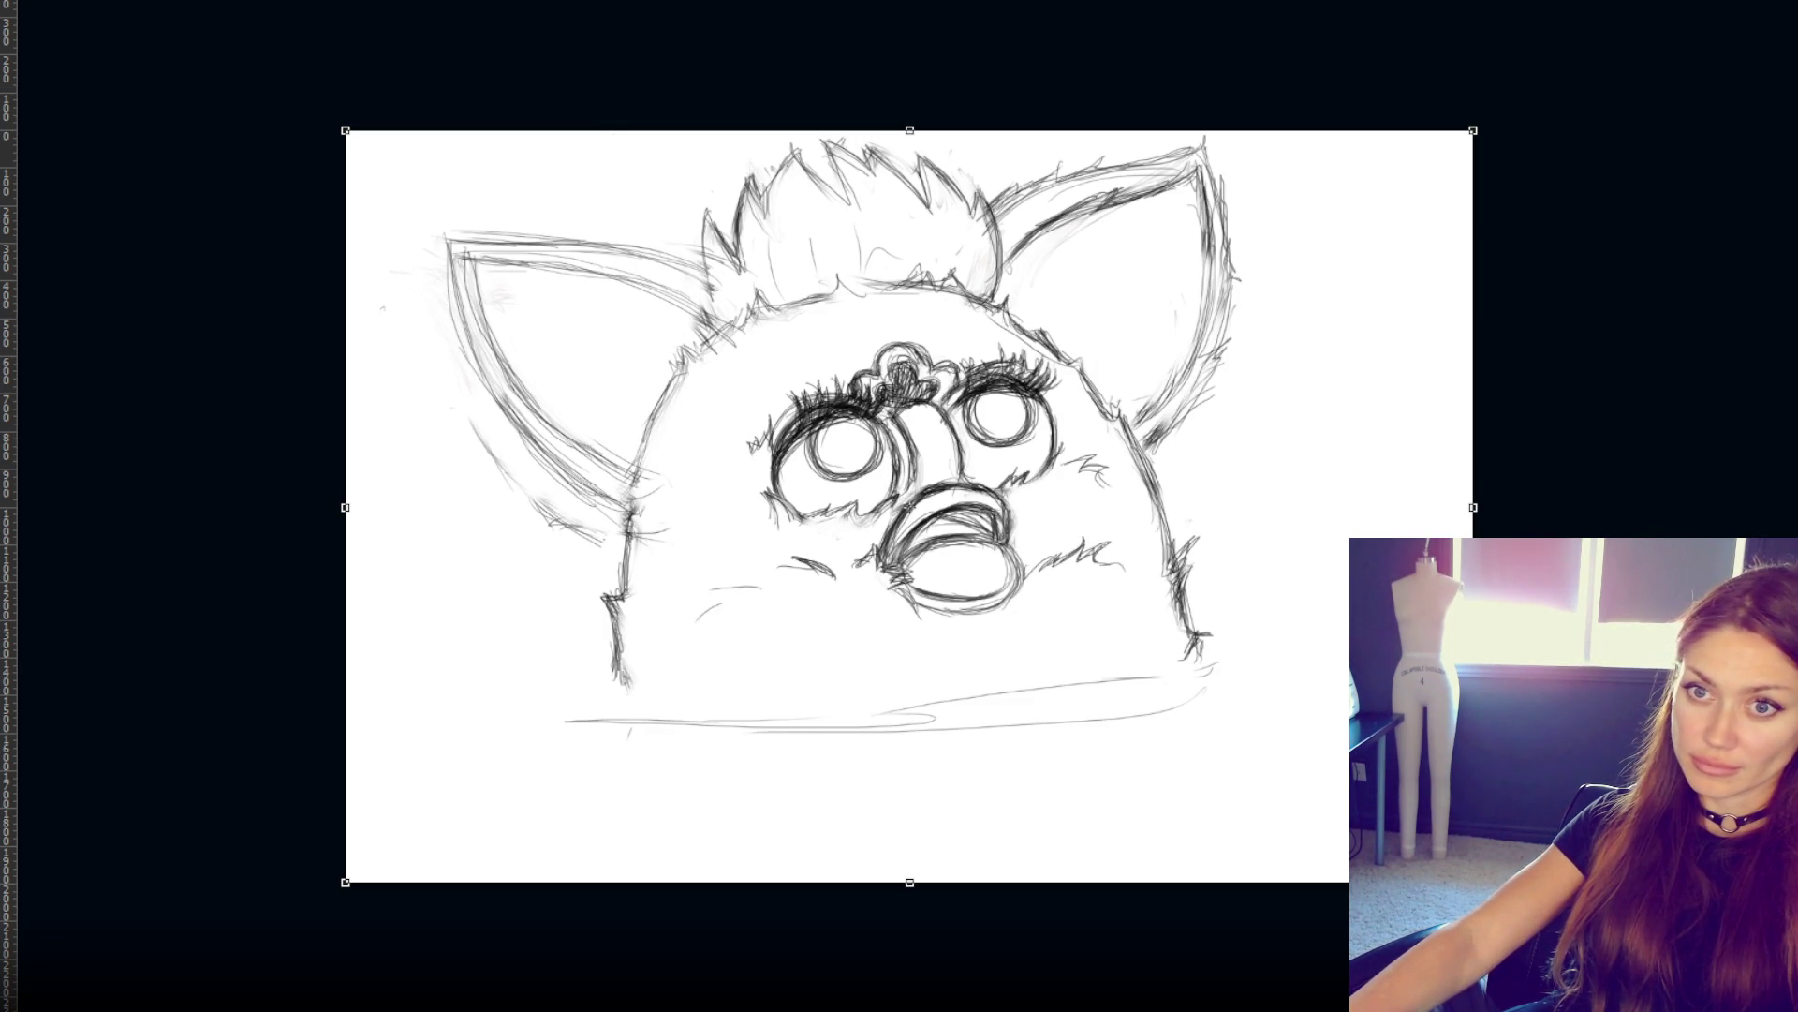
key(Return)
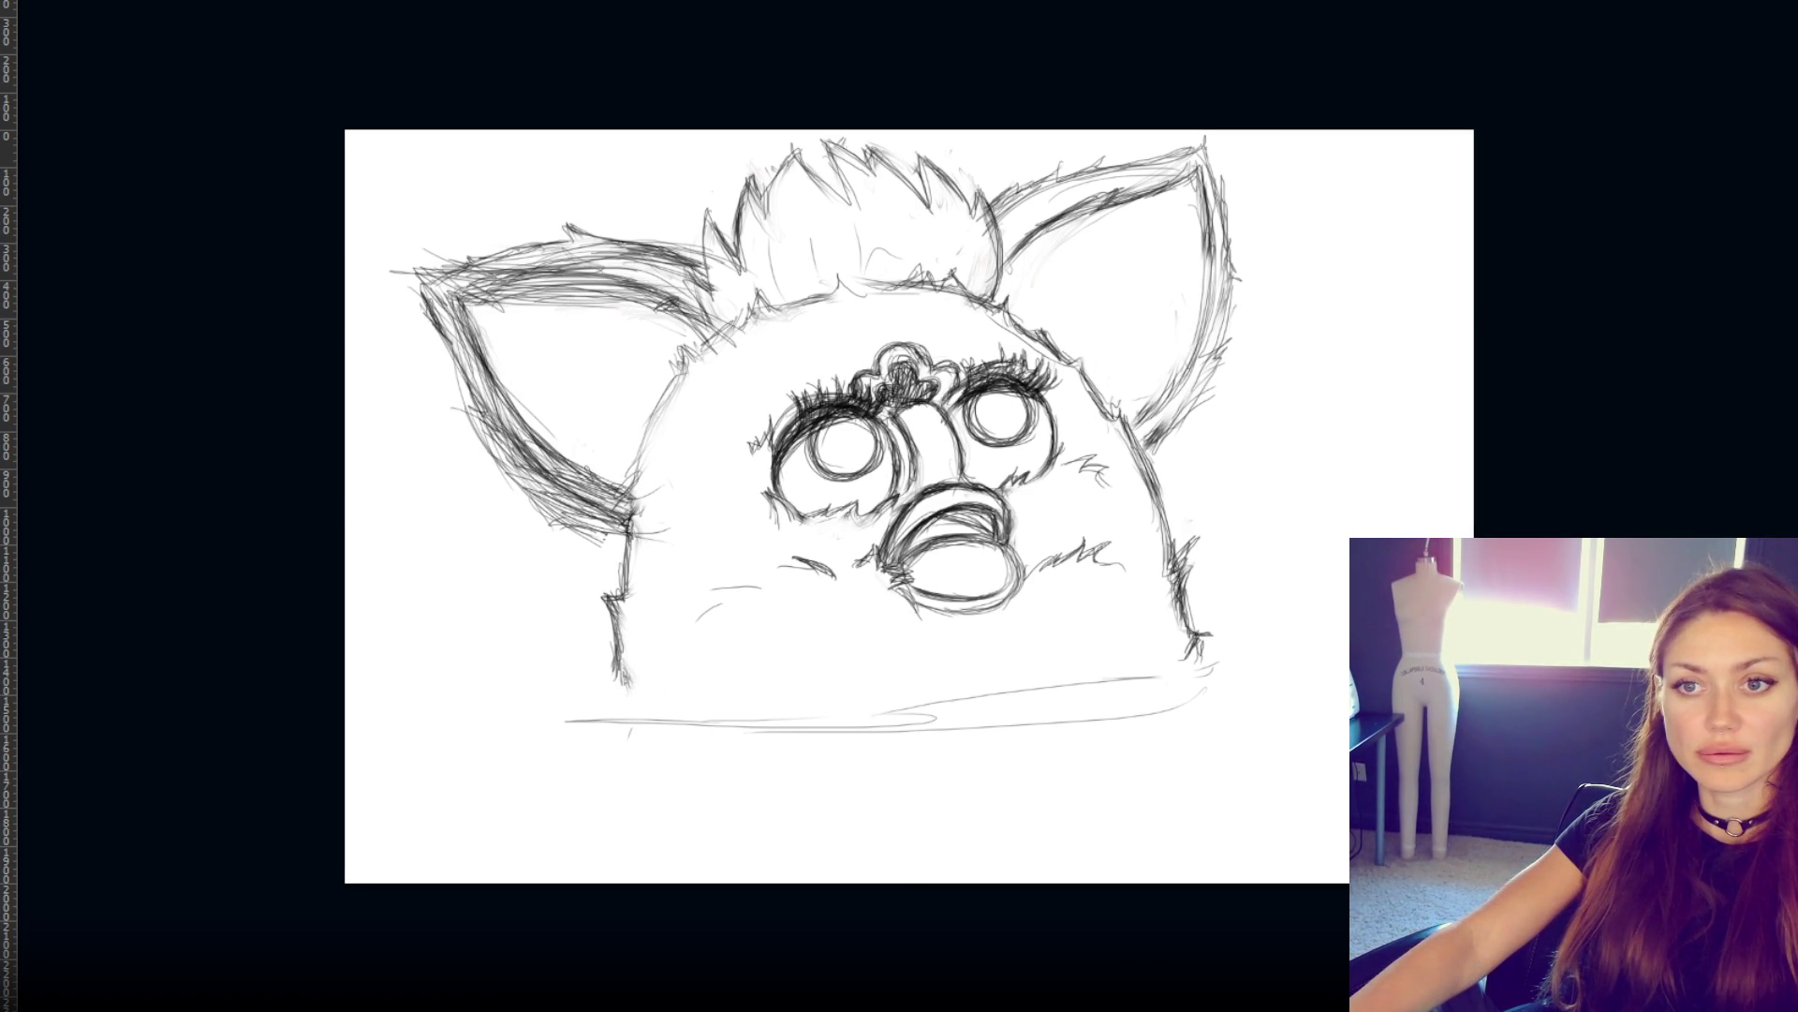
key(ctrl+z)
key(ctrl+shift+z)
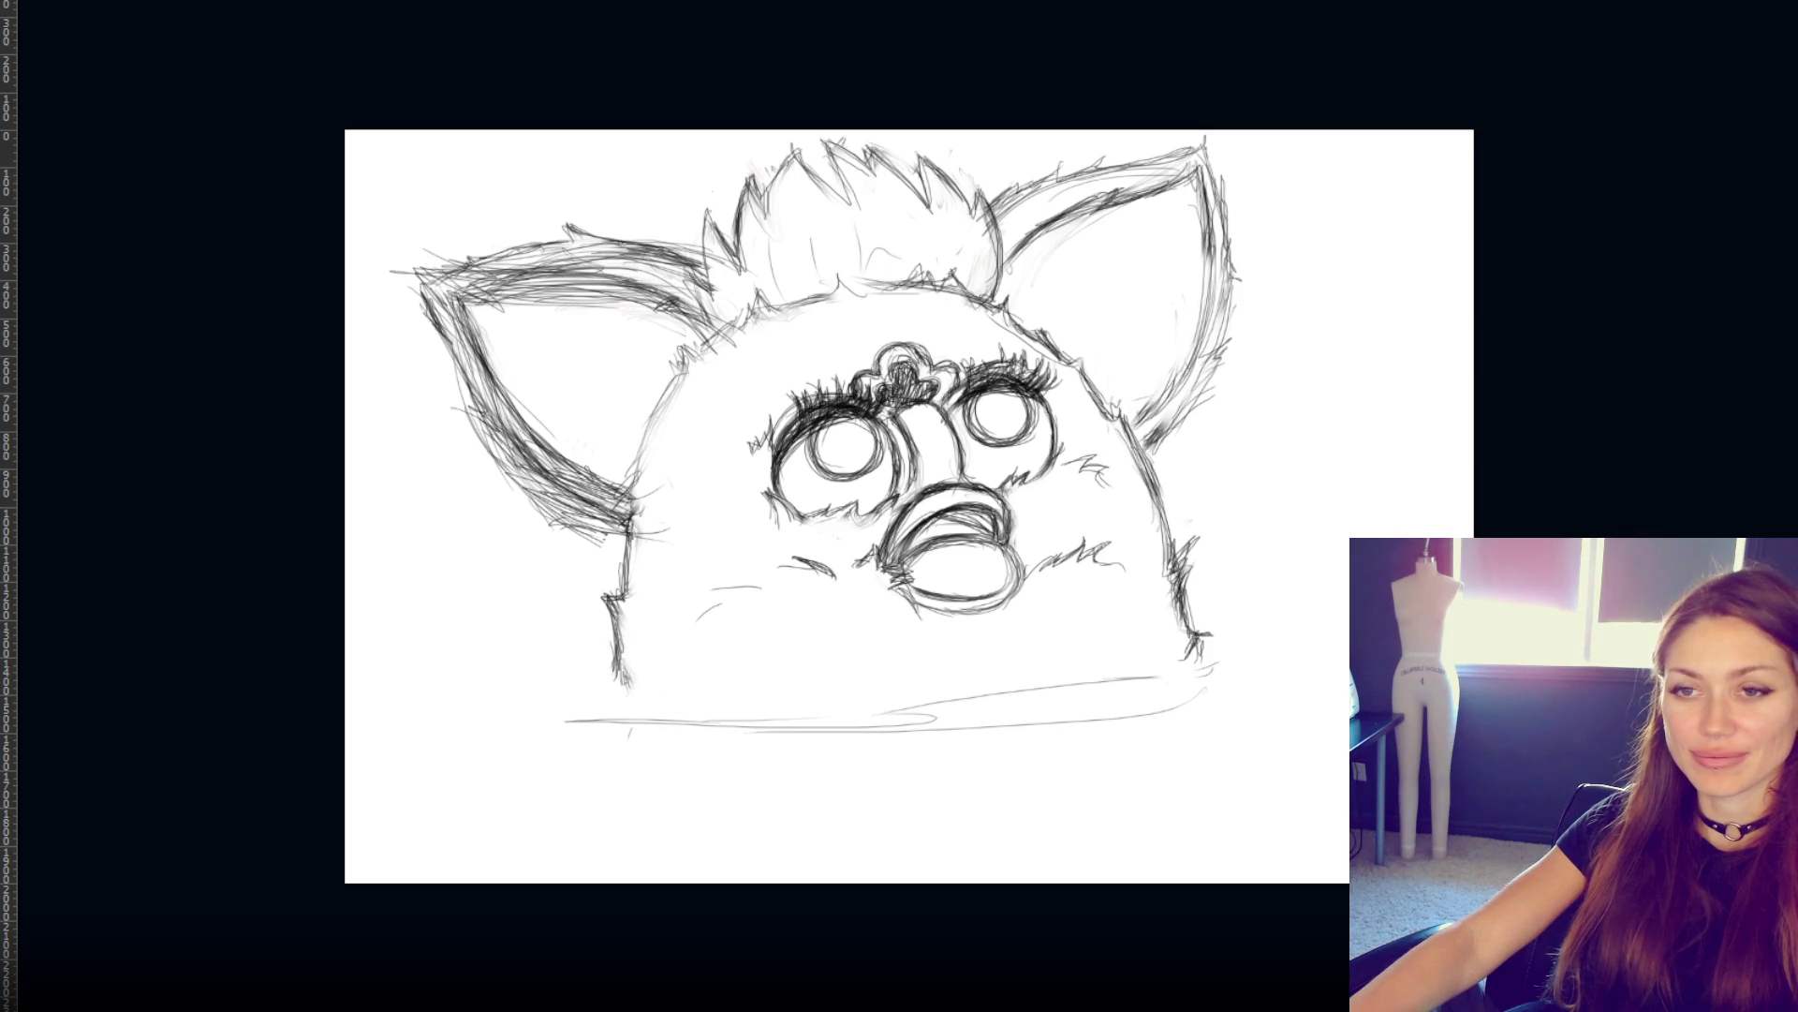
- Open the sketch layer's right-click options
right_click(2, 275)
key(Escape)
right_click(2, 399)
click(18, 680)
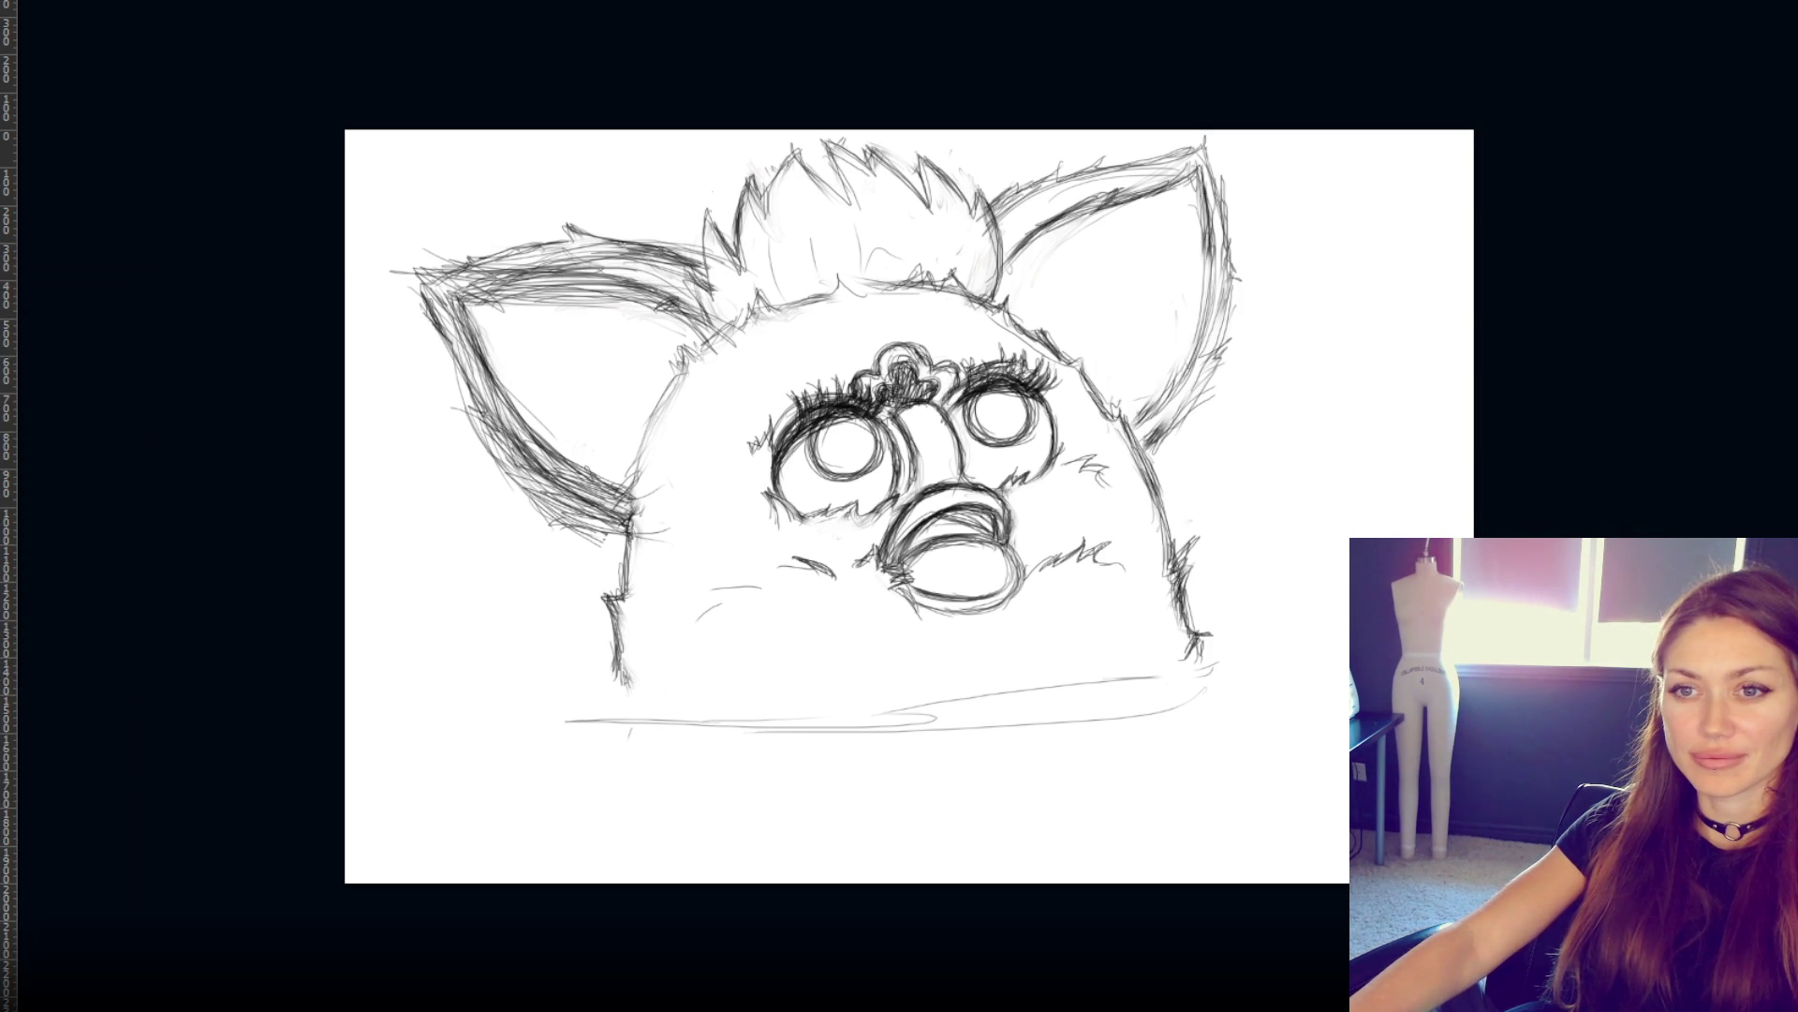
right_click(2, 271)
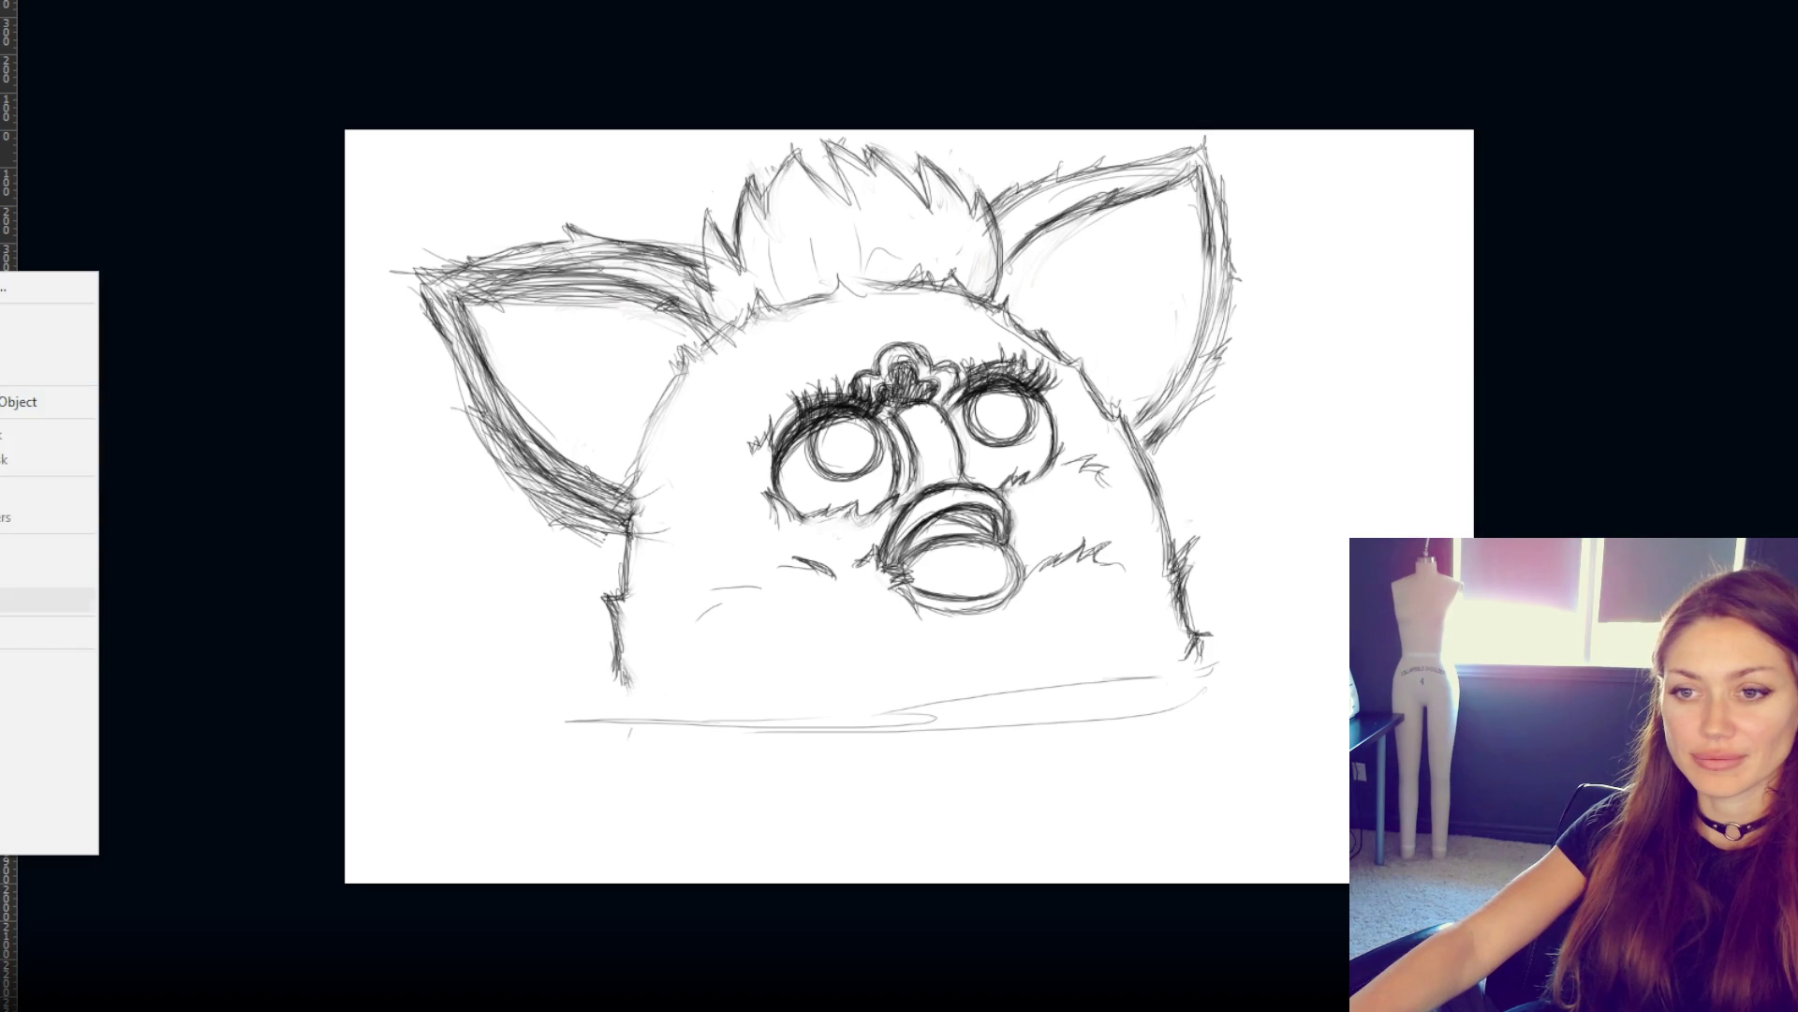
- Fill the sketch lines red with transparency locked, then lower layer opacity to a faint pink
click(19, 575)
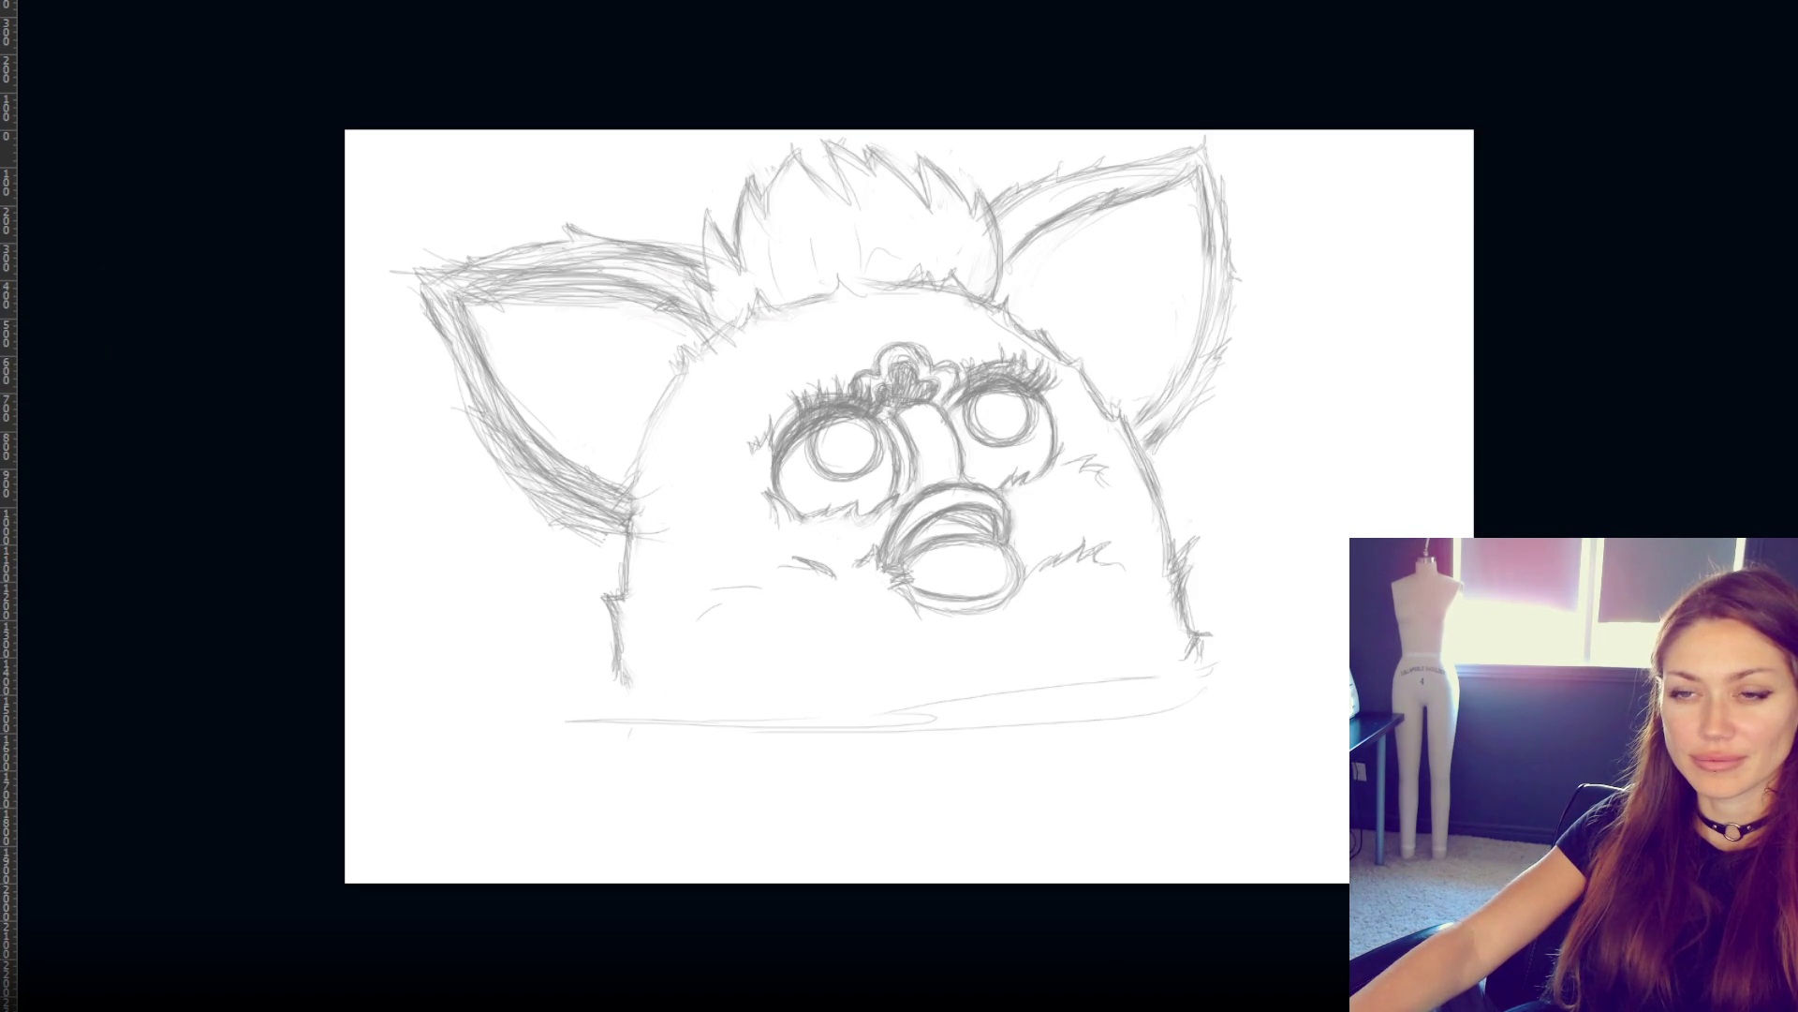
key(ctrl+z)
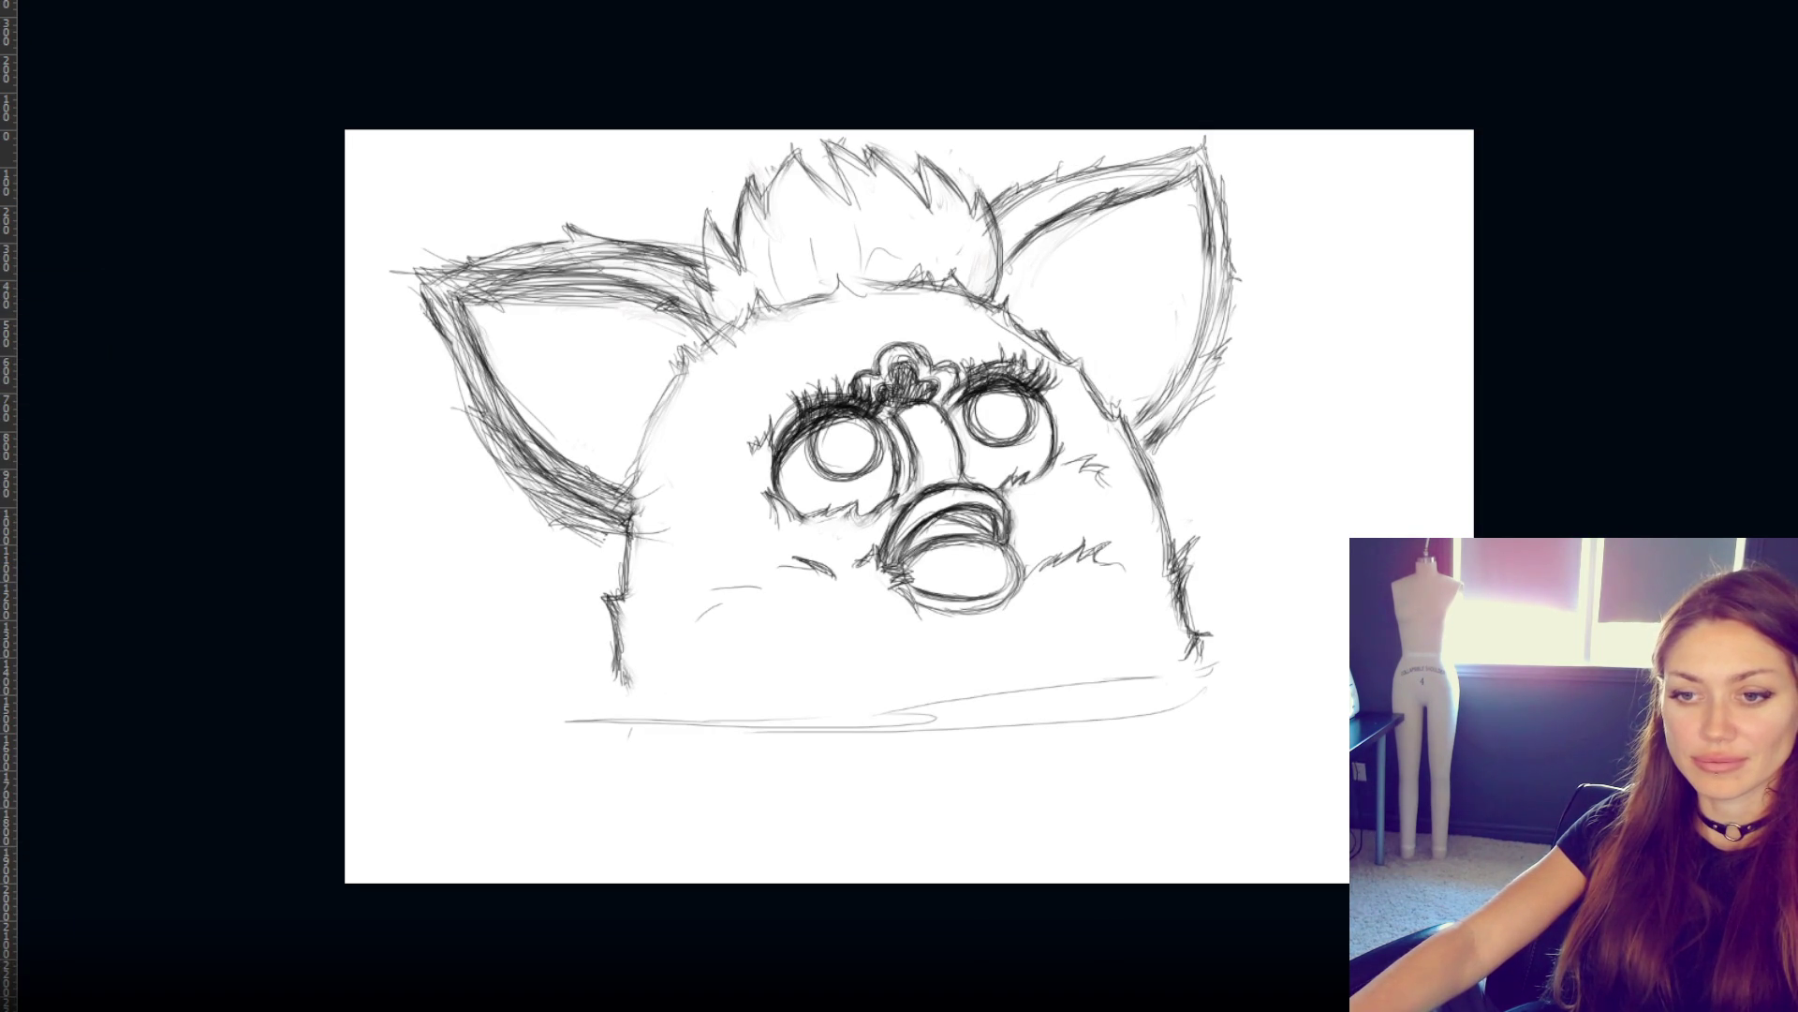
key(shift+alt+BackSpace)
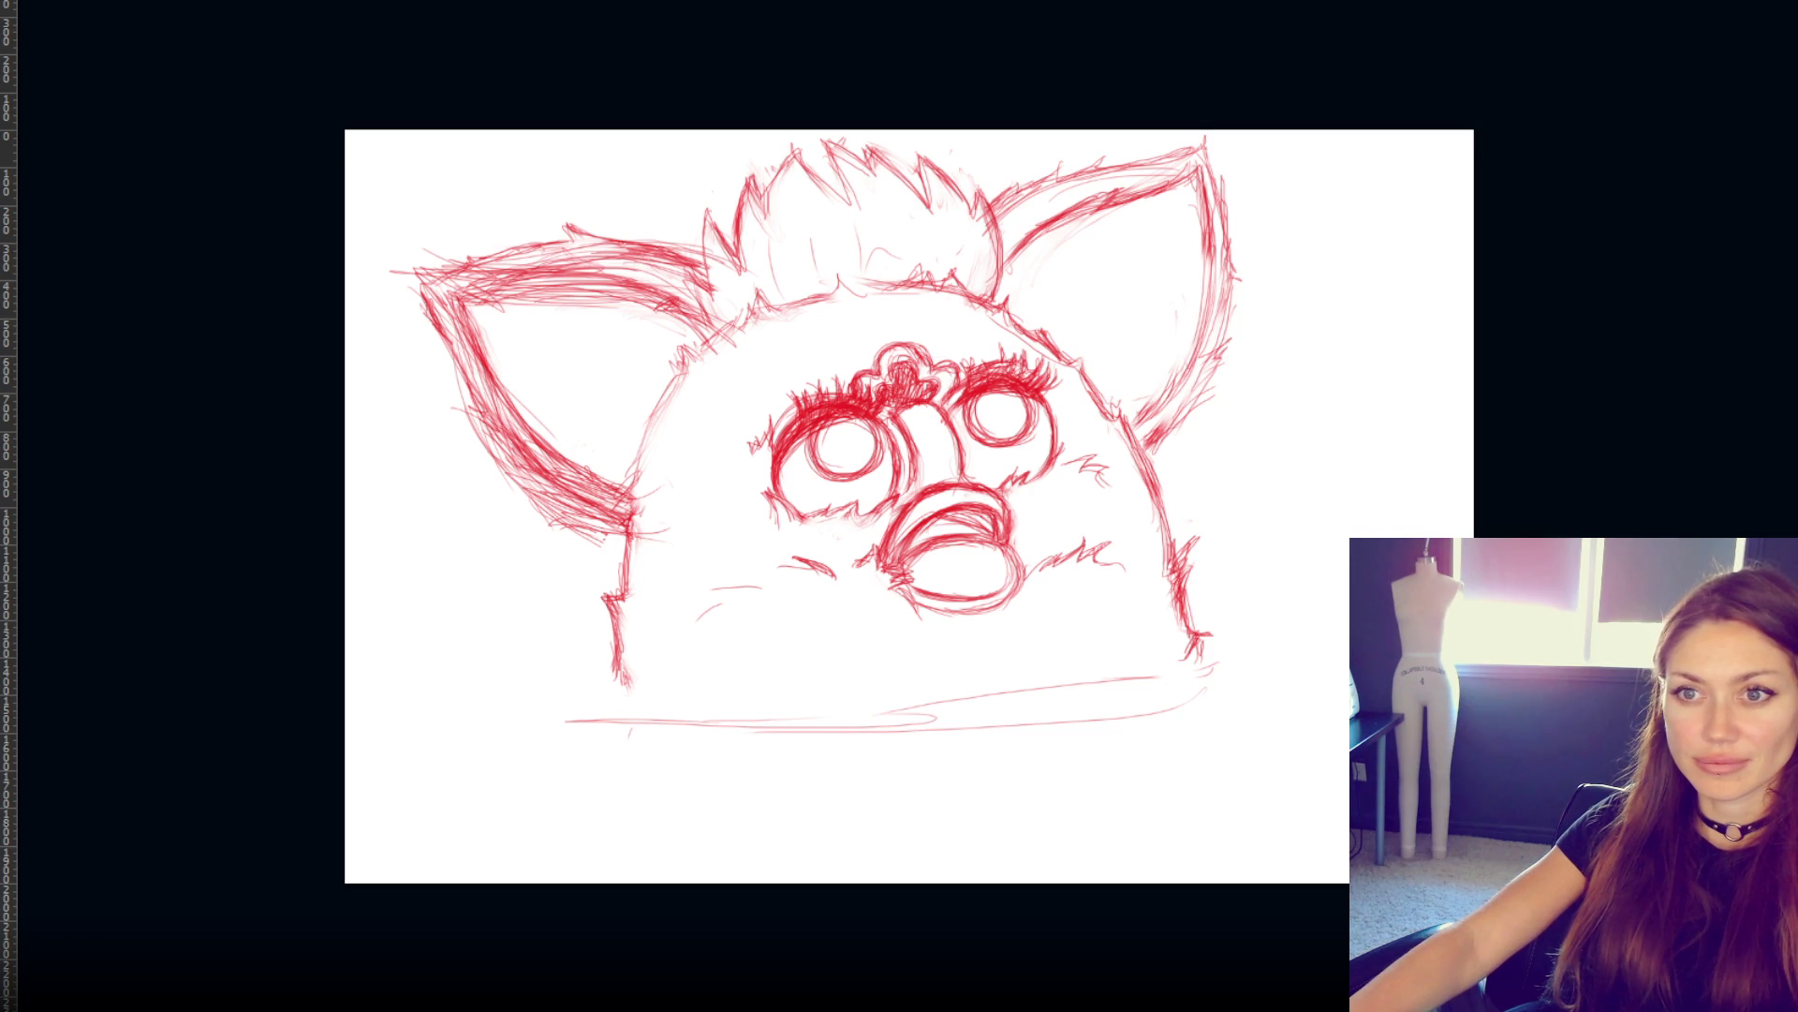
key(5)
key(3)
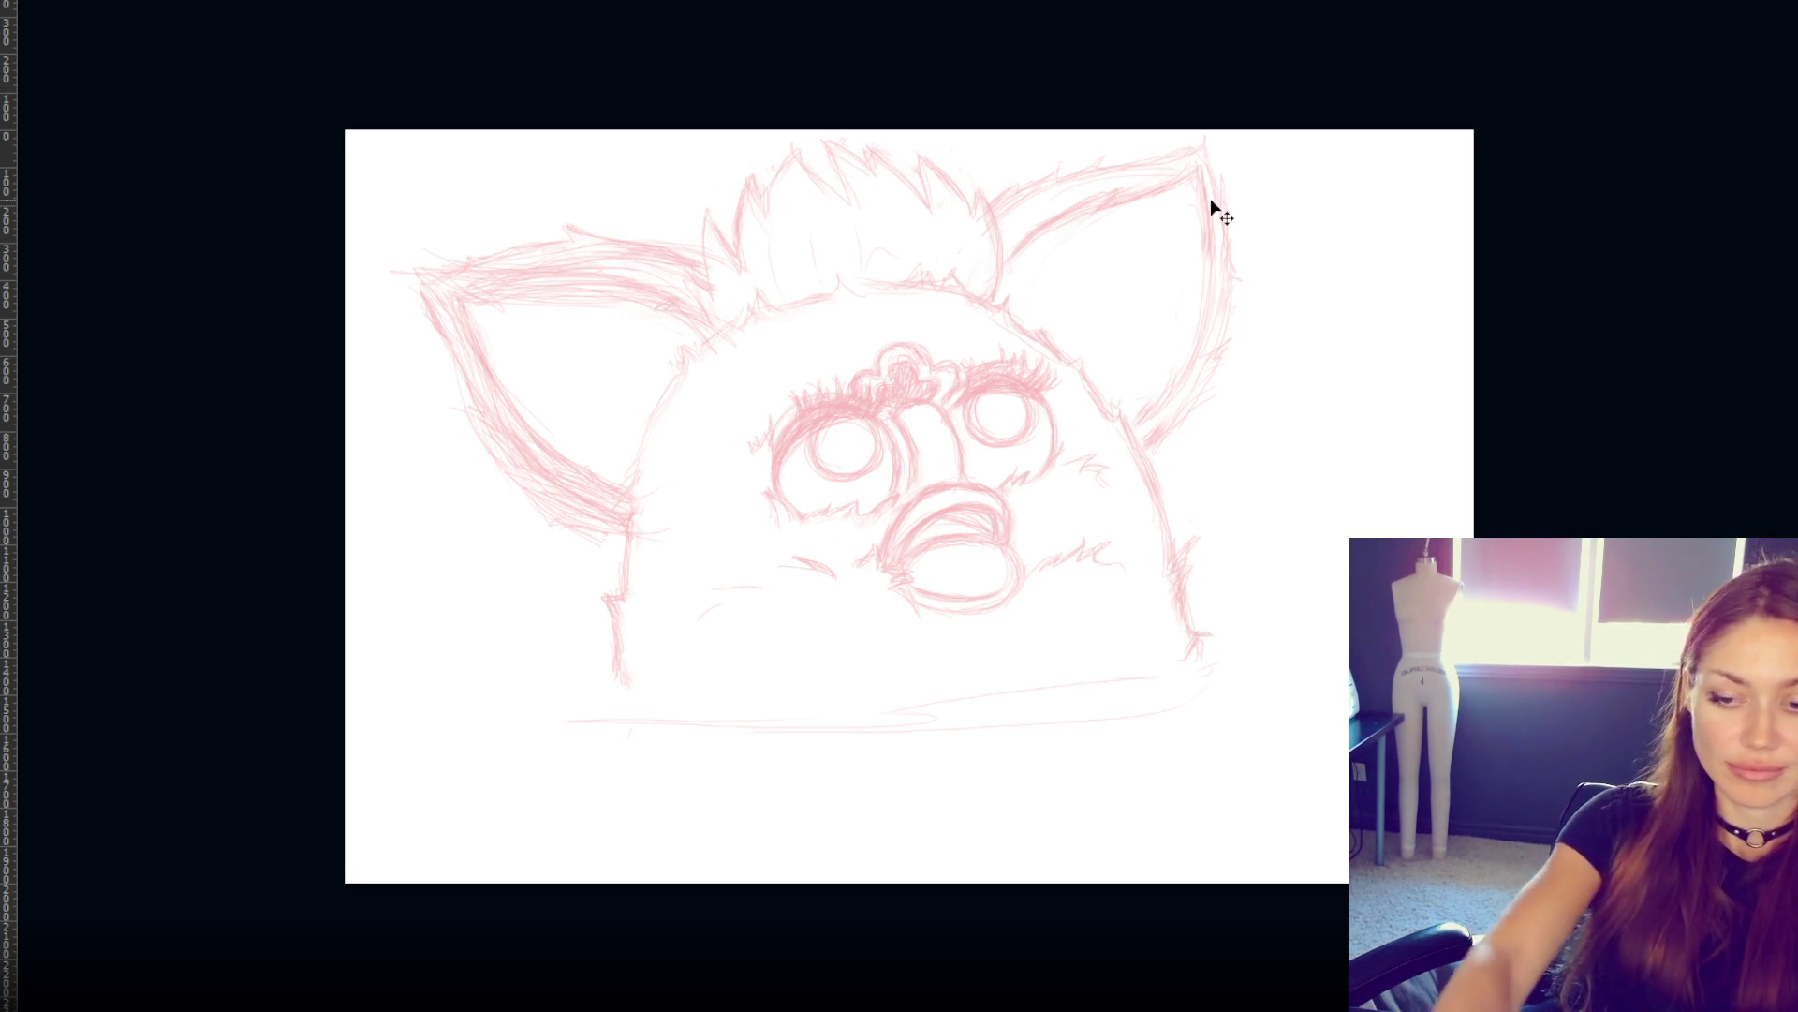
key(ctrl+plus)
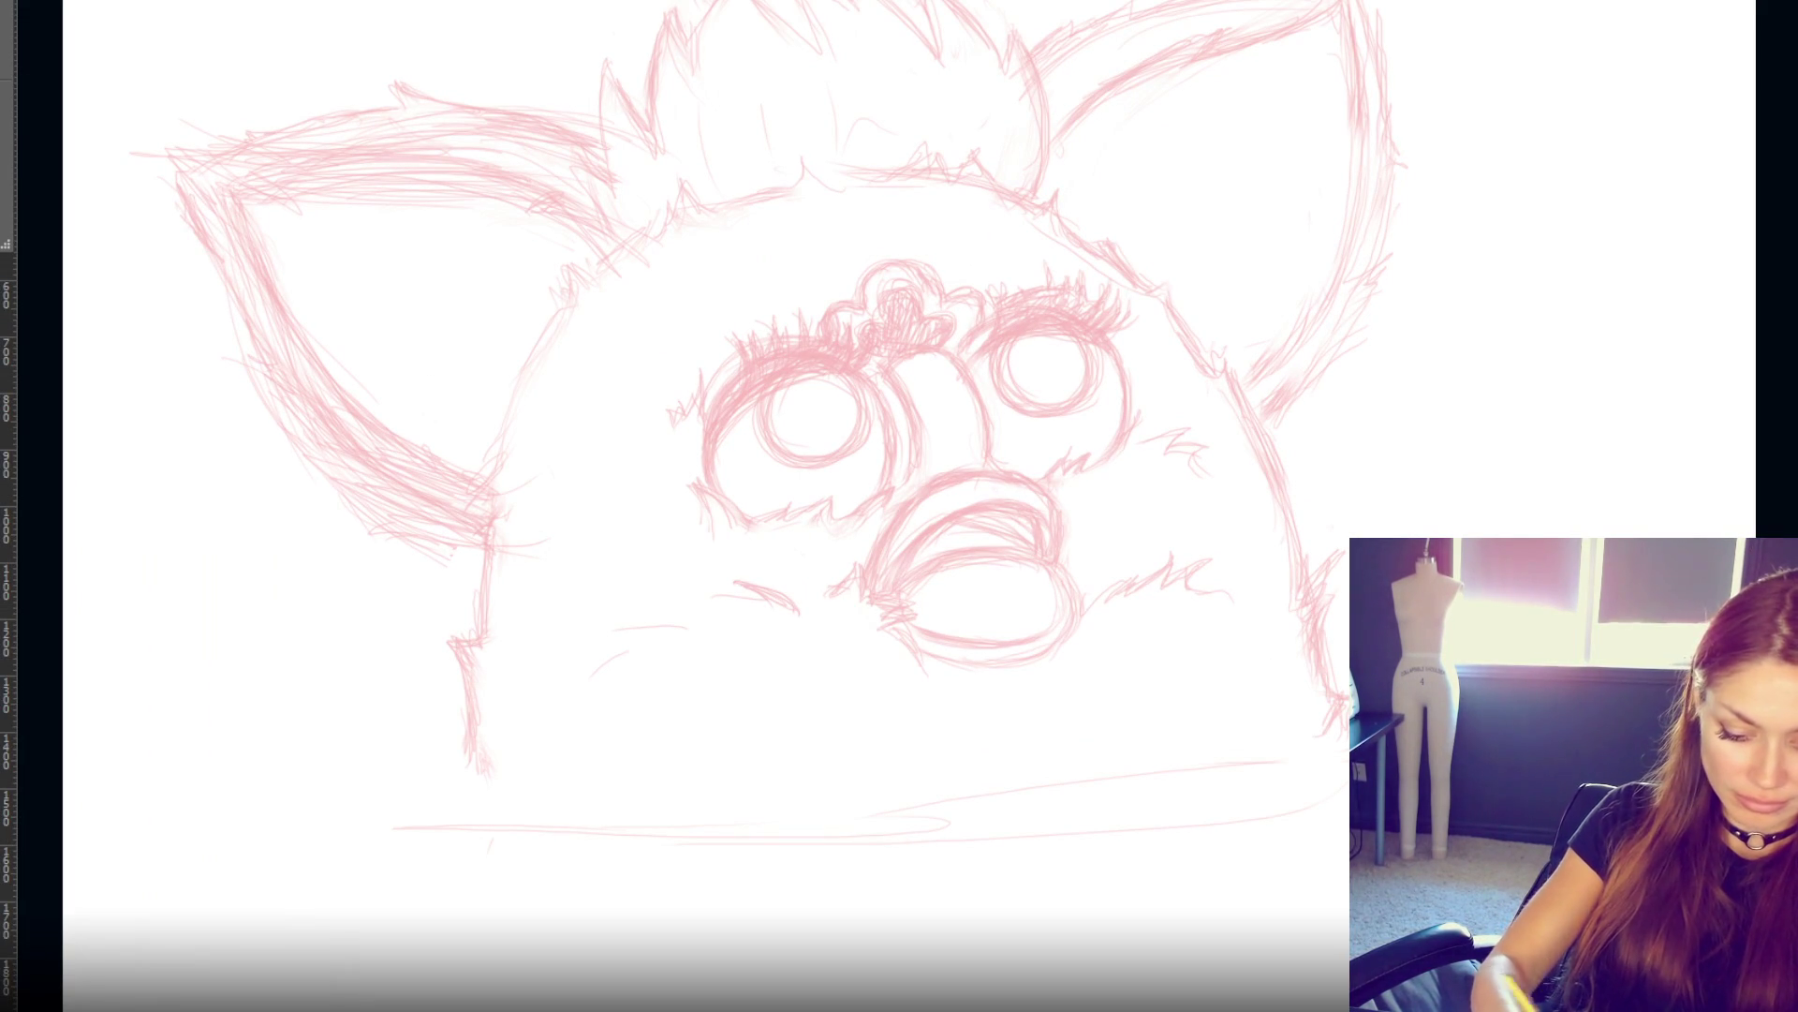
- Try black ink strokes across the head and top fur line, undoing each
drag(574, 301, 490, 542)
key(ctrl+z)
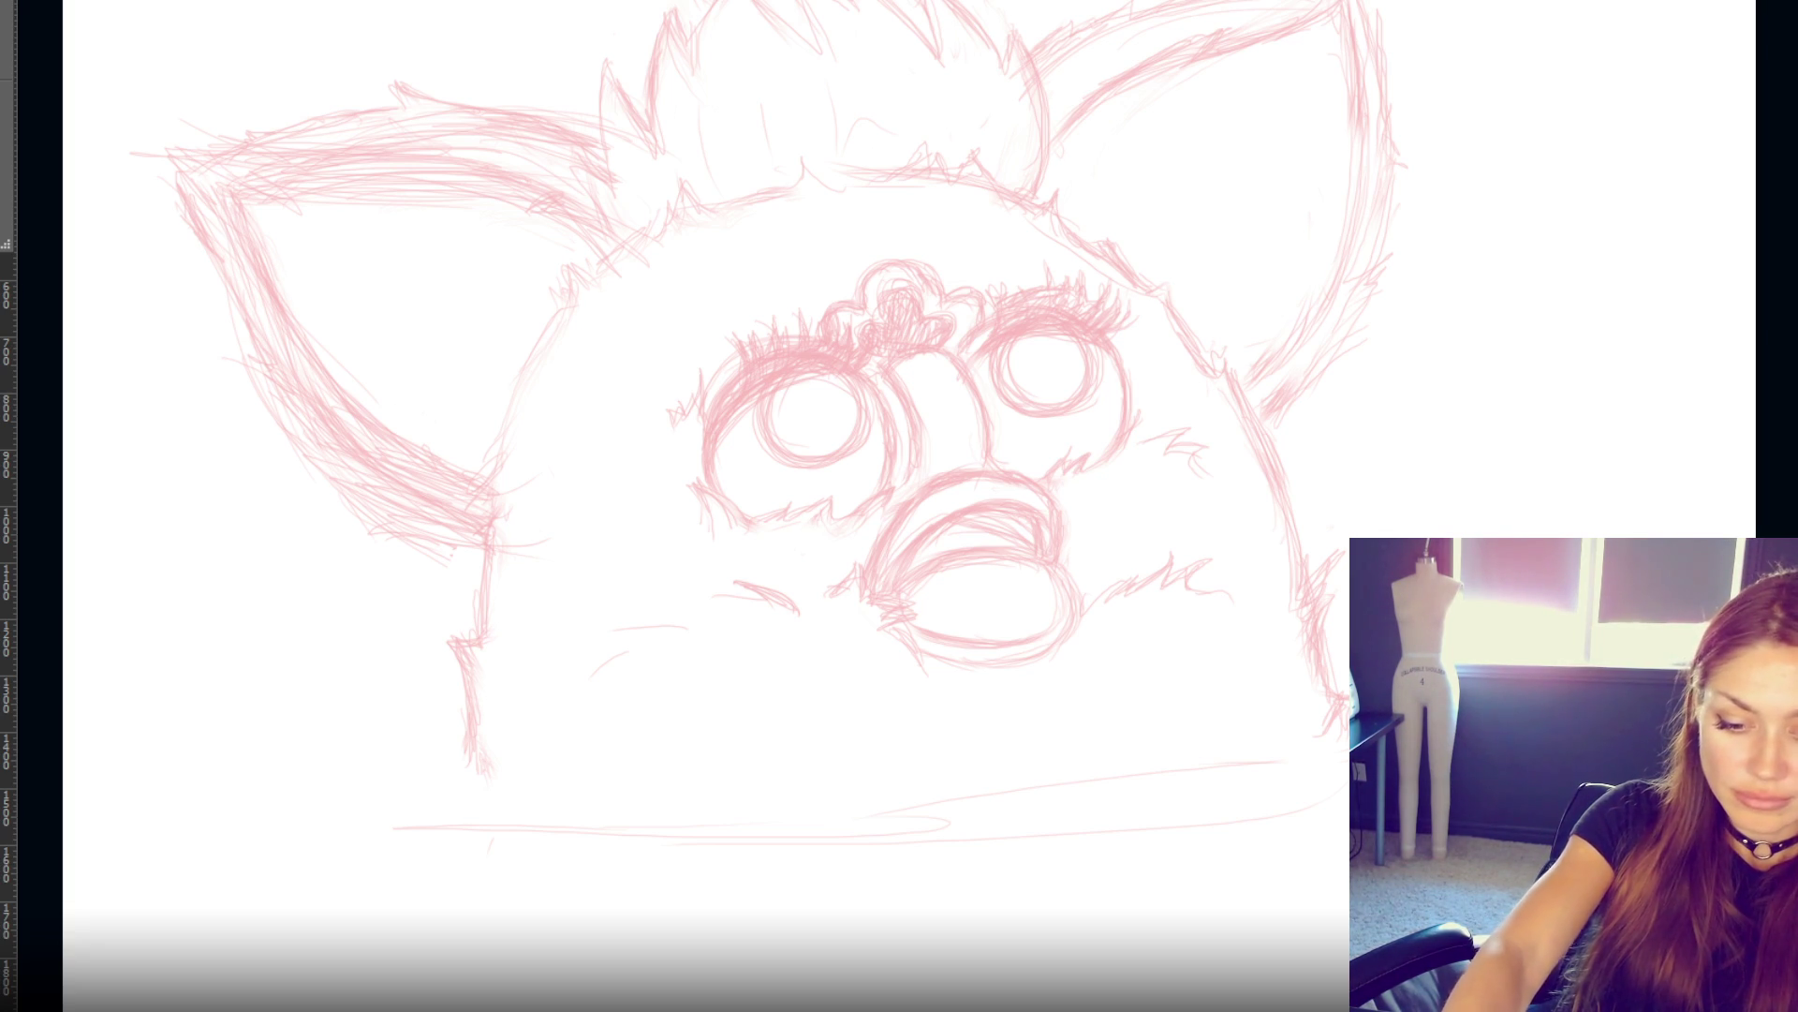
drag(634, 237, 801, 154)
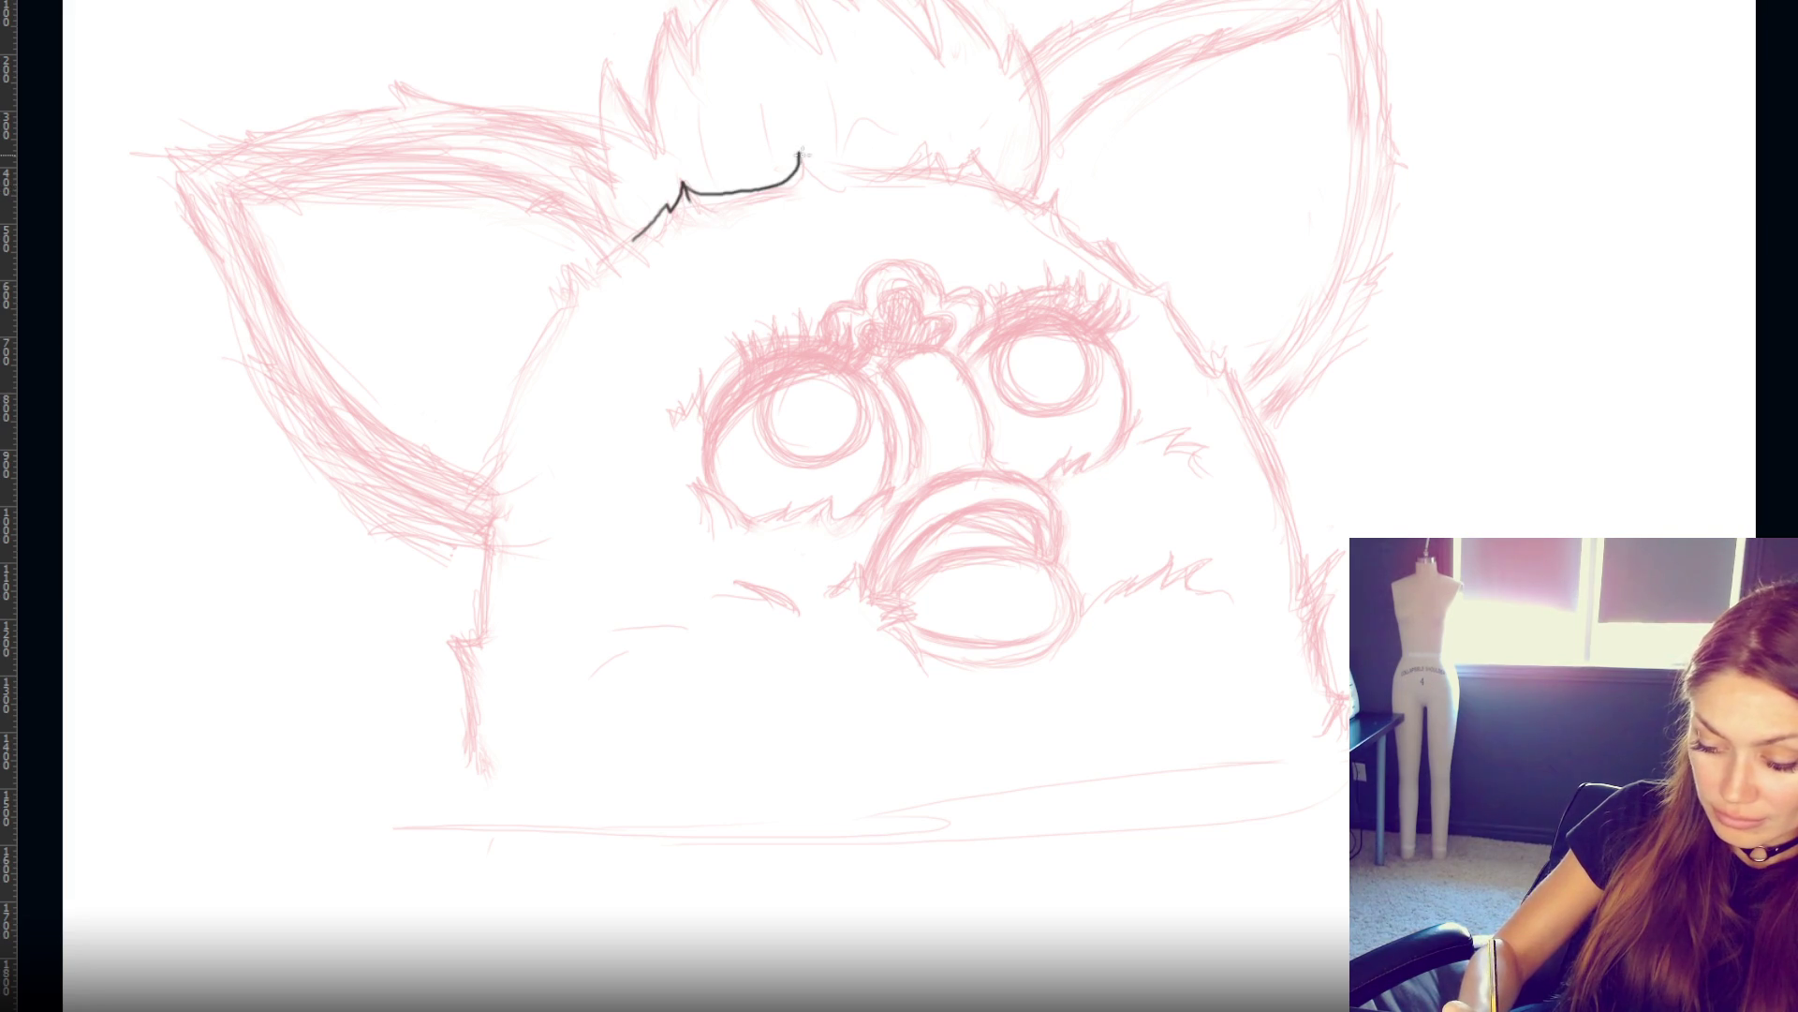
key(ctrl+z)
mouse_move(690, 195)
mouse_down()
mouse_move(797, 158)
mouse_move(815, 169)
mouse_up()
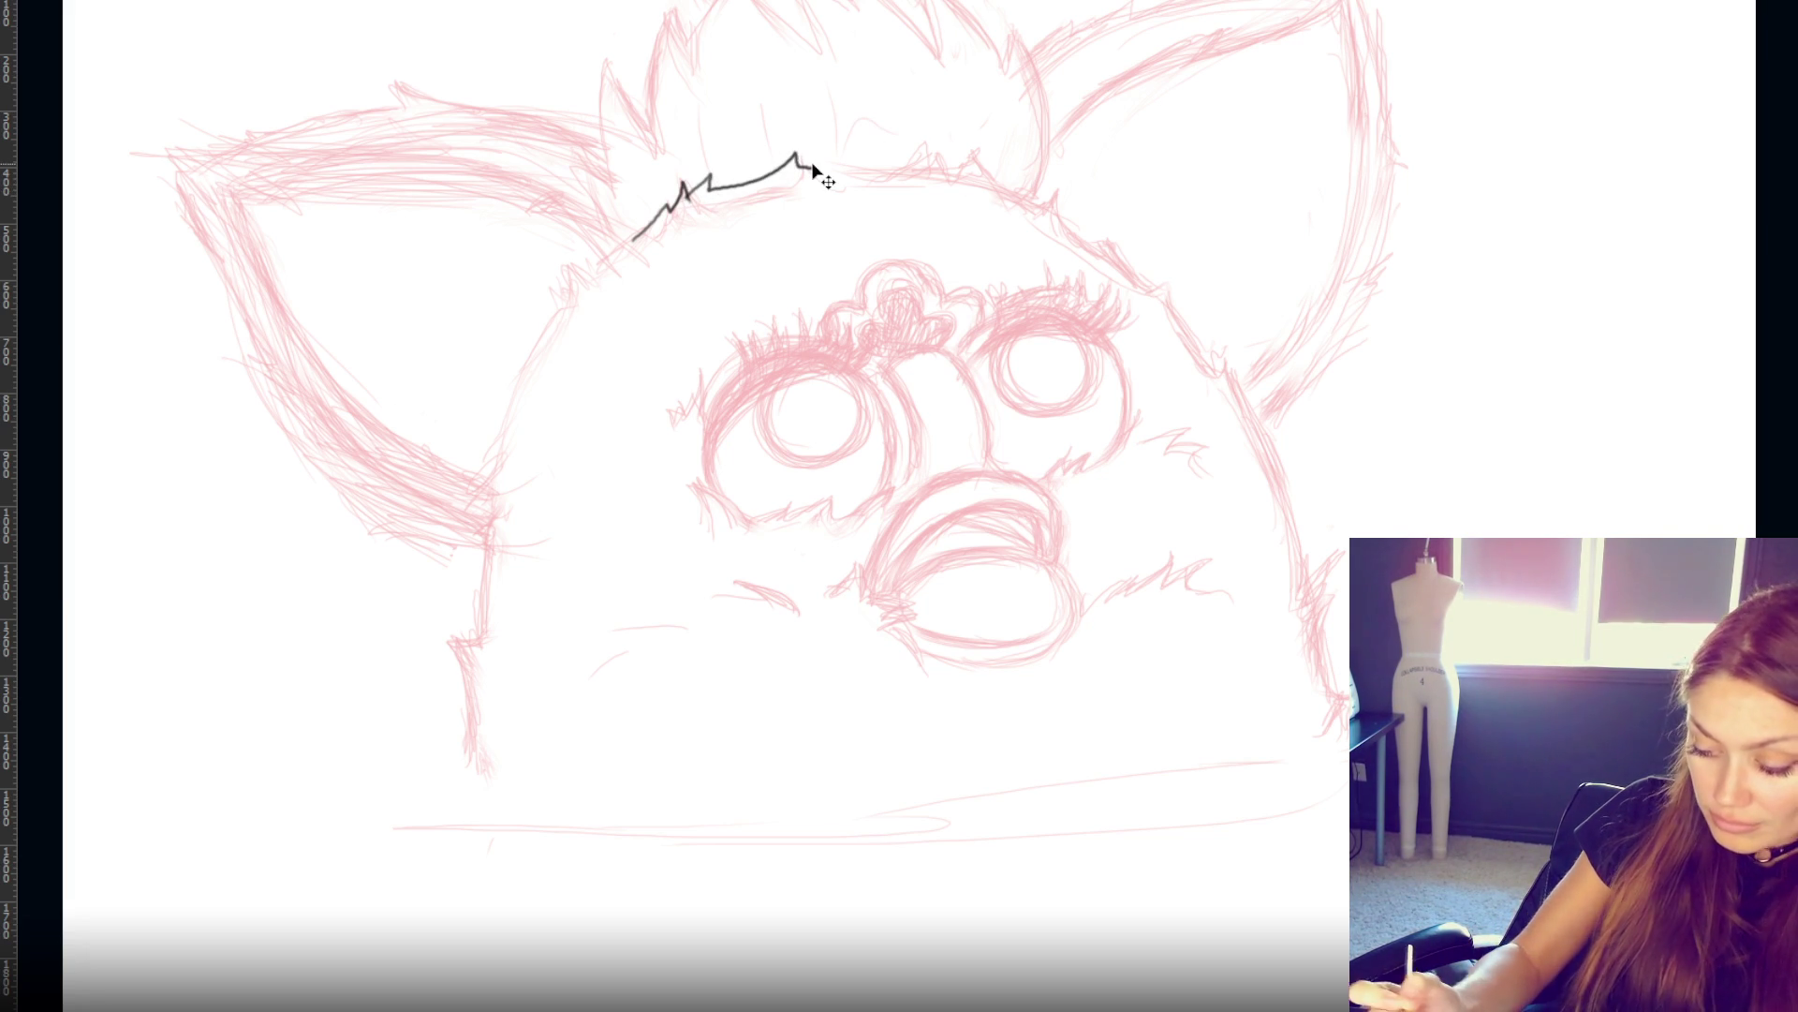
key(ctrl+z)
key(ctrl+z)
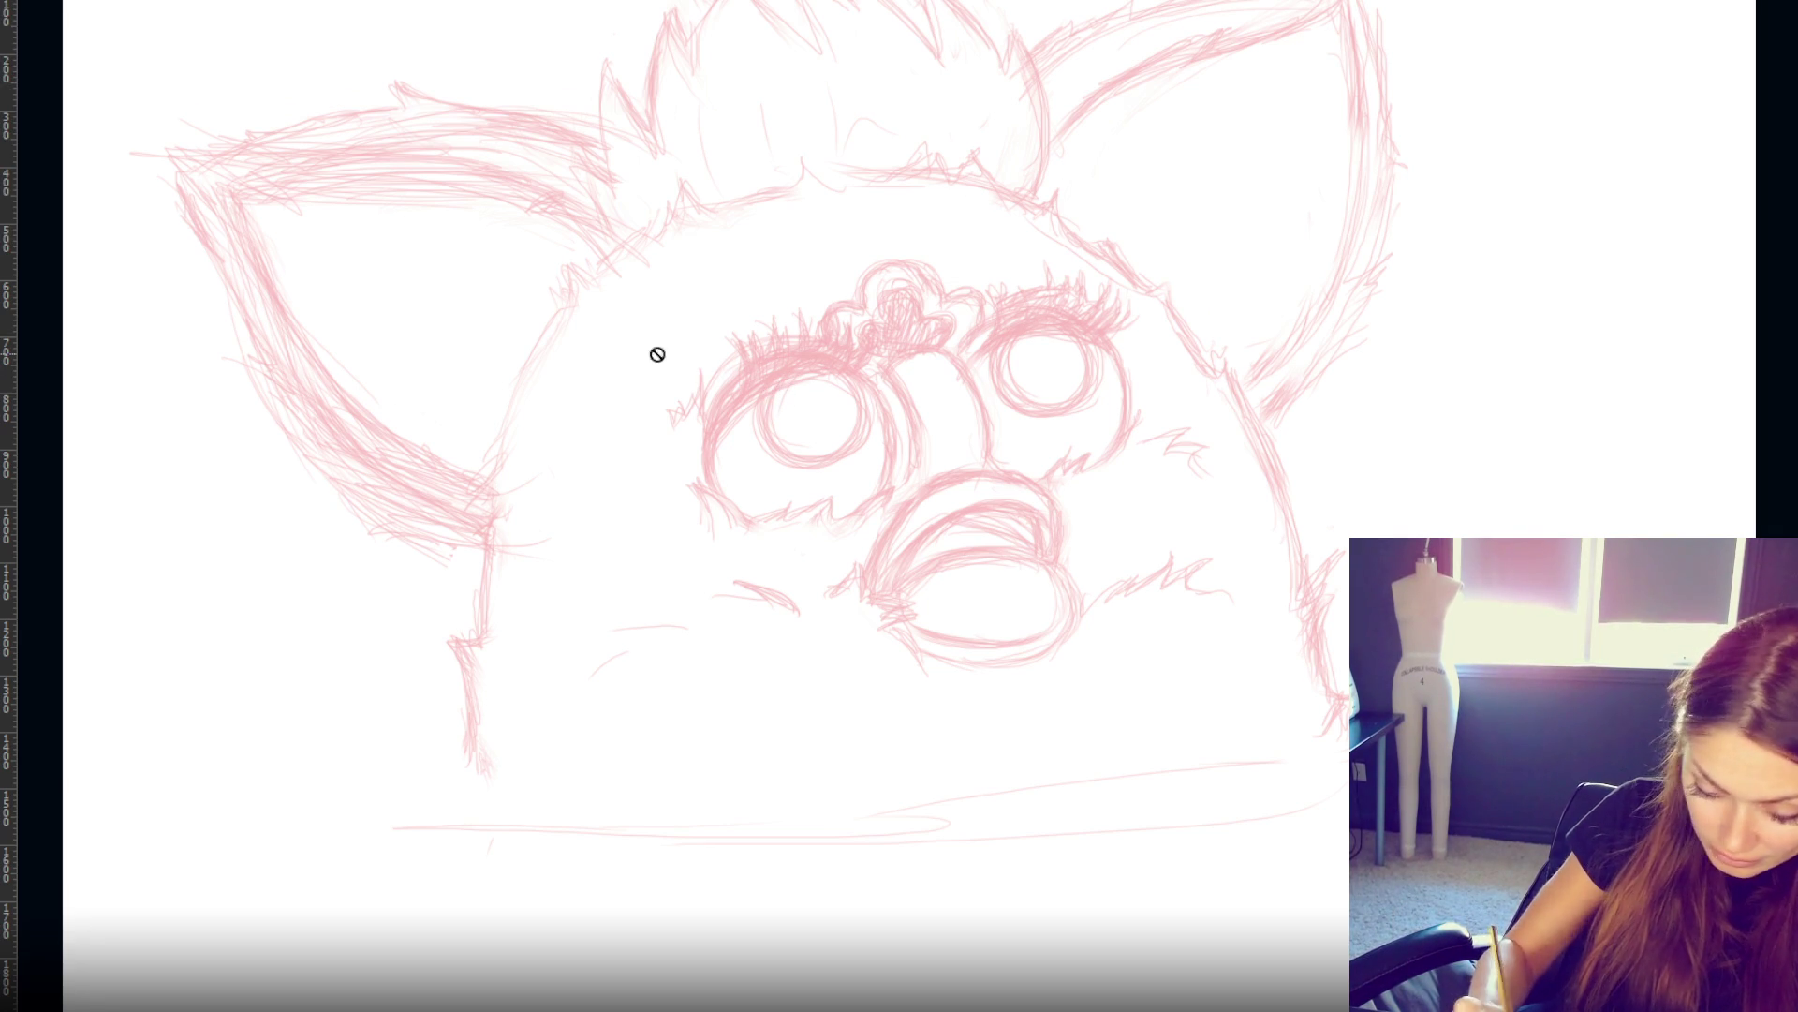
- Ink a black outline circle around the left eye, retrying several times
mouse_move(783, 378)
mouse_down()
mouse_move(765, 448)
mouse_move(850, 453)
mouse_move(853, 386)
mouse_move(834, 372)
mouse_up()
key(ctrl+z)
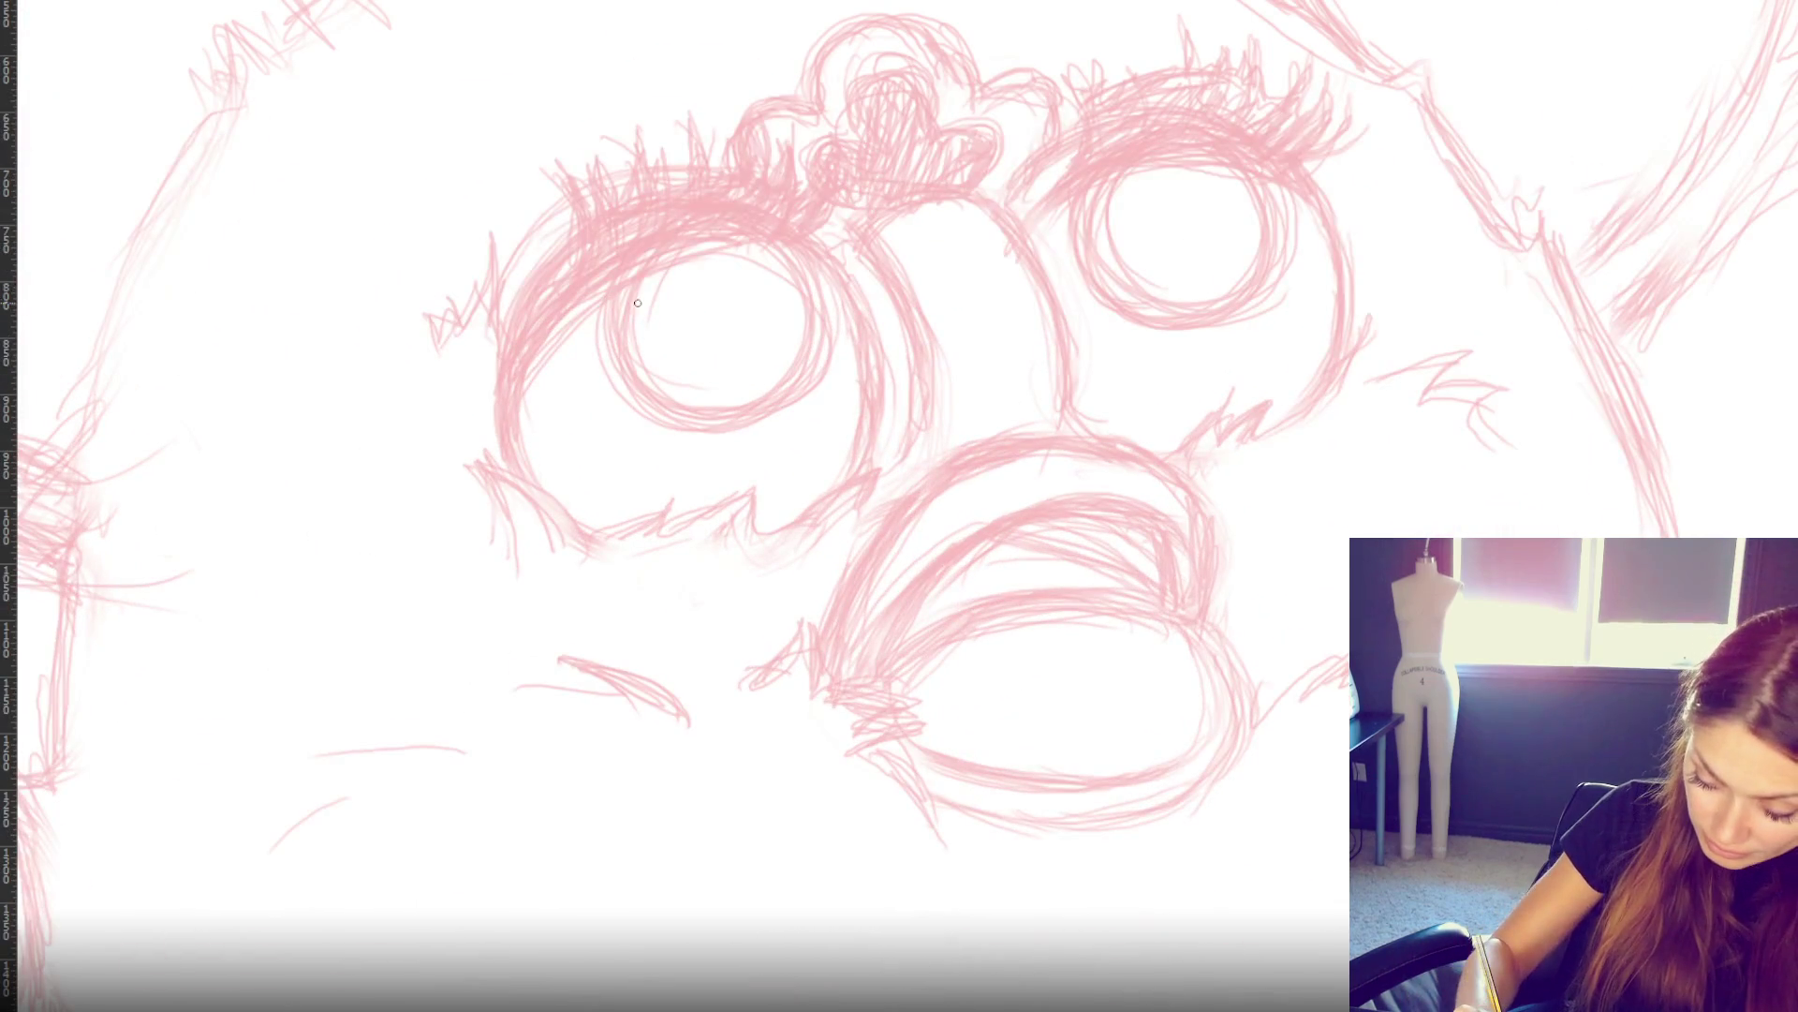
mouse_move(628, 275)
mouse_down()
mouse_move(622, 298)
mouse_move(703, 424)
mouse_move(816, 300)
mouse_move(761, 241)
mouse_up()
key(ctrl+z)
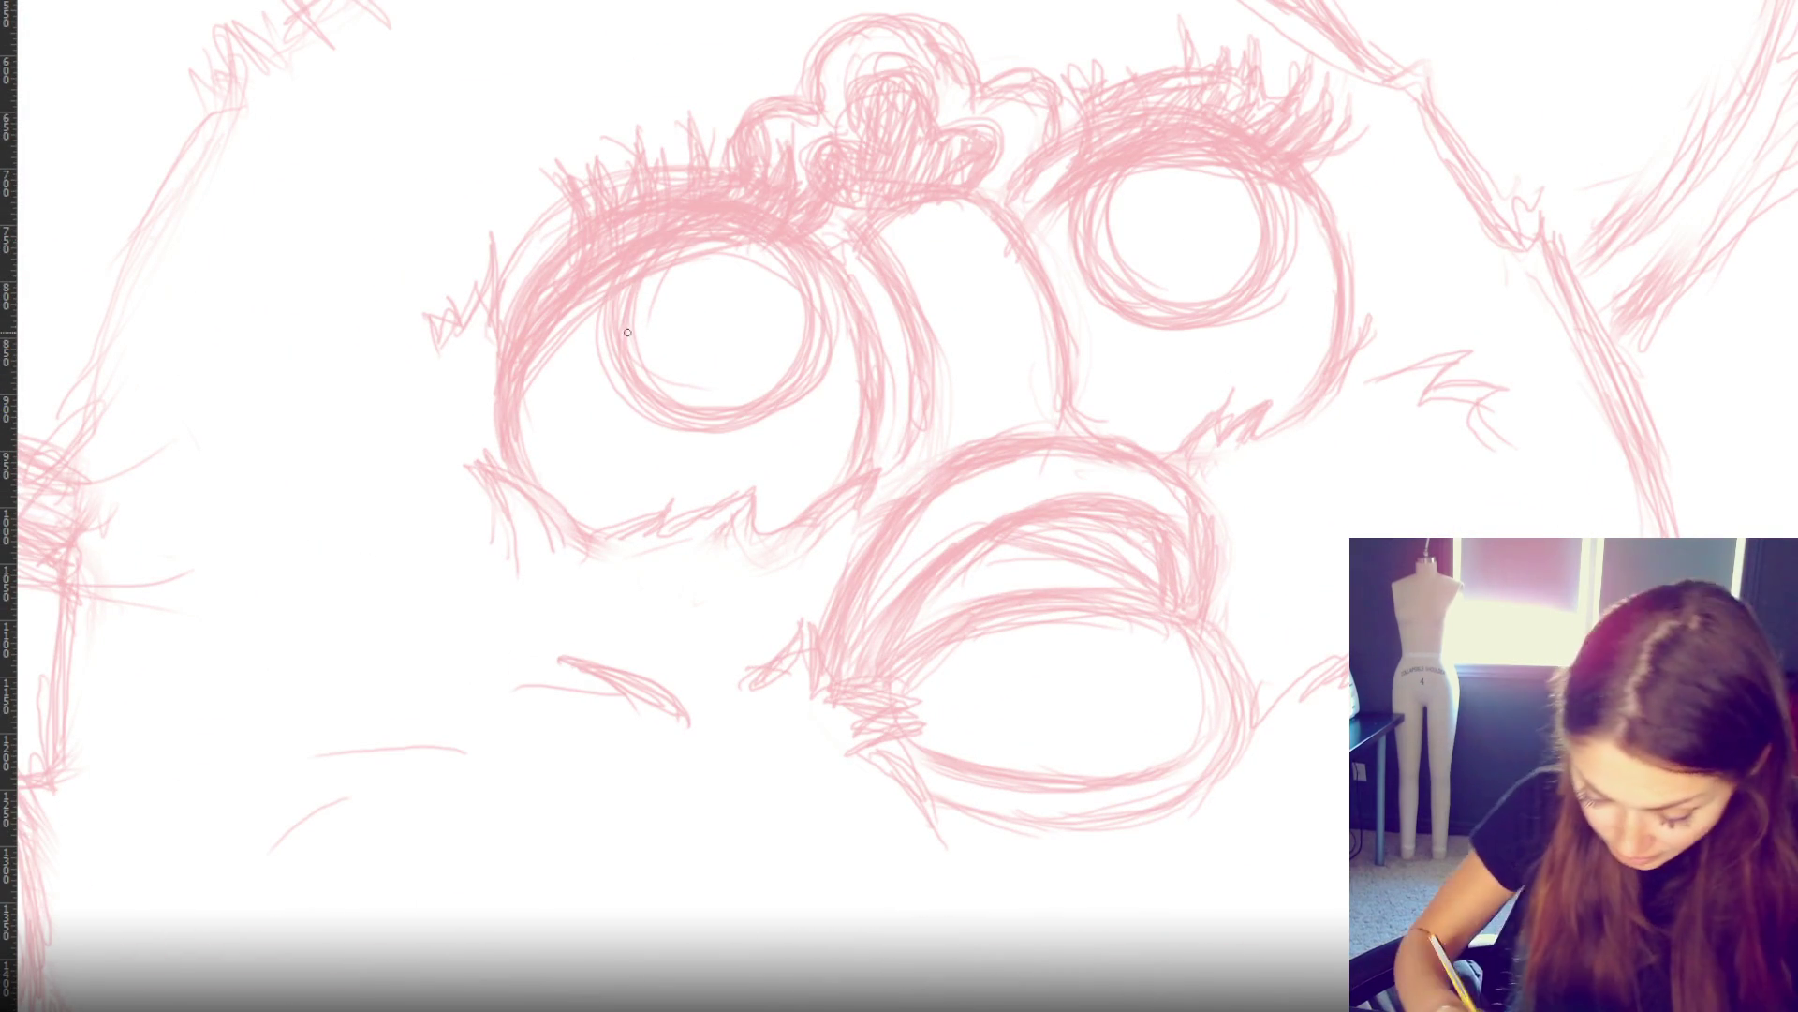
mouse_move(619, 277)
mouse_down()
mouse_move(735, 411)
mouse_move(754, 229)
mouse_up()
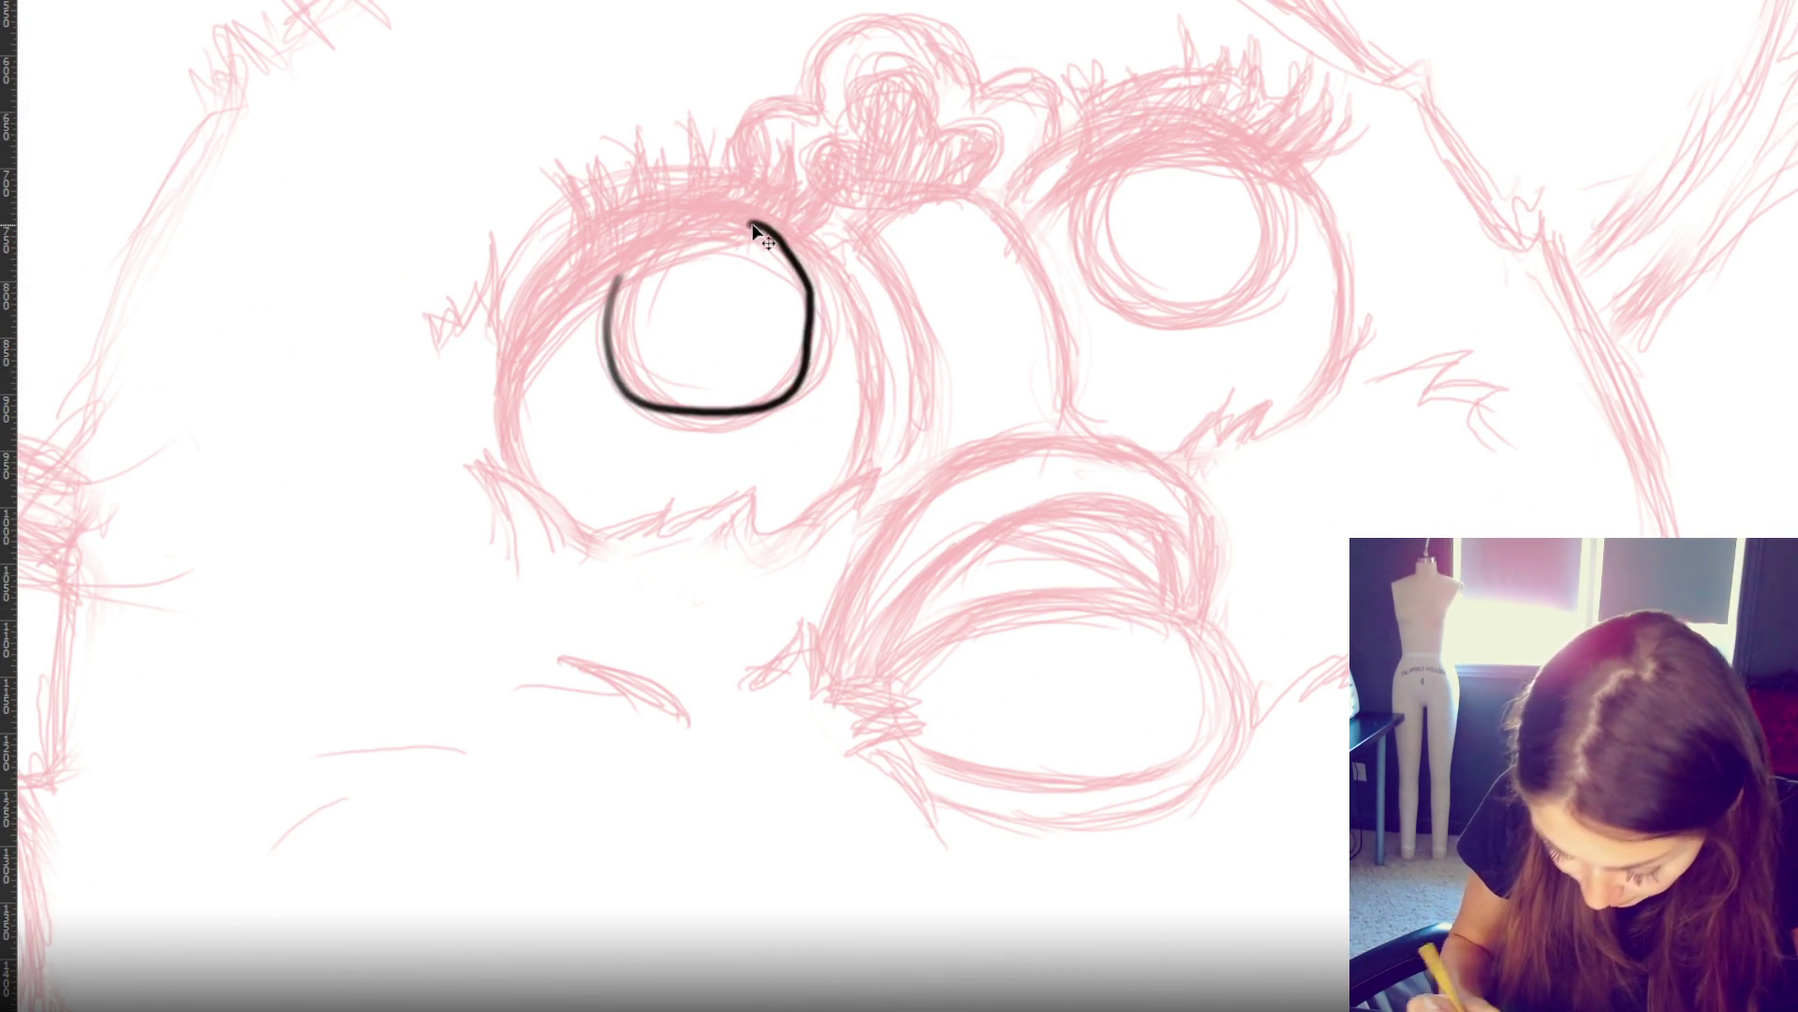
key(ctrl+z)
mouse_move(618, 277)
mouse_down()
mouse_move(762, 262)
mouse_move(732, 236)
mouse_up()
key(ctrl+z)
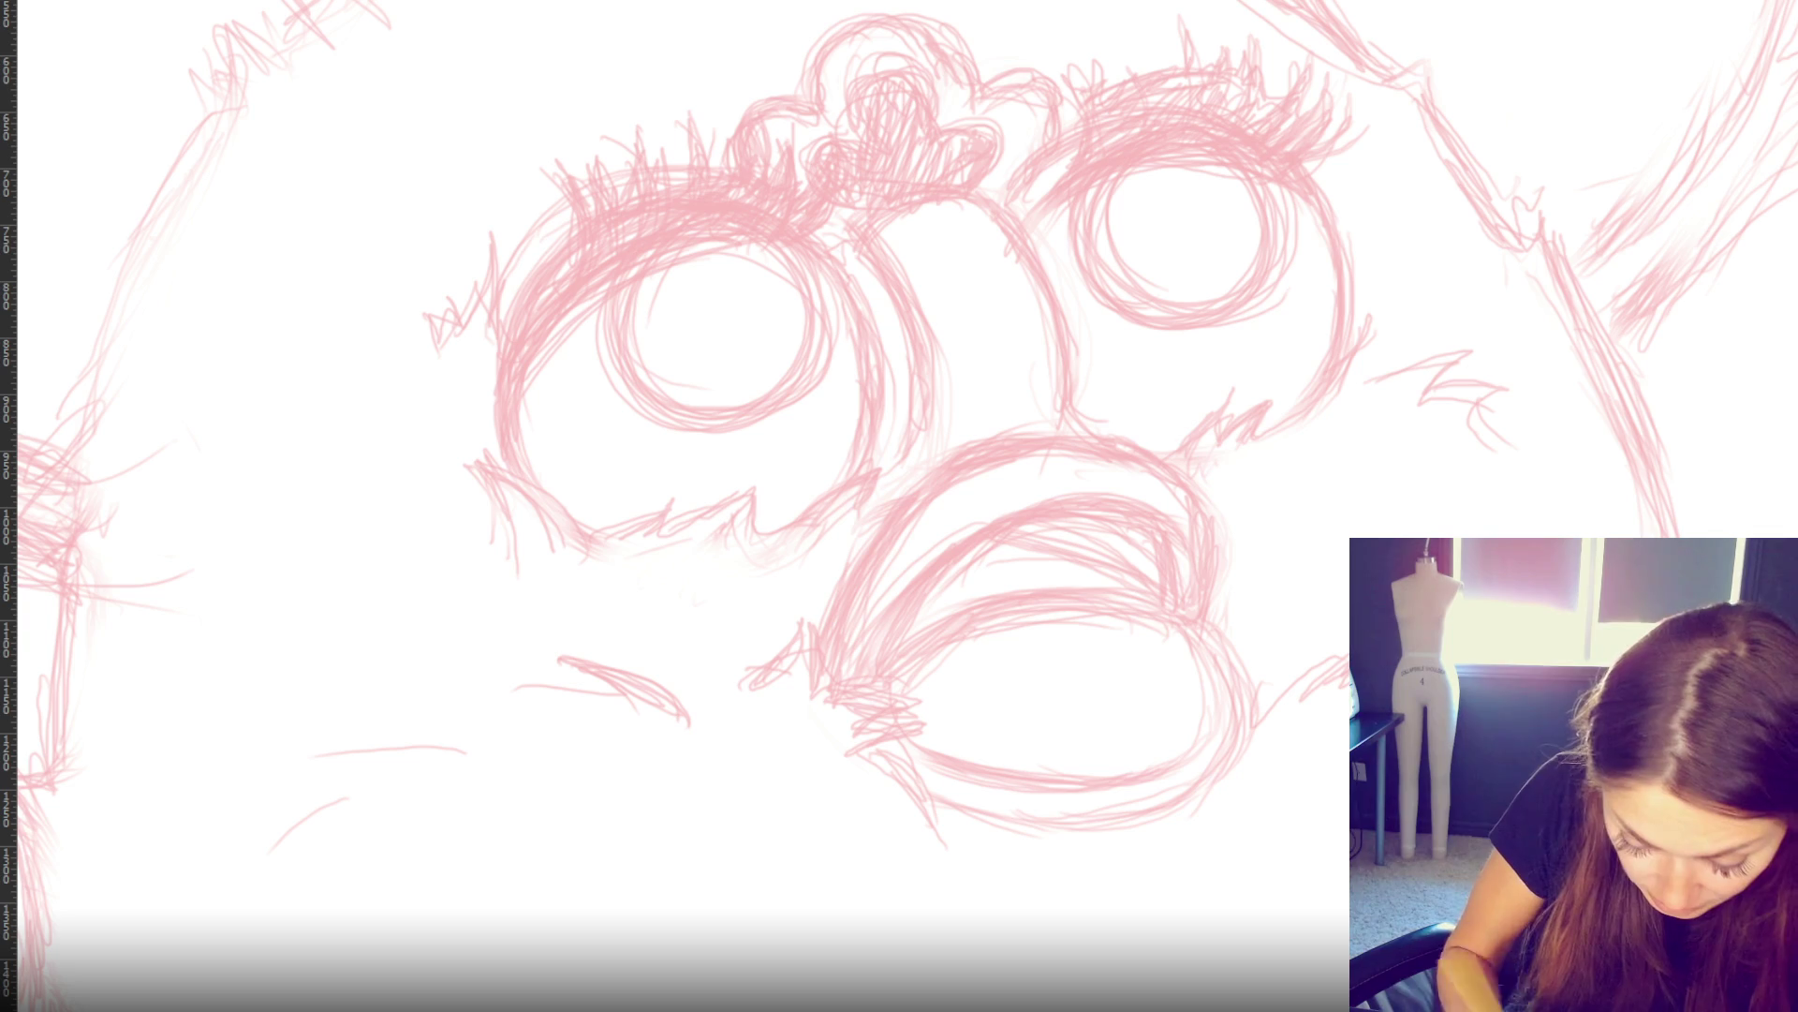
drag(862, 241, 927, 508)
key(ctrl+z)
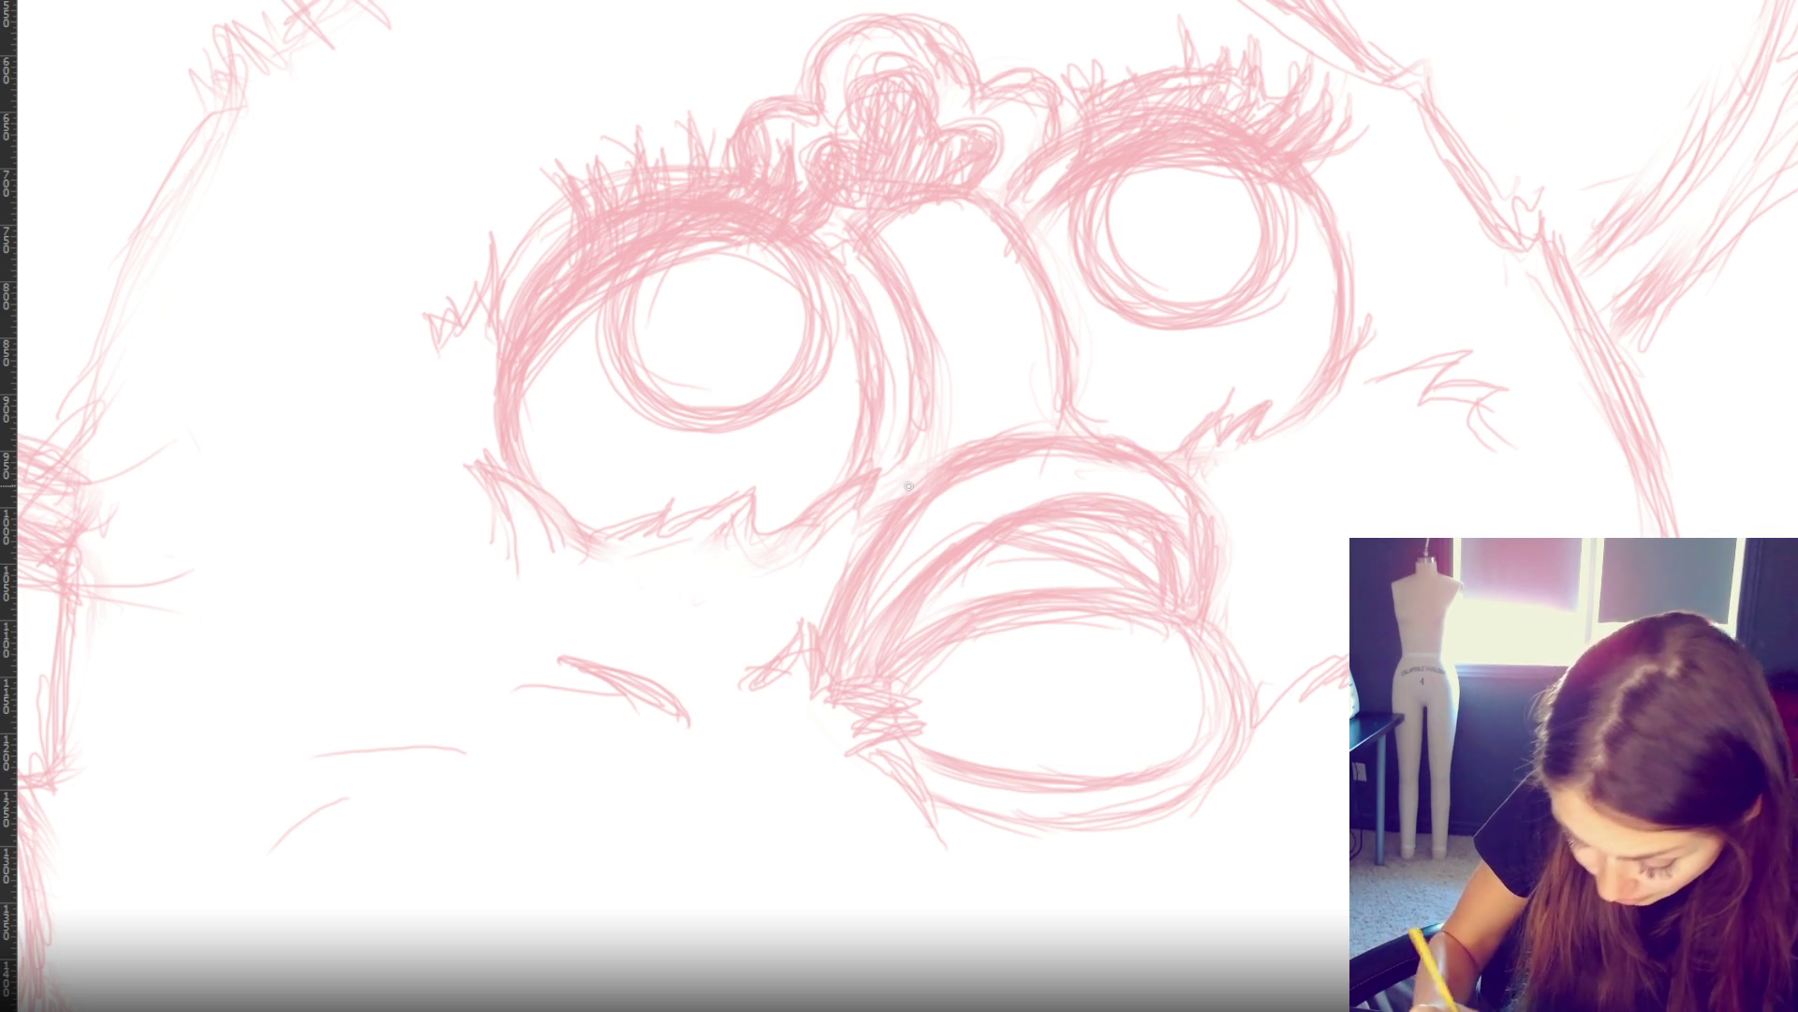
- Zoom out slightly and keep retrying the black circle around the left eye
key(ctrl+minus)
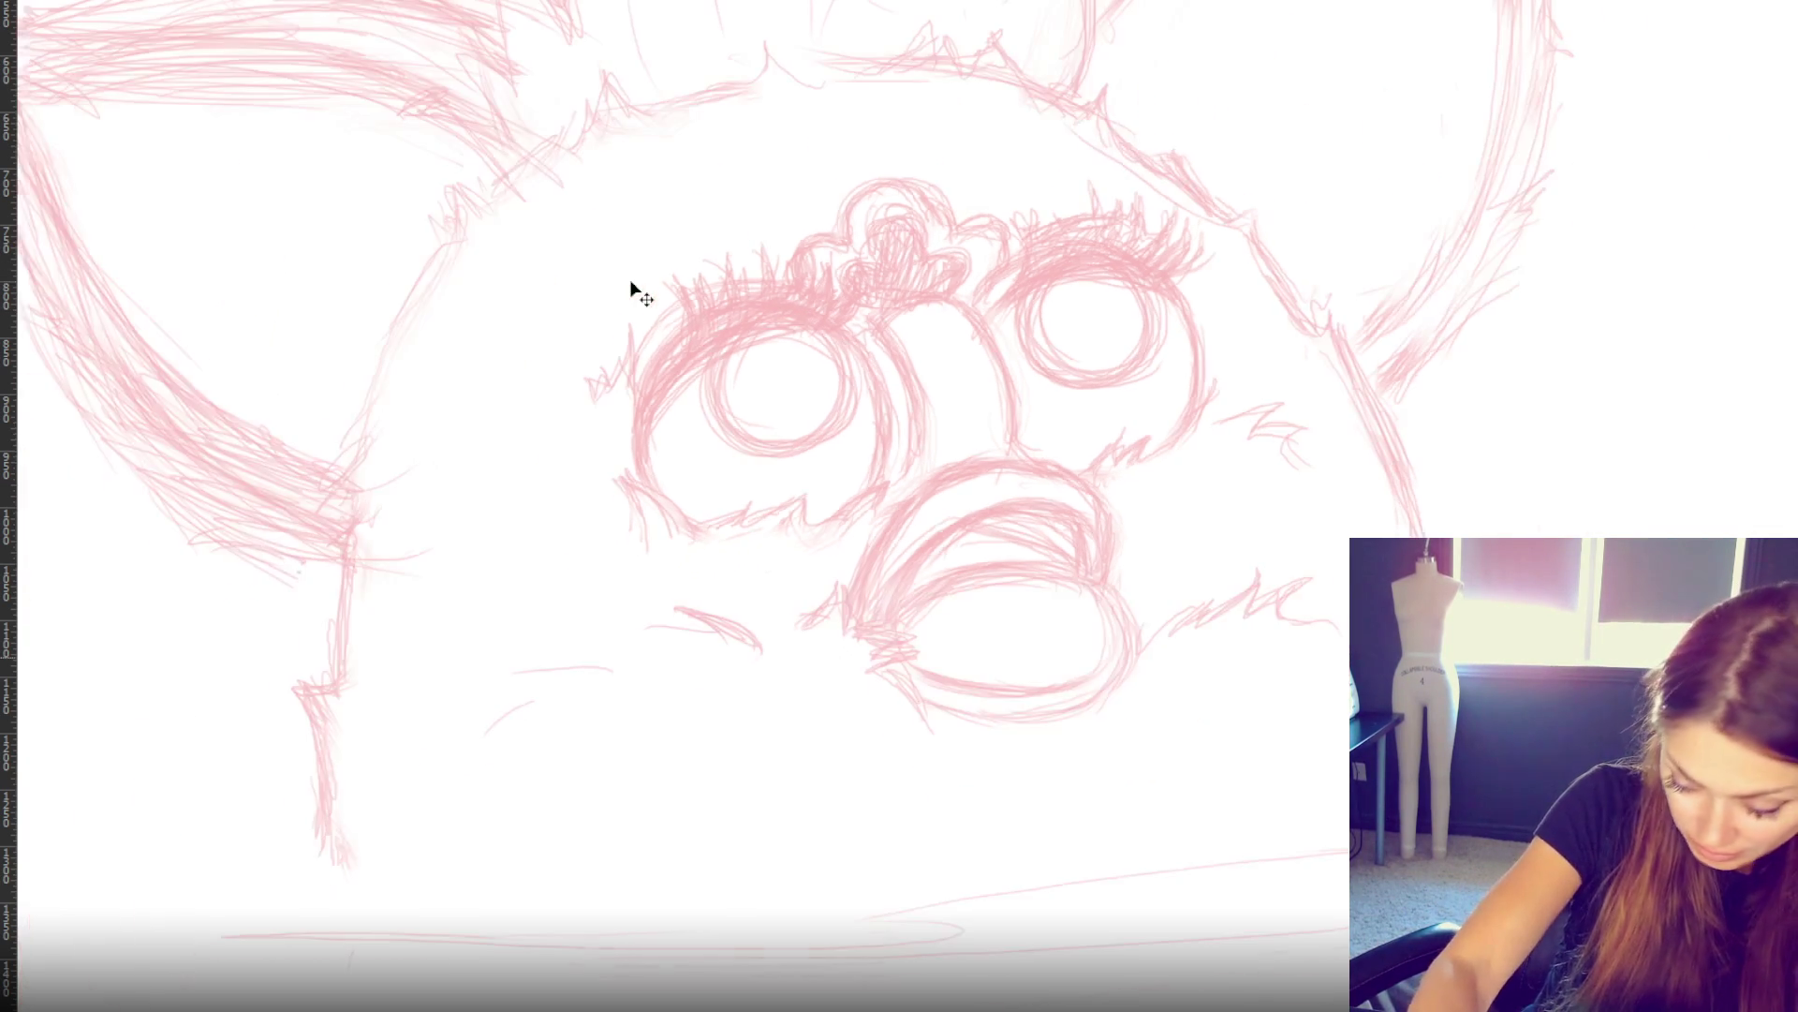
mouse_move(737, 377)
mouse_down()
mouse_move(731, 421)
mouse_move(824, 328)
mouse_up()
key(ctrl+z)
key(ctrl+minus)
key(ctrl+minus)
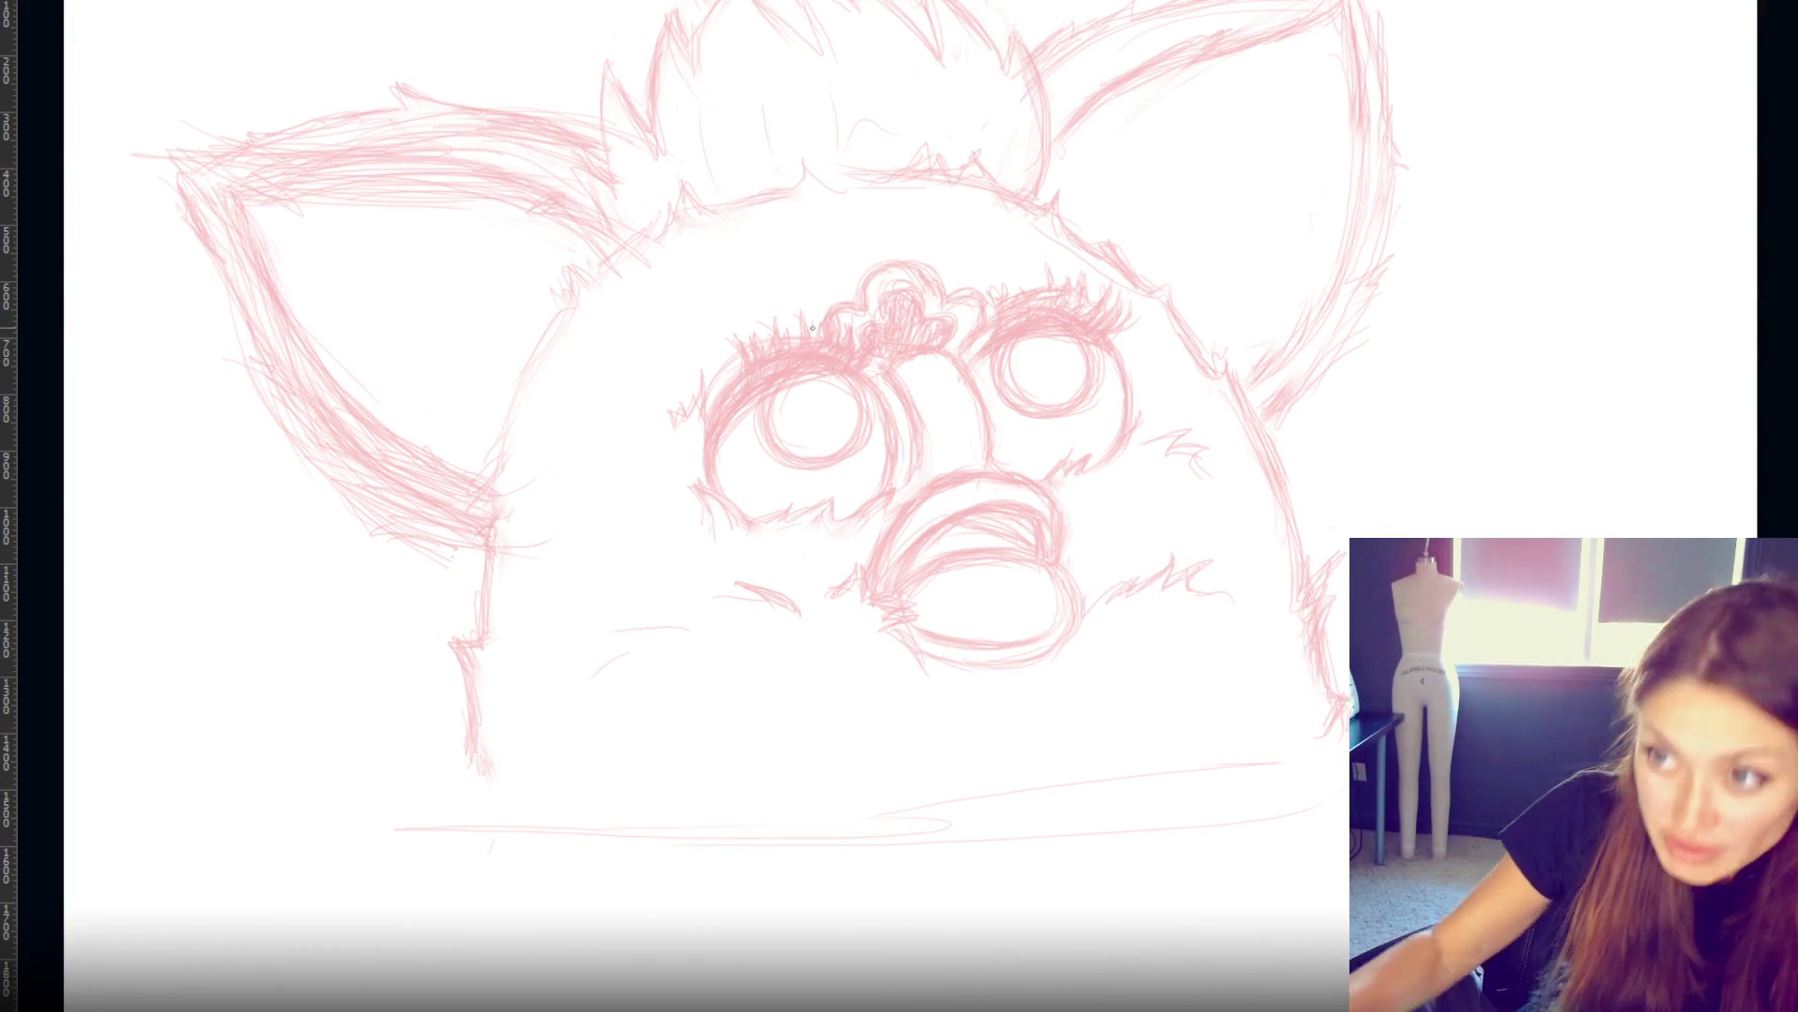
mouse_move(766, 417)
mouse_down()
mouse_move(857, 431)
mouse_move(841, 380)
mouse_move(764, 408)
mouse_move(857, 398)
mouse_move(826, 373)
mouse_move(777, 442)
mouse_move(816, 372)
mouse_up()
key(ctrl+z)
key(ctrl+z)
key(ctrl+z)
key(ctrl+z)
- Try several outline strokes around the eye, undoing each failed attempt
key(ctrl+z)
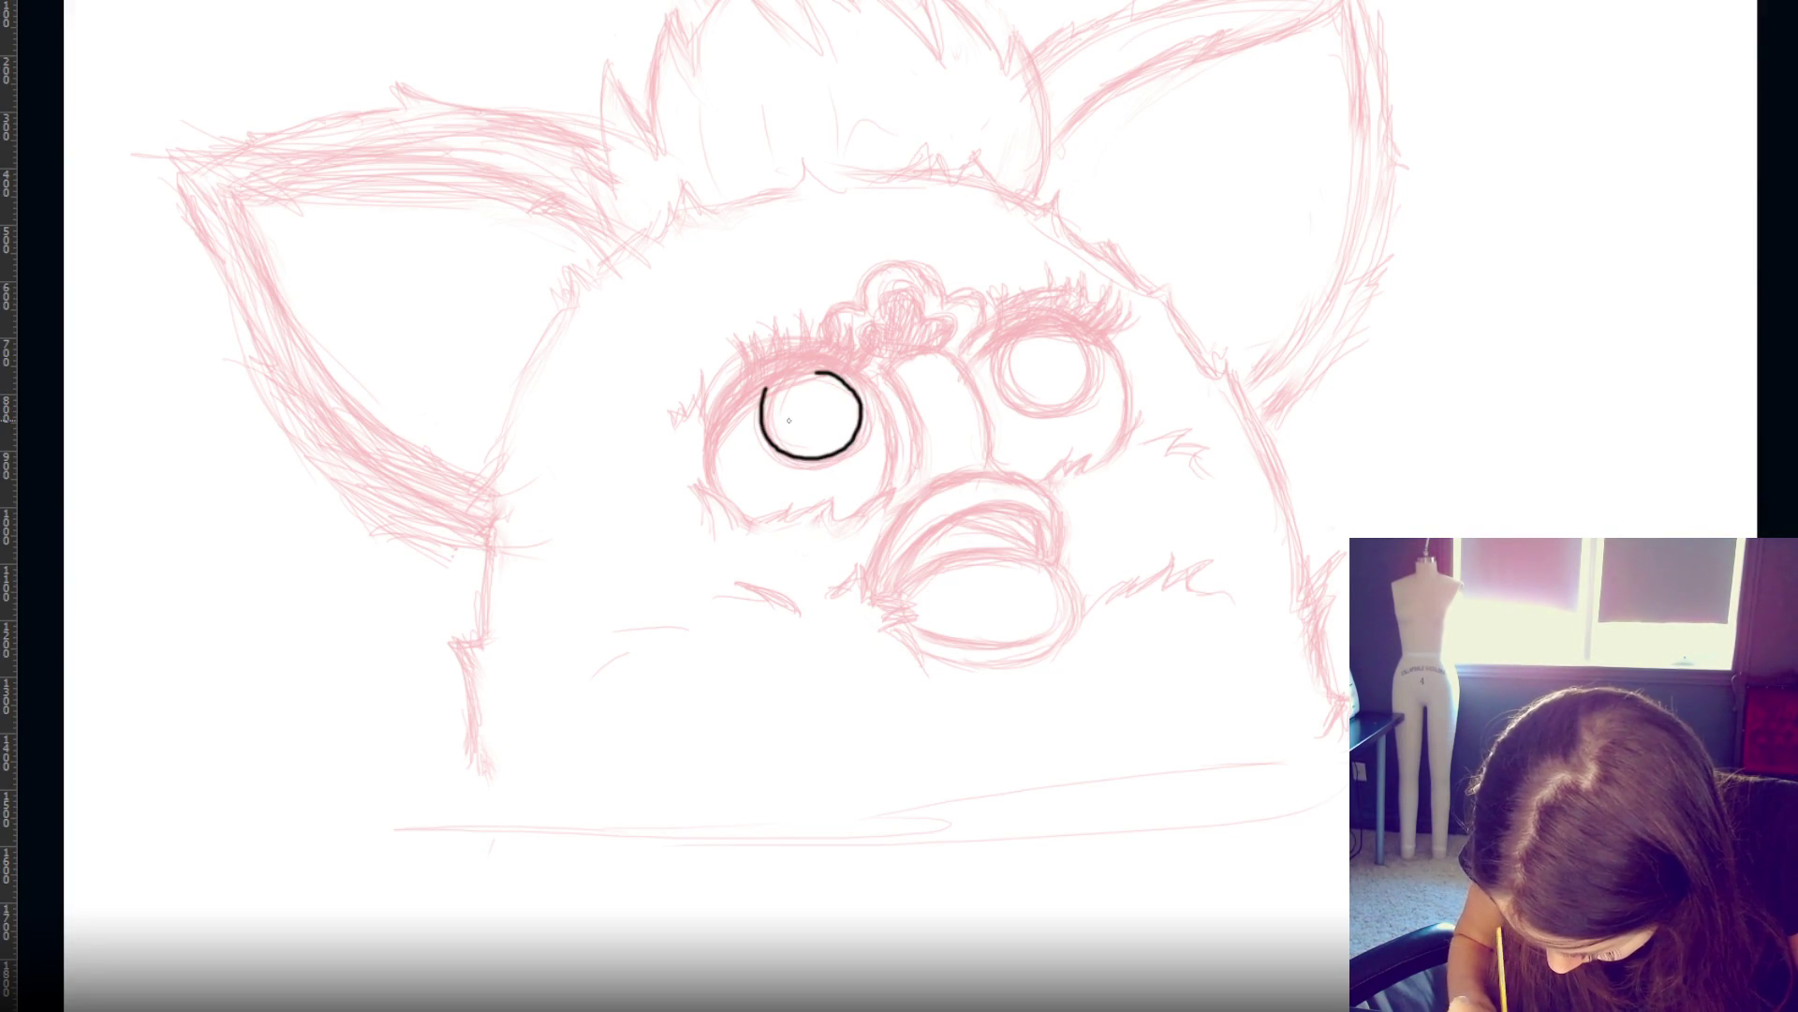
mouse_move(1004, 332)
mouse_down()
mouse_move(995, 385)
mouse_move(1063, 326)
mouse_move(1077, 379)
mouse_move(1054, 319)
mouse_up()
key(ctrl+z)
key(ctrl+z)
mouse_move(1004, 333)
mouse_down()
mouse_move(993, 371)
mouse_move(1063, 326)
mouse_move(1089, 377)
mouse_move(1063, 323)
mouse_move(1090, 375)
mouse_move(1063, 326)
mouse_move(1068, 410)
mouse_move(1078, 333)
mouse_move(1058, 326)
mouse_move(1002, 383)
mouse_up()
key(ctrl+z)
key(ctrl+z)
key(ctrl+z)
key(ctrl+z)
key(ctrl+z)
key(ctrl+z)
key(ctrl+z)
key(ctrl+z)
key(ctrl+z)
key(ctrl+z)
key(ctrl+z)
key(ctrl+z)
key(ctrl+z)
key(ctrl+z)
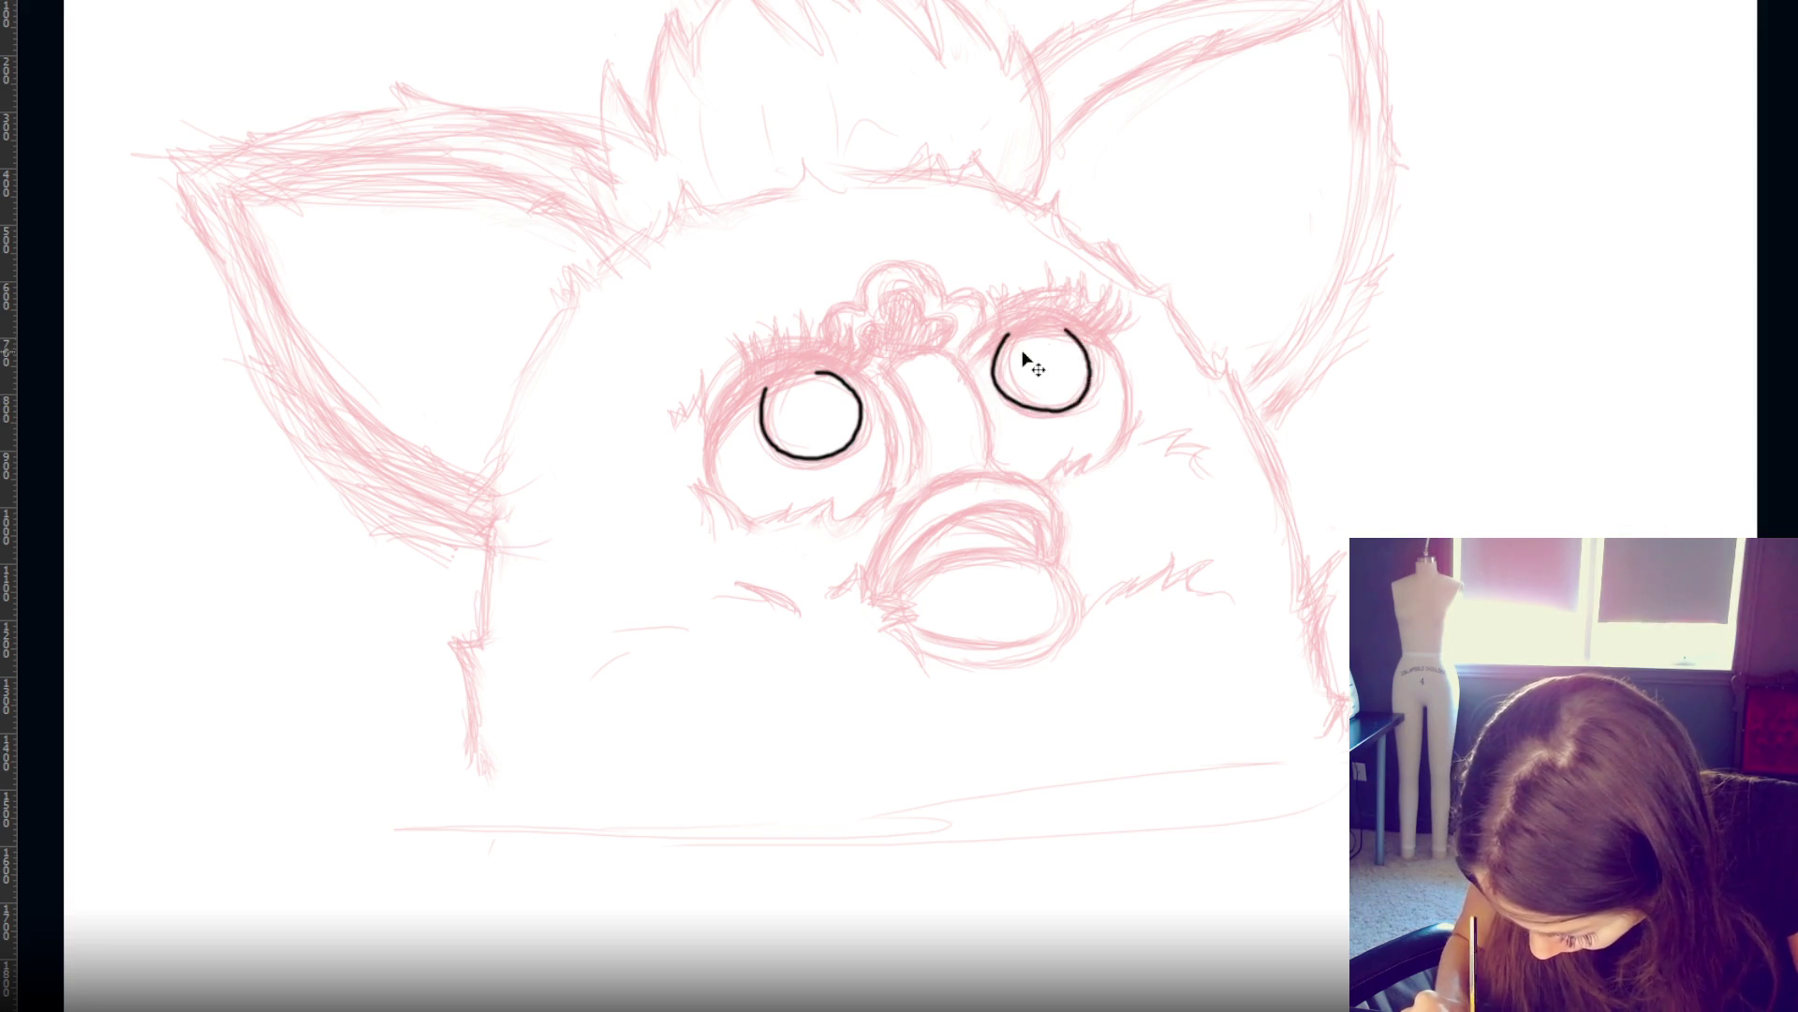
scroll(1028, 350, up, 1)
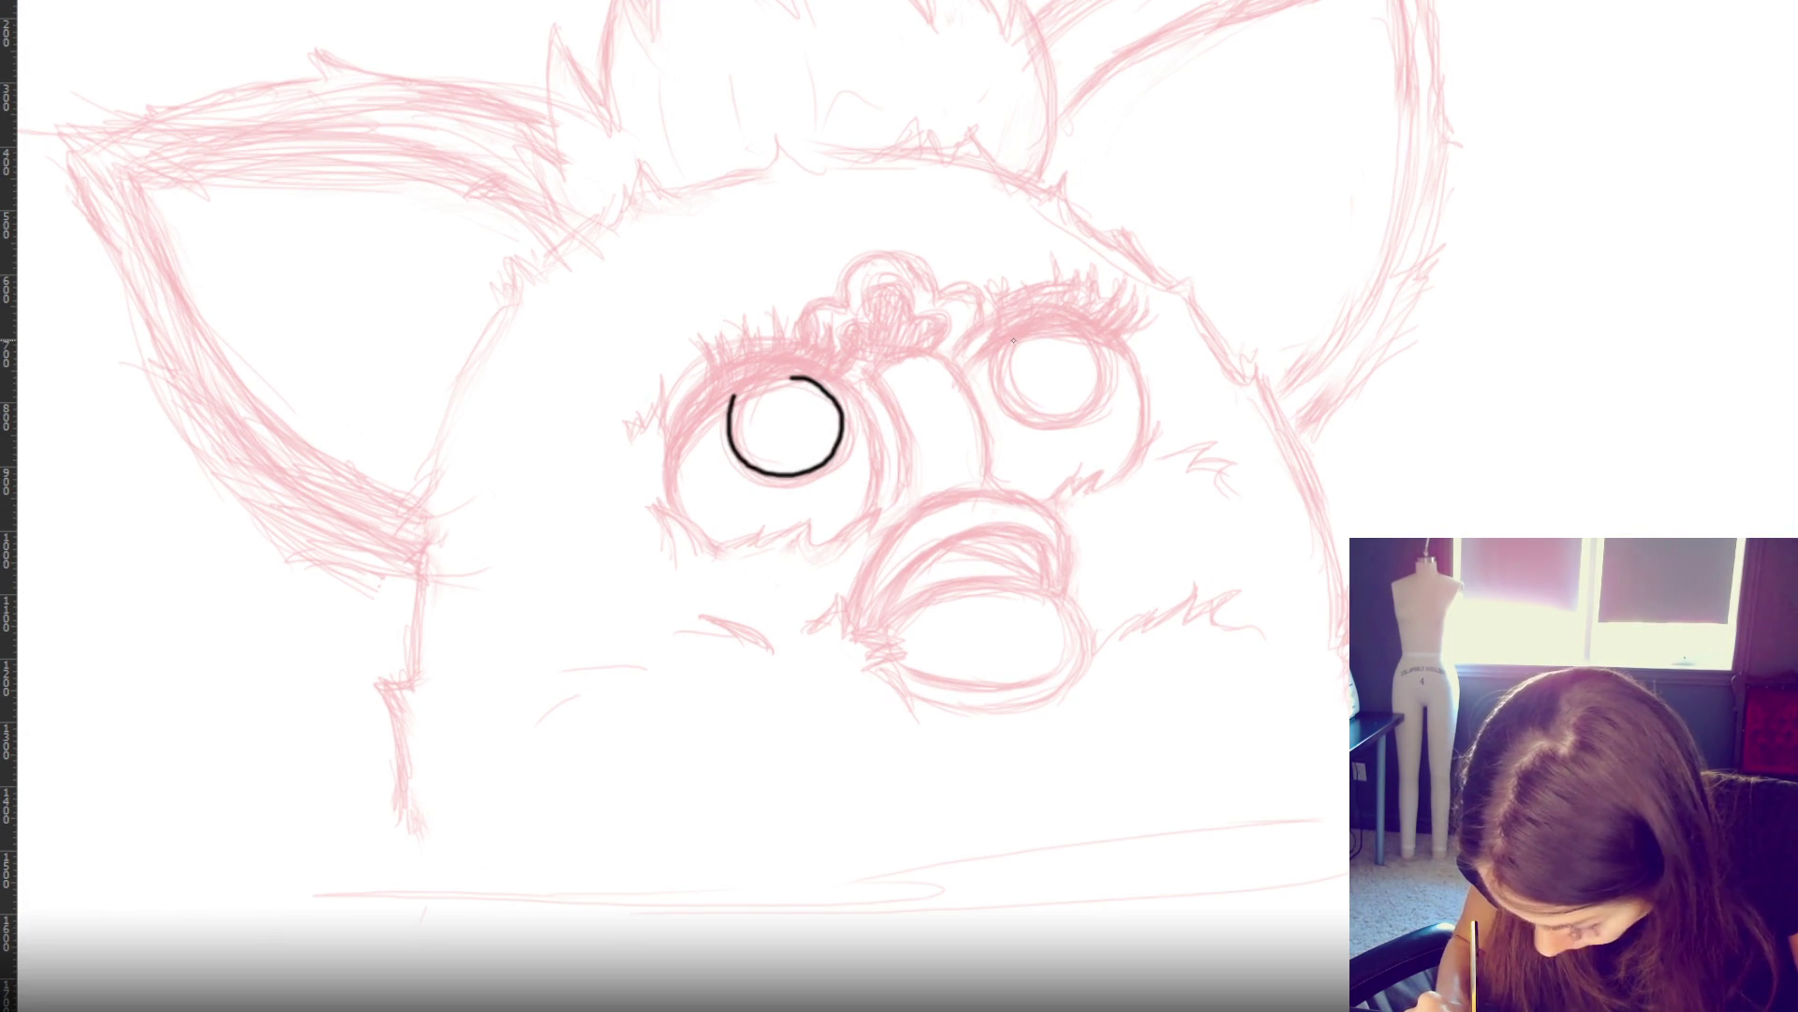
key(ctrl+z)
mouse_move(1007, 342)
mouse_down()
mouse_move(1102, 367)
mouse_move(1031, 417)
mouse_move(1101, 365)
mouse_up()
key(ctrl+z)
key(ctrl+z)
key(ctrl+z)
key(ctrl+z)
mouse_move(991, 335)
mouse_down()
mouse_move(1072, 330)
mouse_move(1105, 398)
mouse_move(1078, 333)
mouse_move(991, 403)
mouse_move(1091, 337)
mouse_move(1086, 412)
mouse_move(1091, 333)
mouse_move(1096, 412)
mouse_move(1086, 326)
mouse_move(1030, 417)
mouse_move(1073, 328)
mouse_move(1000, 392)
mouse_move(1106, 356)
mouse_move(1072, 326)
mouse_up()
key(ctrl+z)
key(ctrl+z)
key(ctrl+z)
key(ctrl+z)
key(ctrl+z)
key(ctrl+z)
key(ctrl+z)
key(ctrl+z)
key(ctrl+z)
key(ctrl+z)
key(ctrl+z)
key(ctrl+z)
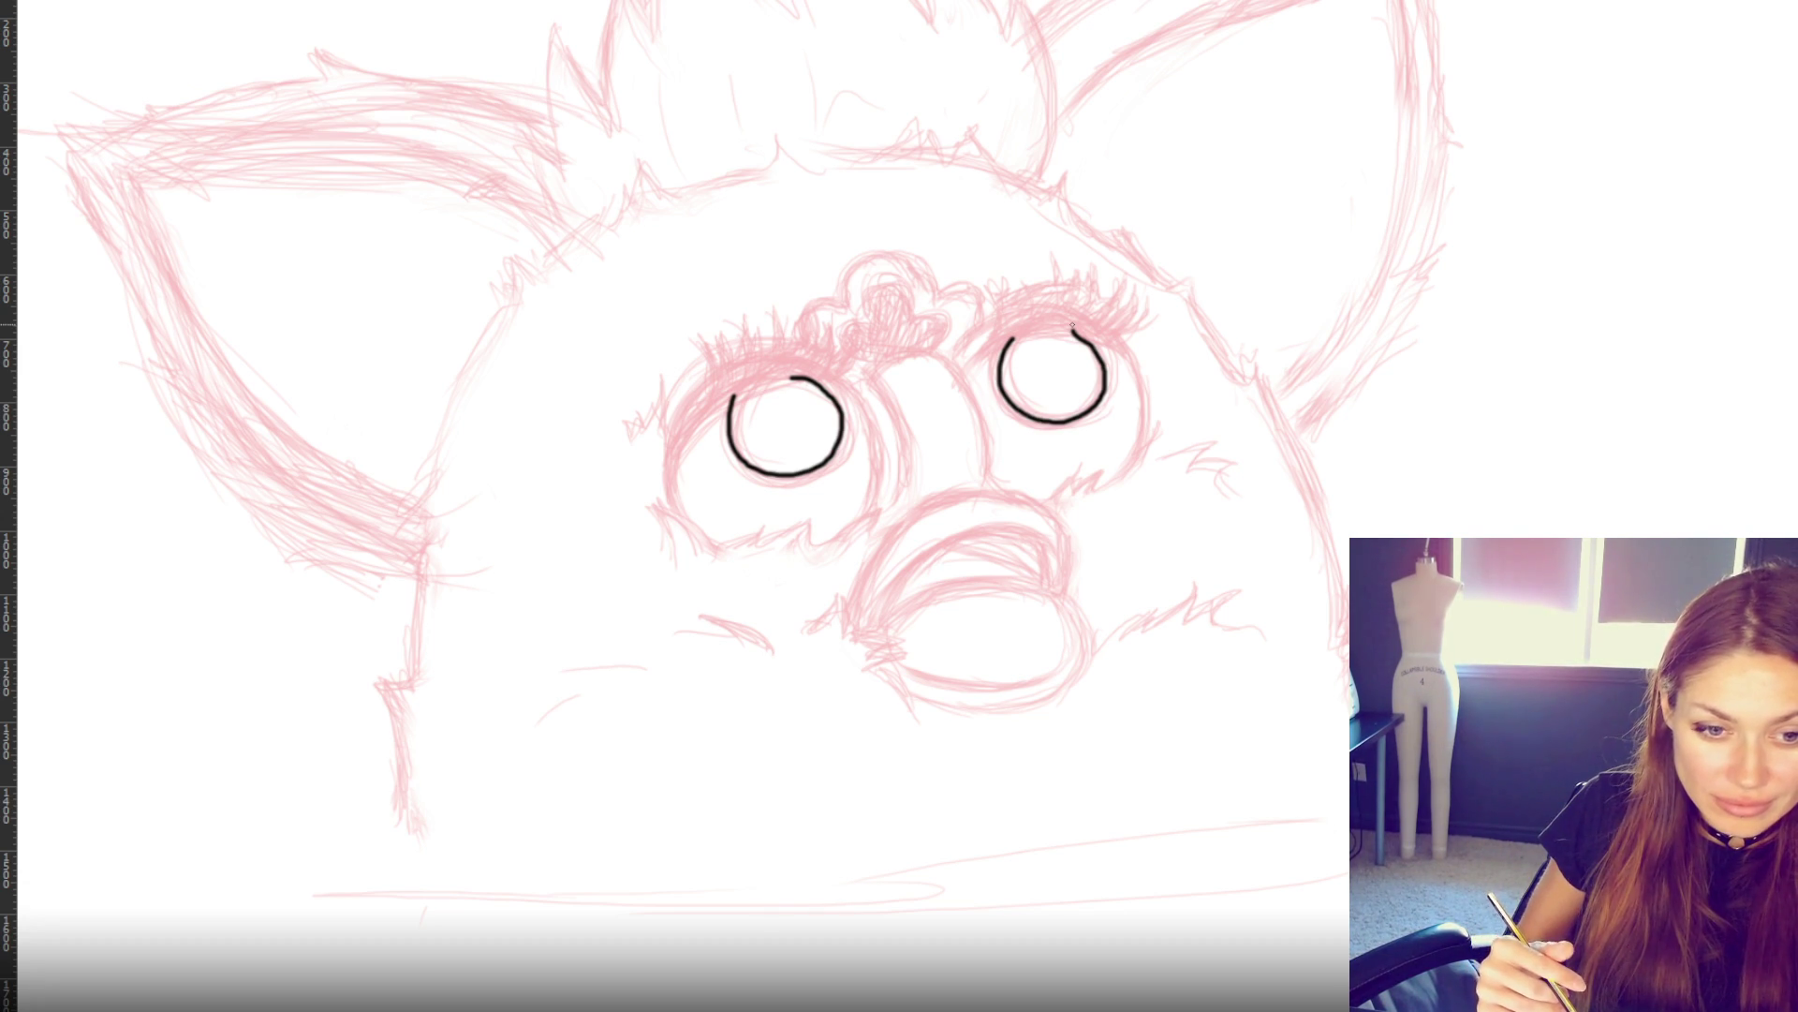
scroll(1075, 332, up, 1)
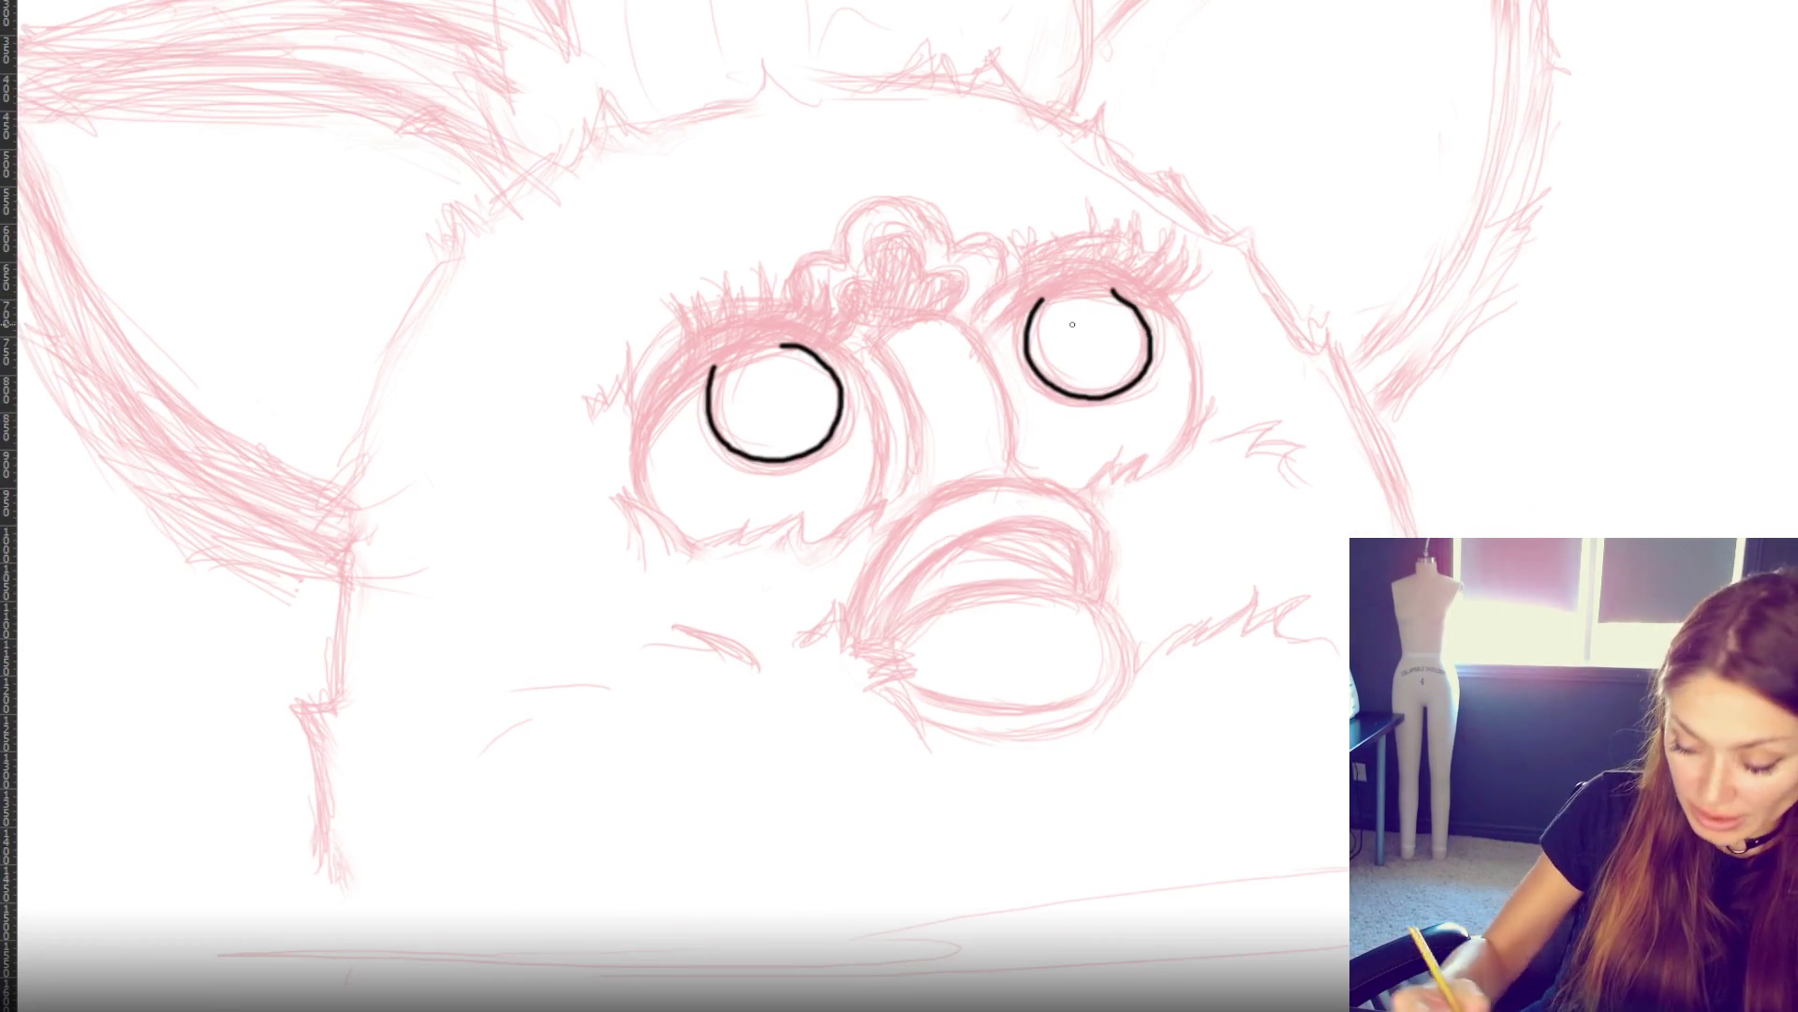
- Ink the right arc of the left eye in black after discarding stray strokes
mouse_move(659, 409)
mouse_down()
mouse_move(739, 349)
mouse_move(670, 516)
mouse_up()
key(ctrl+z)
drag(869, 379, 875, 511)
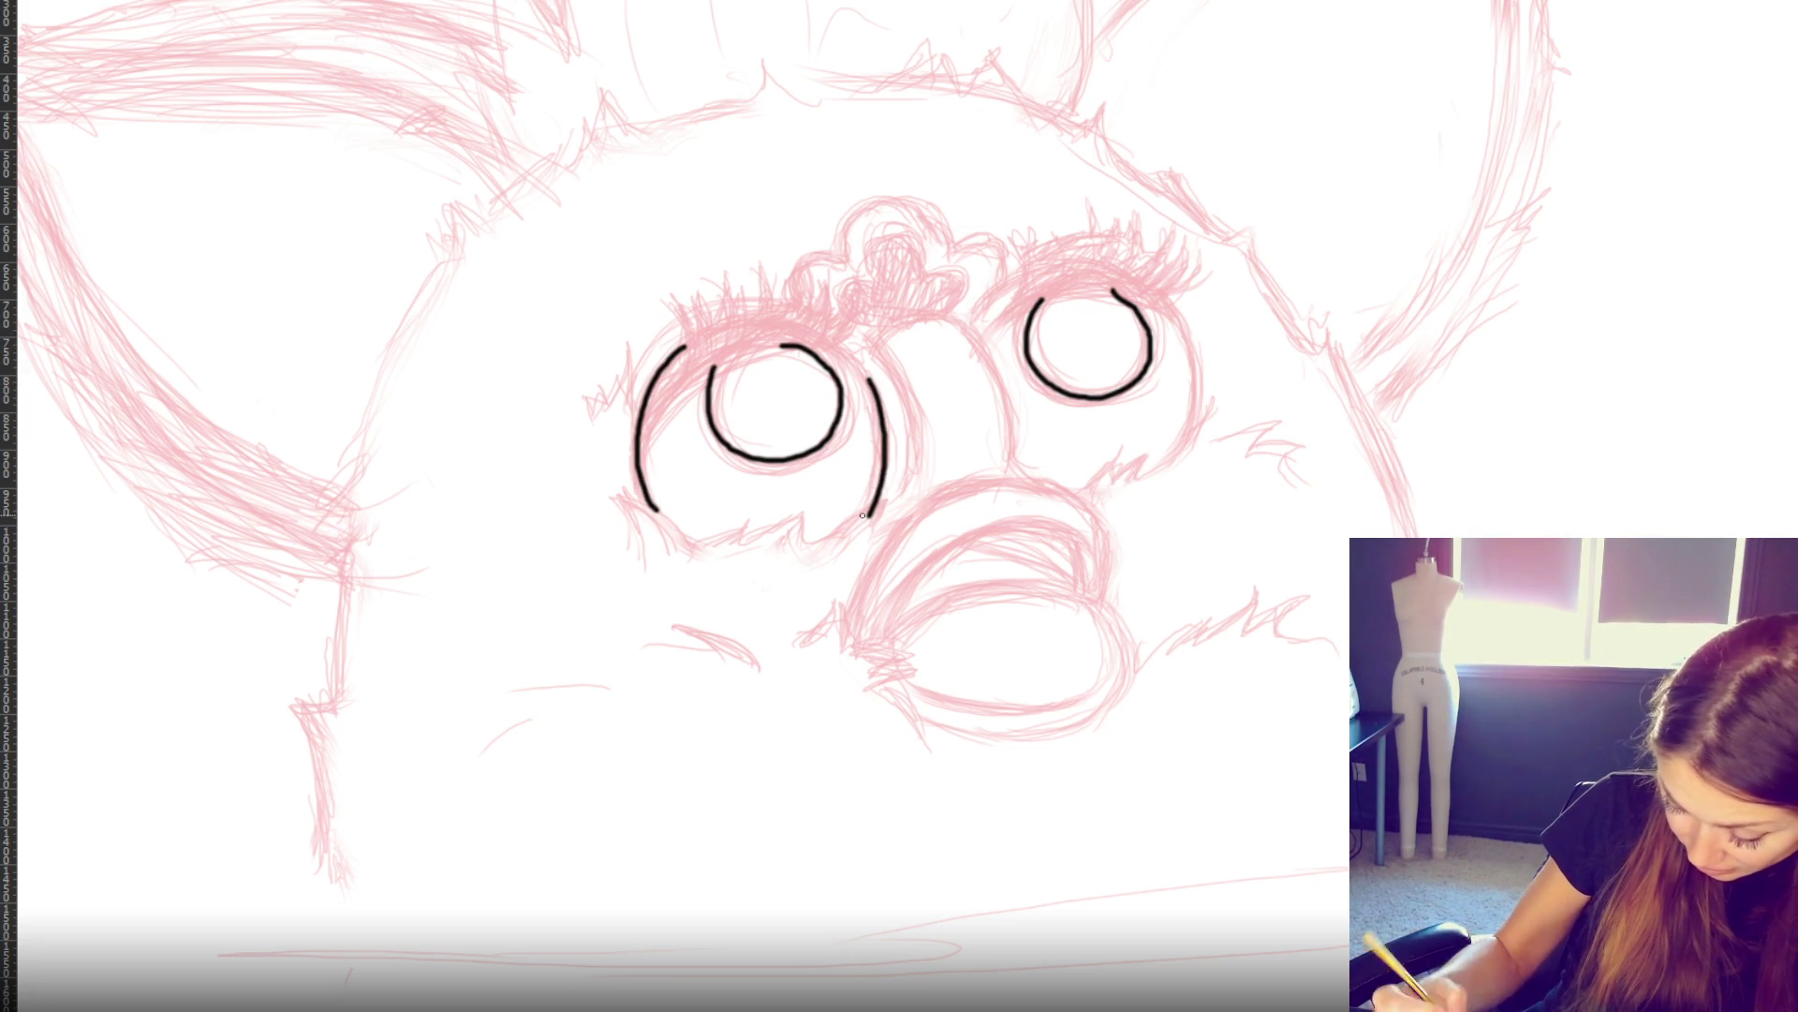
key(ctrl+plus)
key(ctrl+plus)
key(ctrl+plus)
key(ctrl+z)
mouse_move(801, 101)
mouse_down()
mouse_move(845, 266)
mouse_move(808, 447)
mouse_up()
- Draw the hooked zigzag fur line beneath the eye and the eye's lower-left outline
mouse_move(669, 573)
mouse_down()
mouse_move(839, 455)
mouse_move(803, 541)
mouse_up()
key(ctrl+z)
mouse_move(665, 569)
mouse_down()
mouse_move(763, 490)
mouse_move(802, 540)
mouse_up()
mouse_move(600, 485)
mouse_down()
mouse_move(595, 581)
mouse_move(646, 520)
mouse_move(667, 574)
mouse_up()
drag(408, 609, 593, 489)
mouse_move(404, 610)
mouse_down()
mouse_move(447, 514)
mouse_move(377, 588)
mouse_up()
mouse_move(75, 441)
mouse_down()
mouse_move(263, 611)
mouse_move(360, 610)
mouse_up()
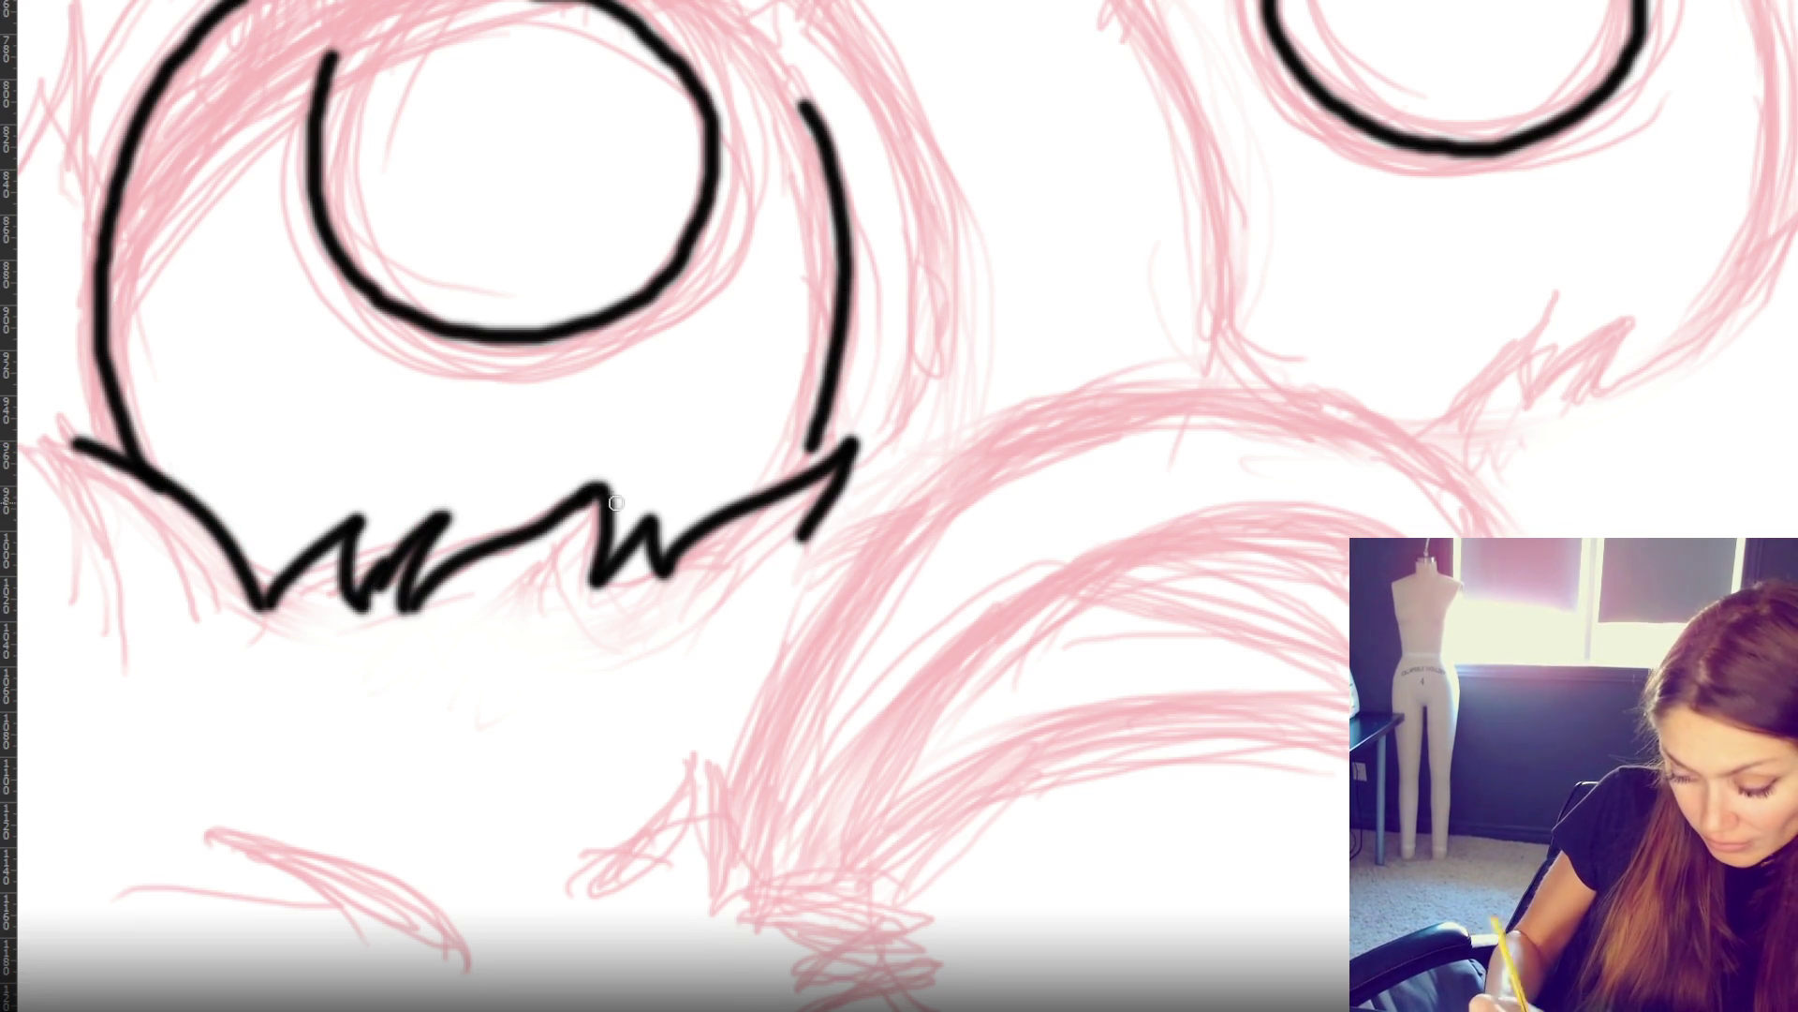
- Join the eye's right arc to the fur line and thicken it
drag(818, 428, 808, 469)
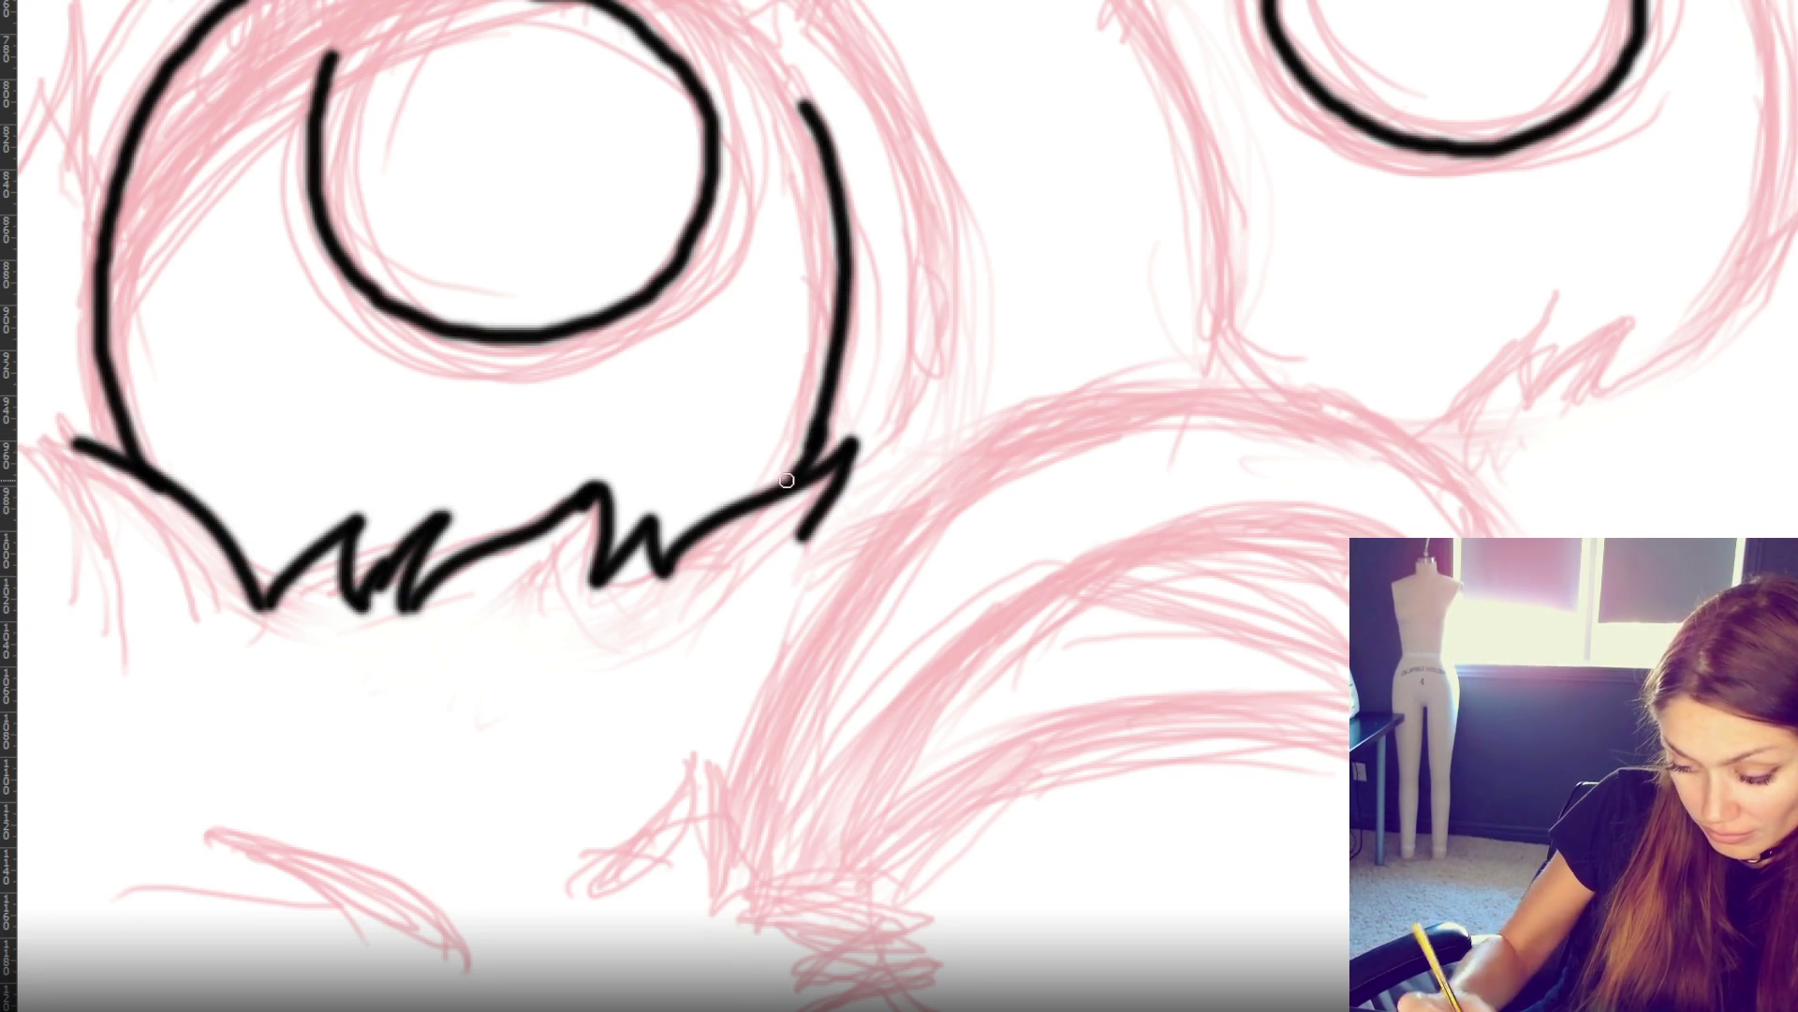
mouse_move(803, 96)
mouse_down()
mouse_move(848, 265)
mouse_move(843, 332)
mouse_up()
mouse_move(839, 209)
mouse_down()
mouse_move(841, 368)
mouse_move(811, 459)
mouse_move(847, 289)
mouse_move(807, 466)
mouse_move(848, 234)
mouse_up()
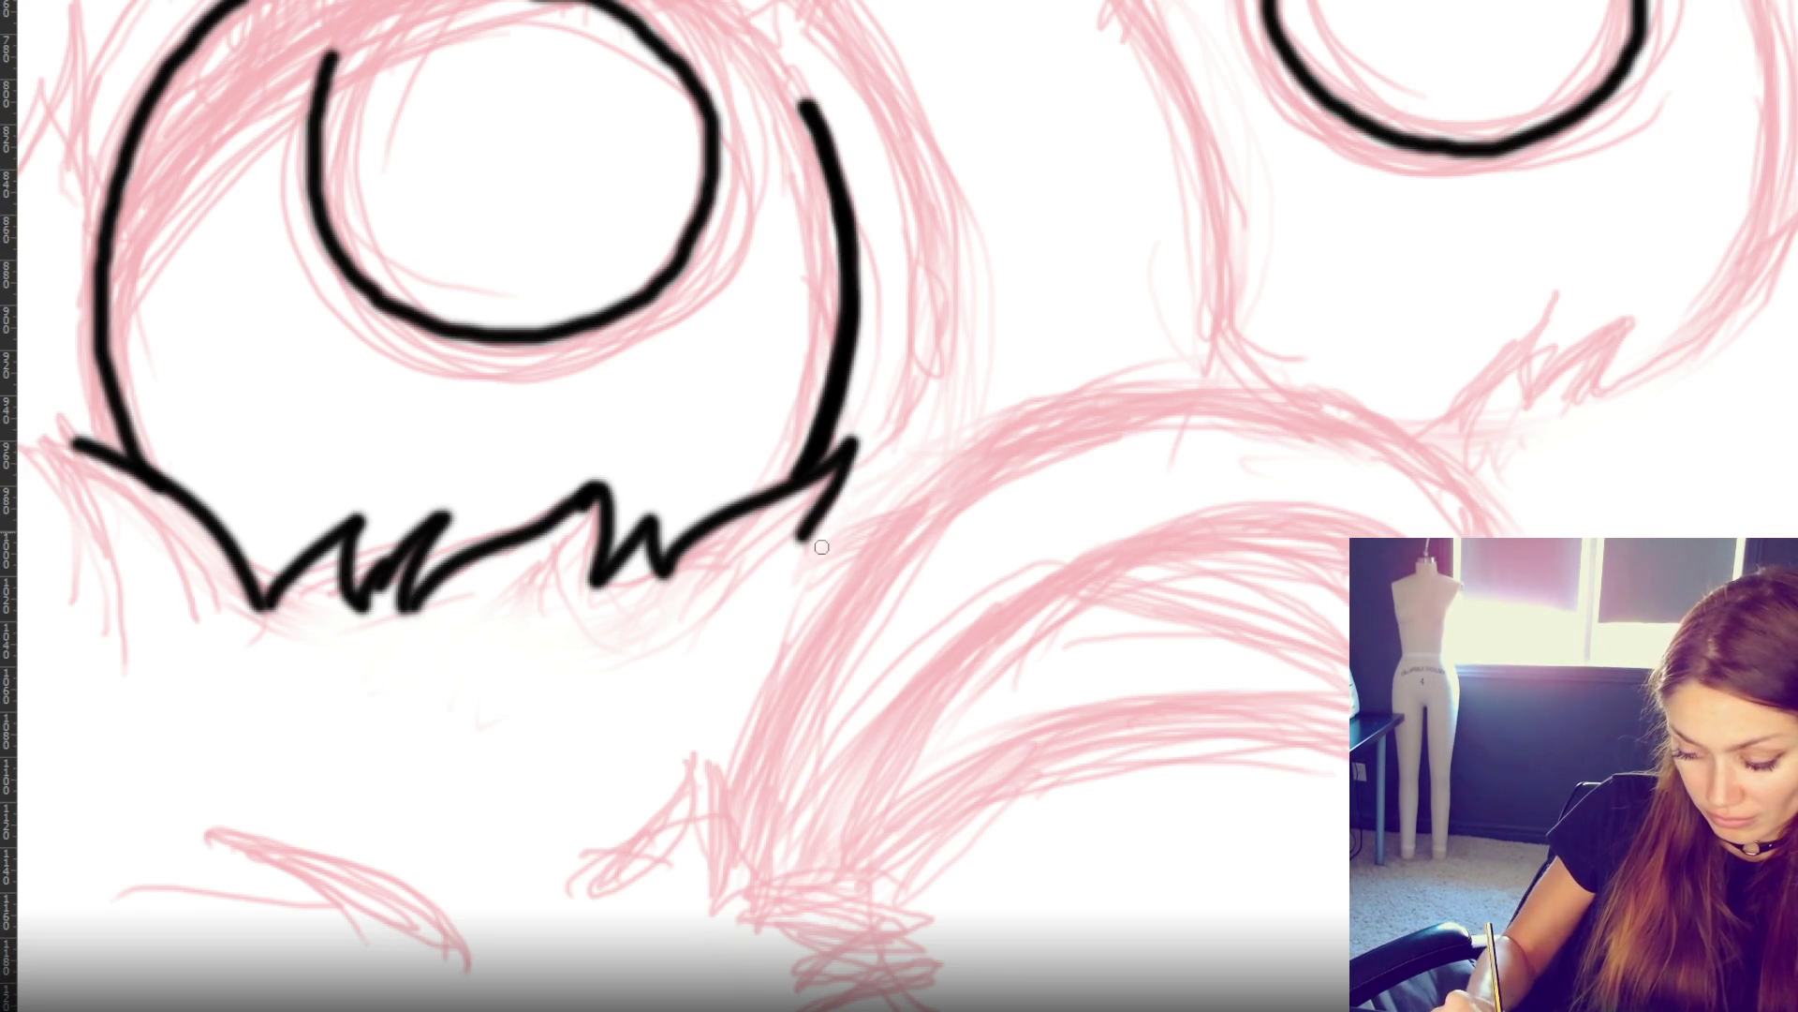
scroll(790, 577, up, 2)
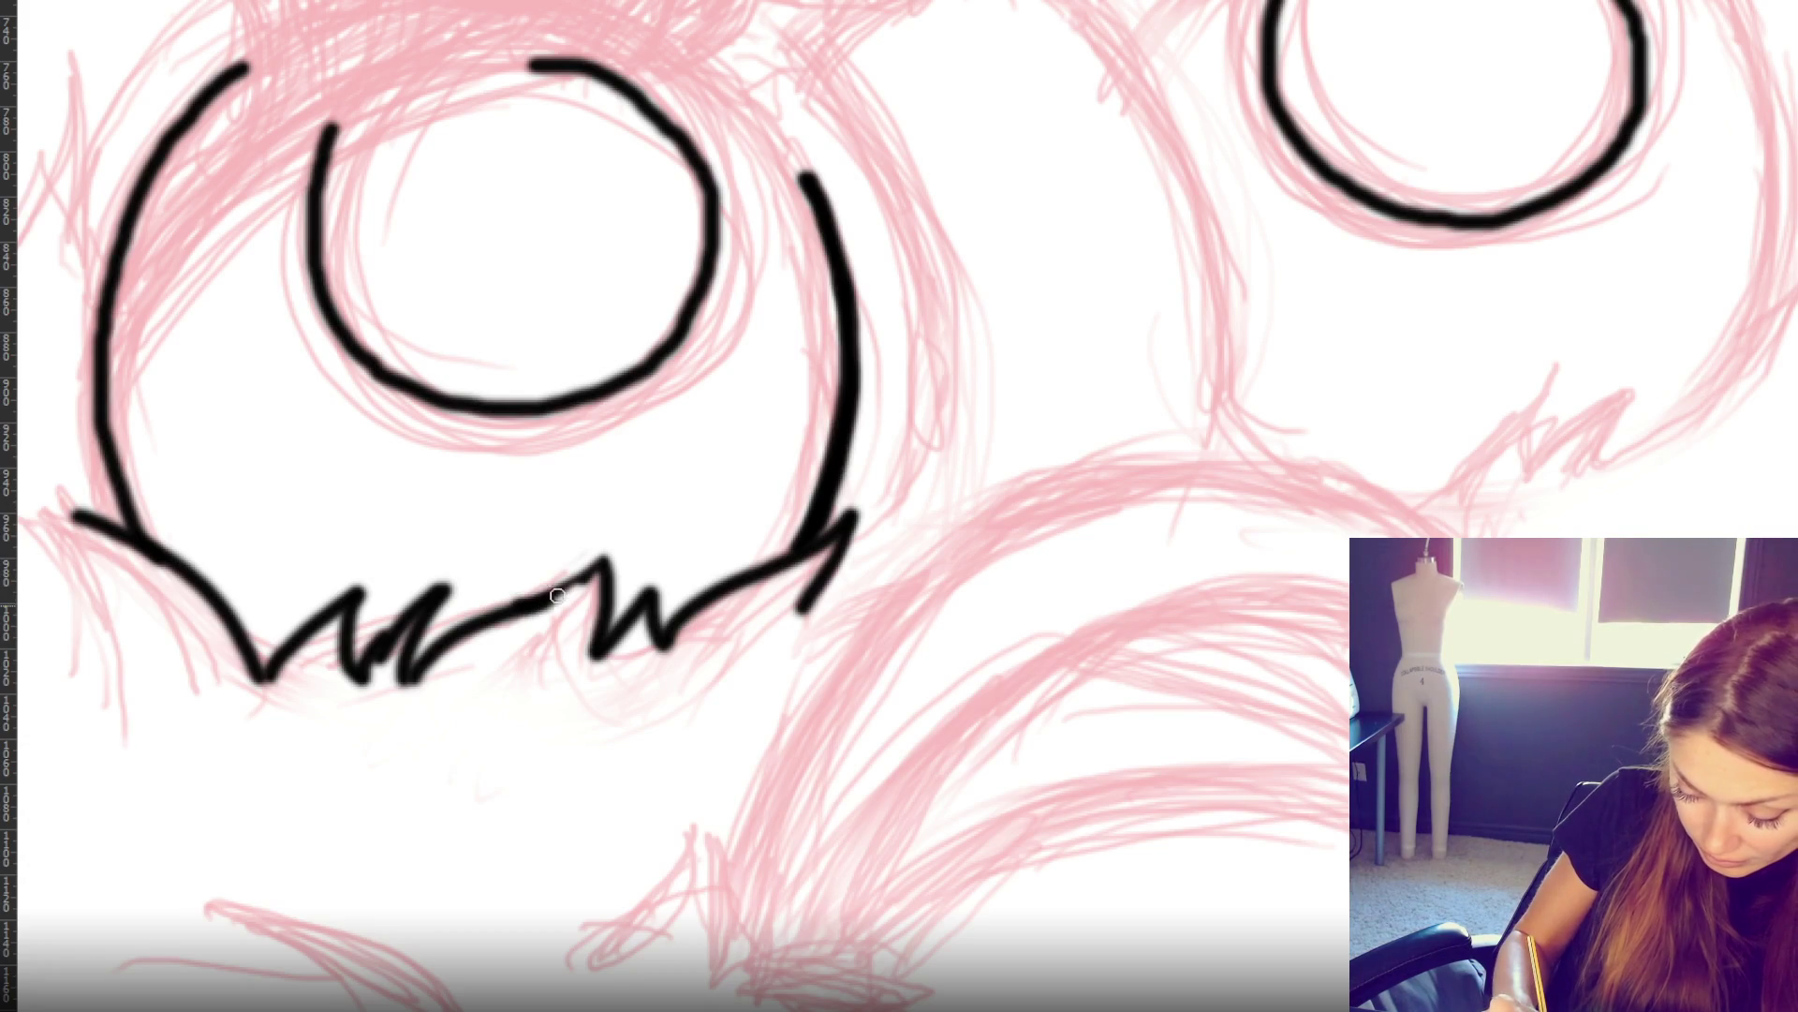
- Extend the outer eye arc up to the top, joining it to the existing outline
mouse_move(688, 47)
mouse_down()
mouse_move(825, 197)
mouse_move(838, 244)
mouse_move(725, 75)
mouse_move(824, 225)
mouse_move(770, 127)
mouse_move(823, 215)
mouse_move(824, 192)
mouse_up()
key(ctrl+z)
key(ctrl+z)
key(ctrl+z)
key(ctrl+z)
mouse_move(693, 47)
mouse_down()
mouse_move(820, 206)
mouse_move(713, 66)
mouse_up()
key(ctrl+z)
key(ctrl+z)
drag(701, 51, 824, 216)
key(ctrl+z)
drag(700, 52, 822, 216)
key(ctrl+z)
drag(700, 57, 815, 201)
key(ctrl+z)
key(ctrl+z)
drag(701, 51, 824, 214)
key(ctrl+z)
drag(692, 42, 824, 207)
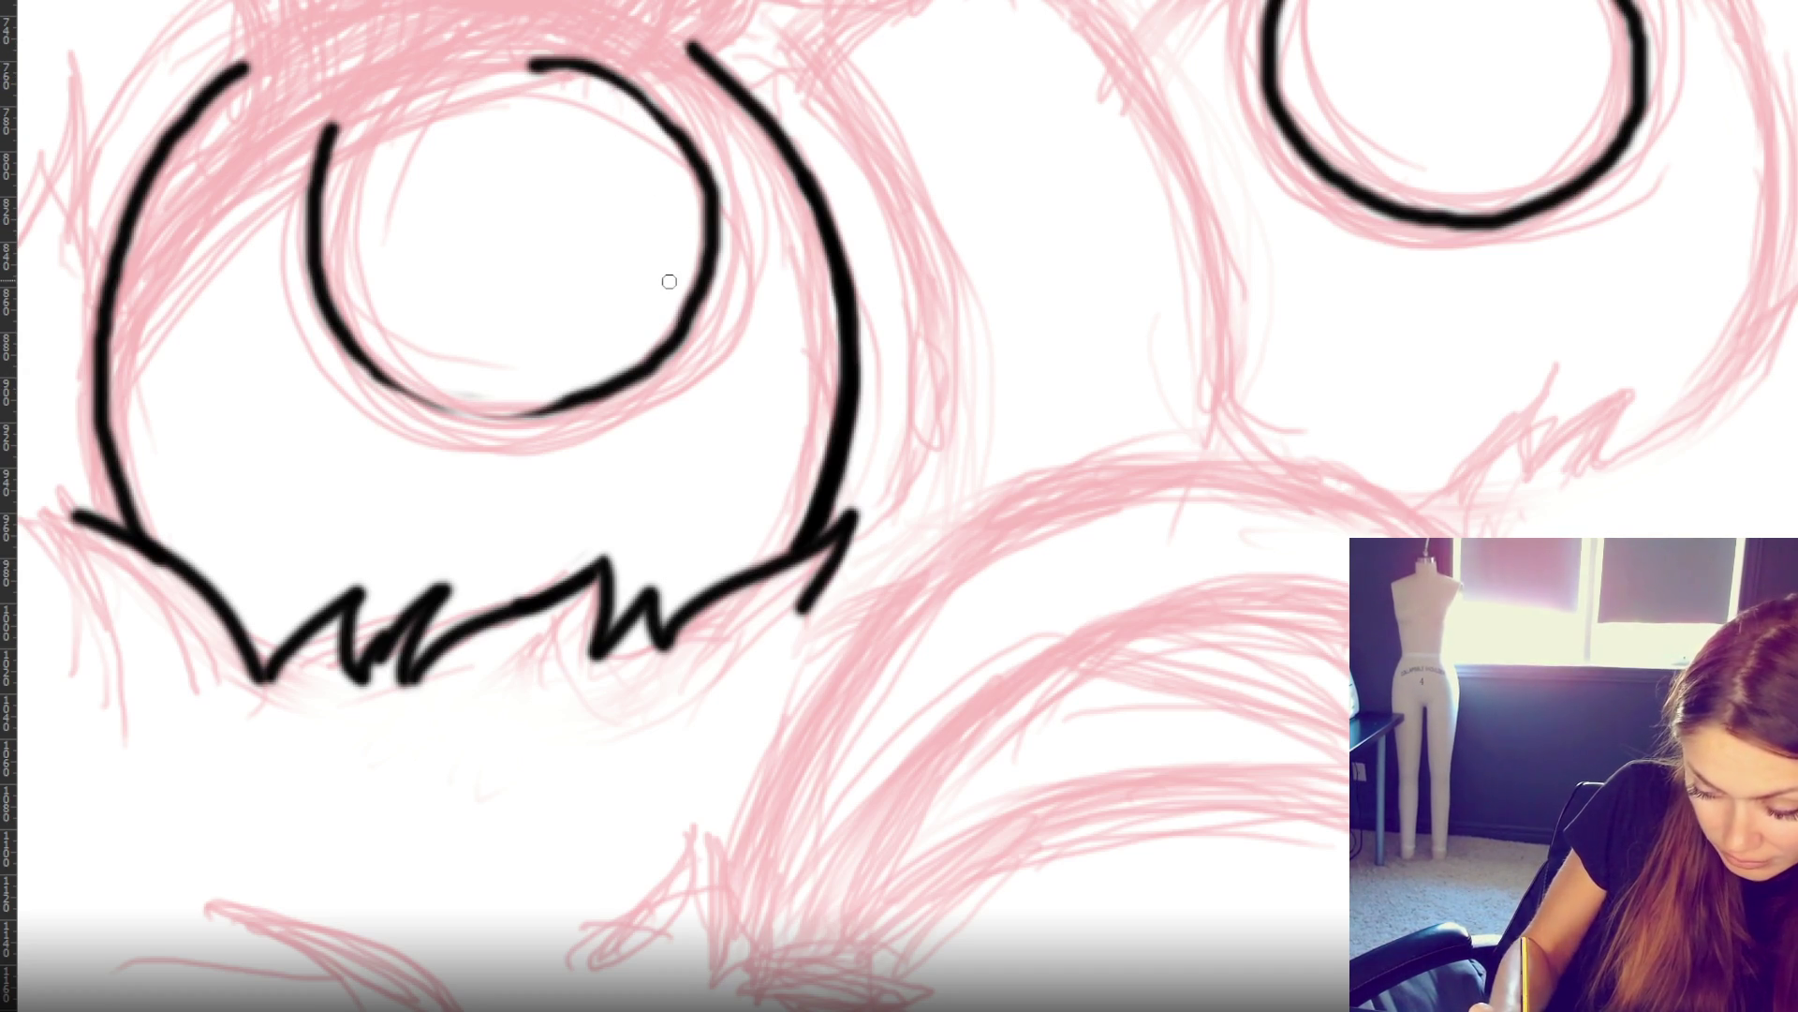
- Thicken the inner circle's top-right and right side, and attempt its lower arc
drag(673, 340, 574, 389)
drag(548, 58, 693, 126)
mouse_move(613, 77)
mouse_down()
mouse_move(690, 129)
mouse_move(714, 319)
mouse_up()
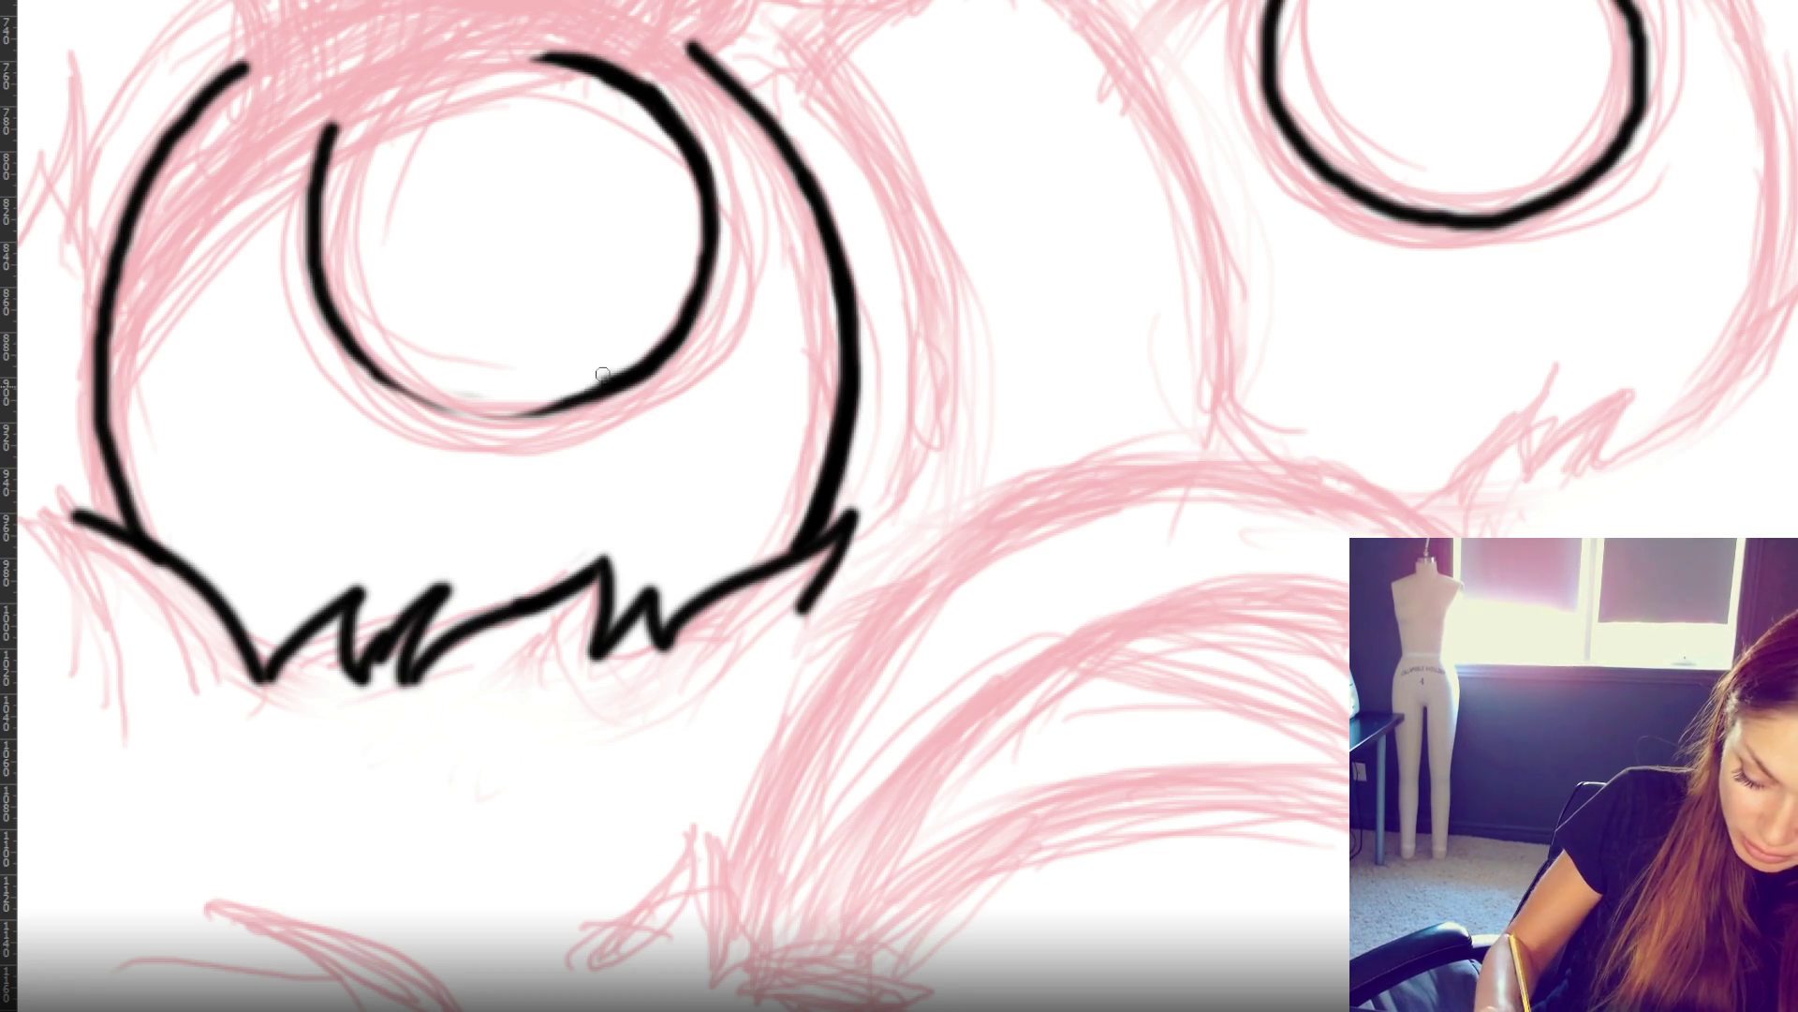
drag(348, 361, 605, 379)
key(ctrl+z)
mouse_move(339, 342)
mouse_down()
mouse_move(503, 412)
mouse_move(601, 386)
mouse_move(380, 379)
mouse_move(604, 394)
mouse_move(486, 417)
mouse_move(618, 384)
mouse_move(491, 423)
mouse_move(602, 394)
mouse_move(609, 372)
mouse_up()
key(ctrl+z)
key(ctrl+z)
key(ctrl+z)
key(ctrl+z)
key(ctrl+z)
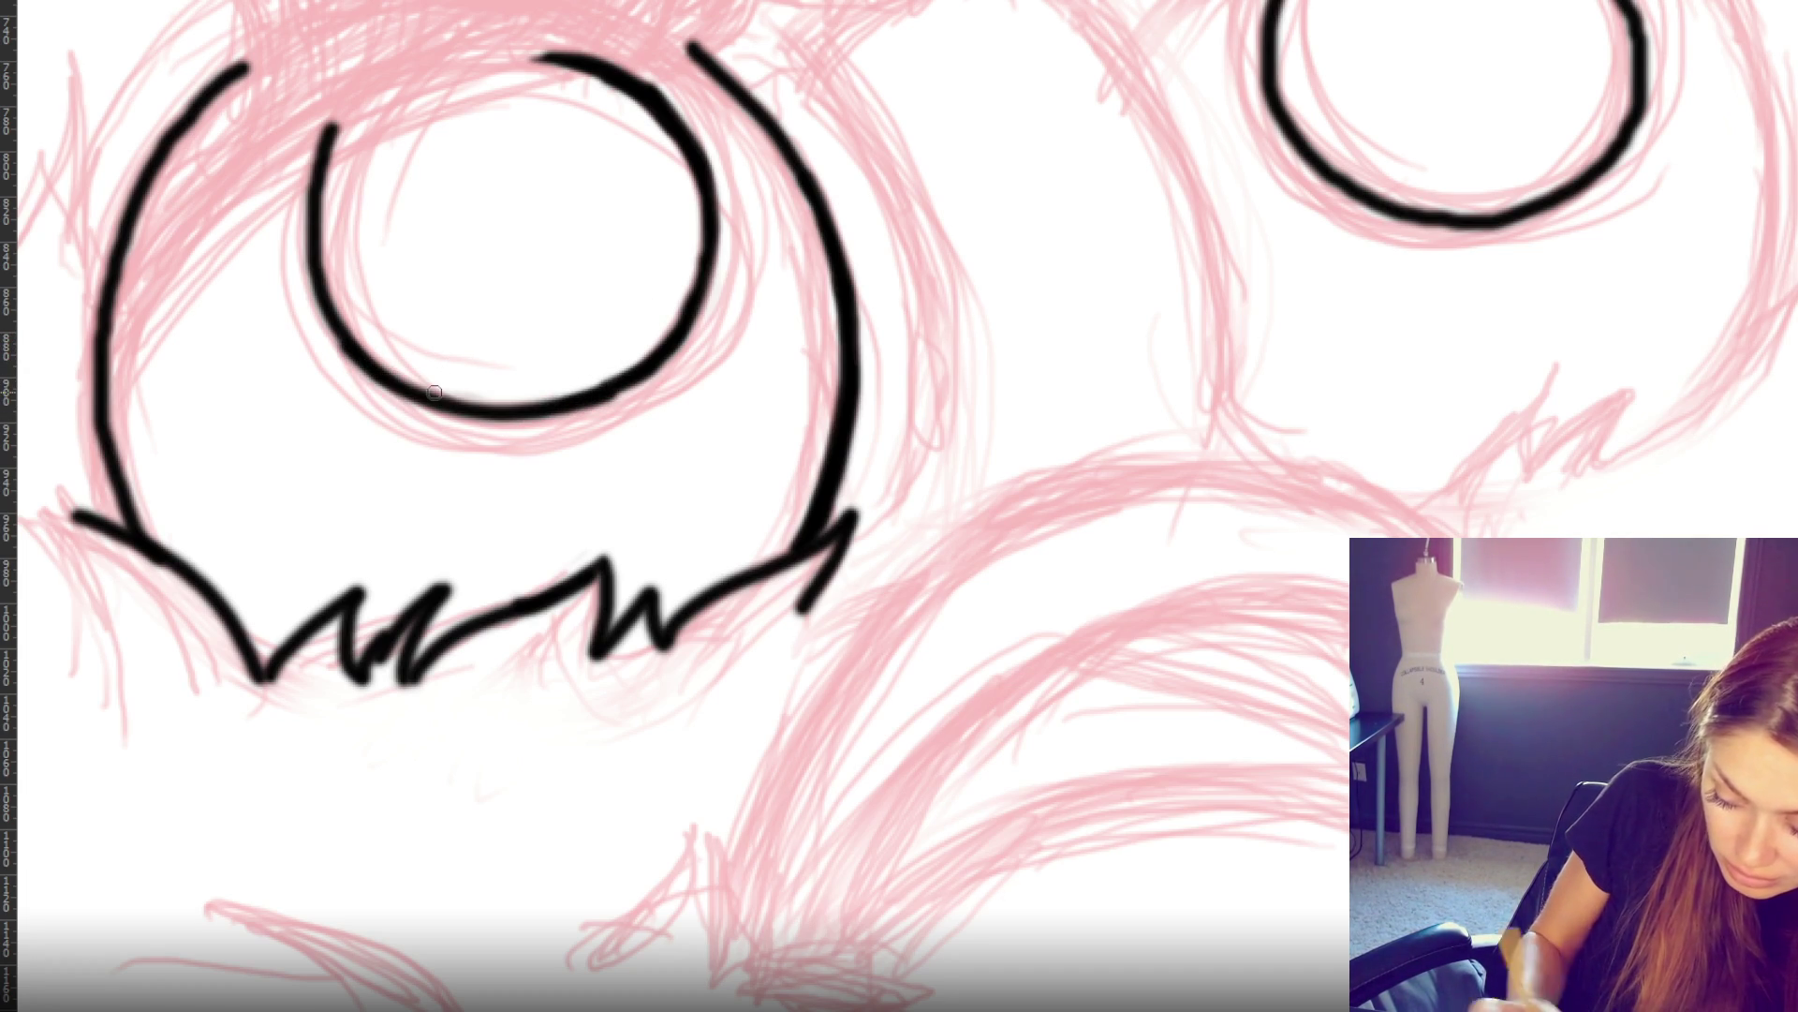
- Redraw the inner circle's left and bottom arcs thicker and join the jagged fur line
drag(339, 112, 311, 262)
key(ctrl+z)
mouse_move(345, 109)
mouse_down()
mouse_move(309, 271)
mouse_move(370, 373)
mouse_move(412, 382)
mouse_up()
drag(316, 163, 459, 405)
key(ctrl+z)
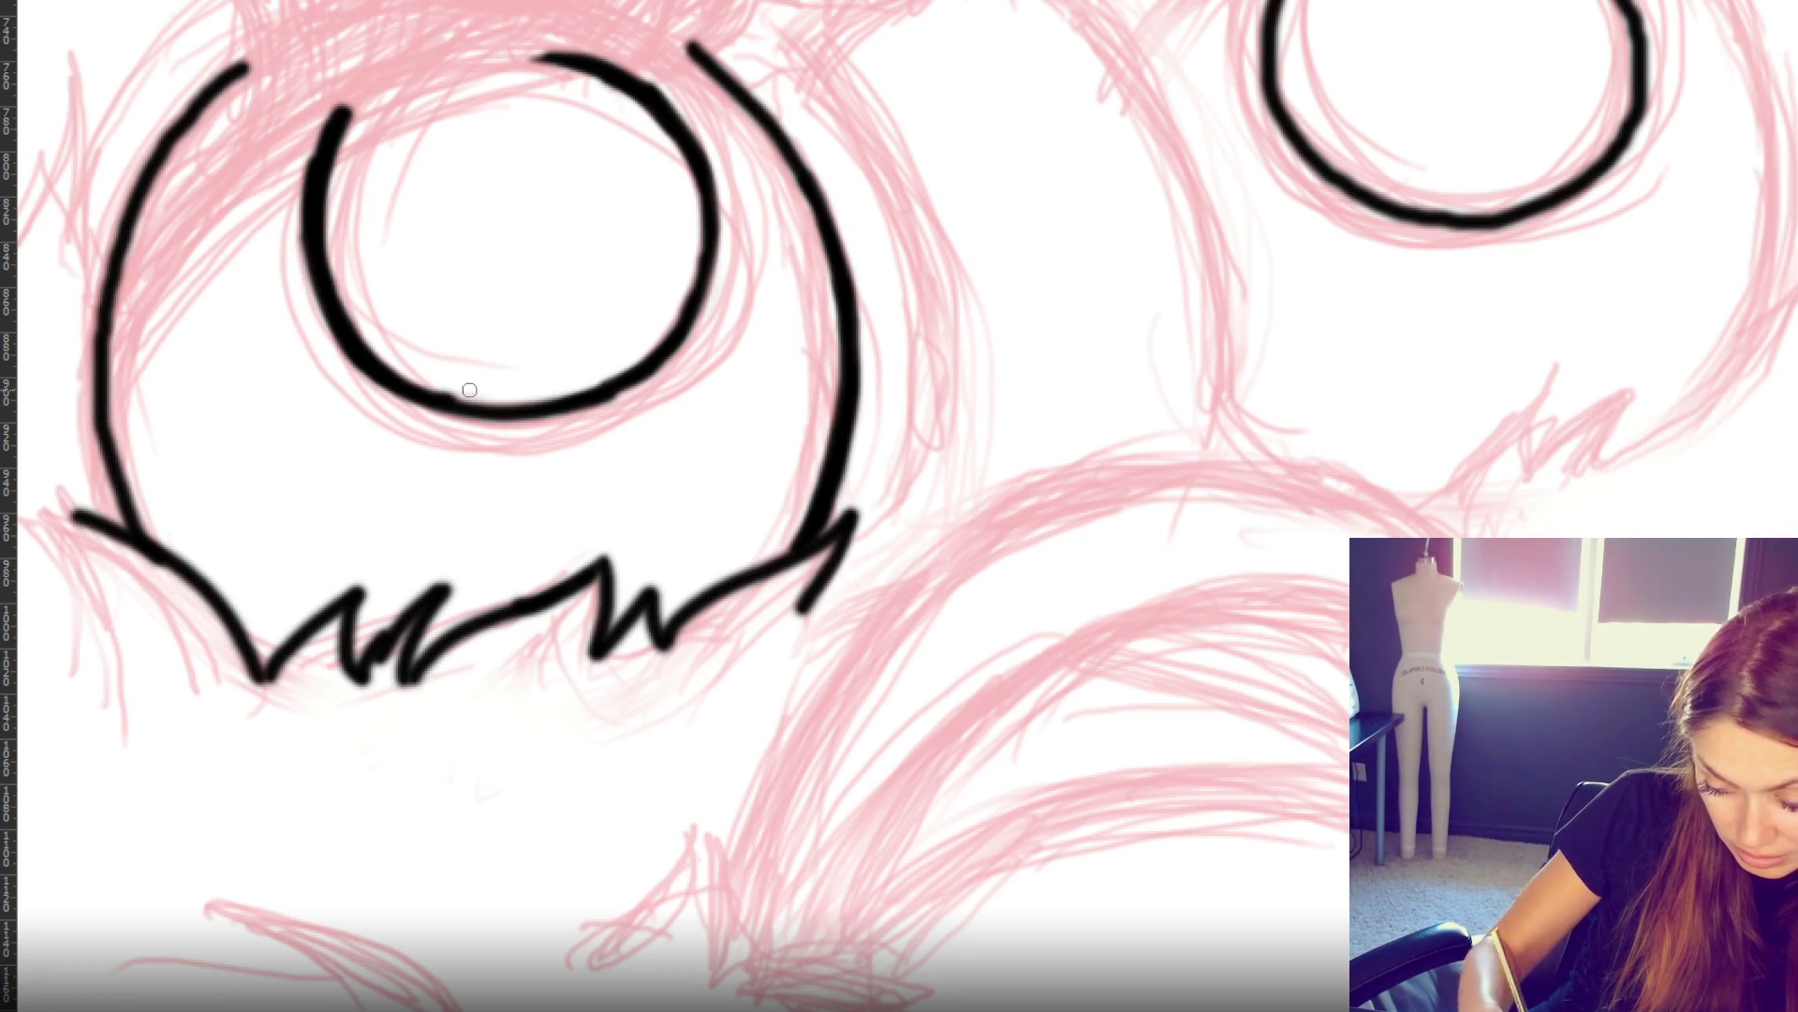
key(v)
key(b)
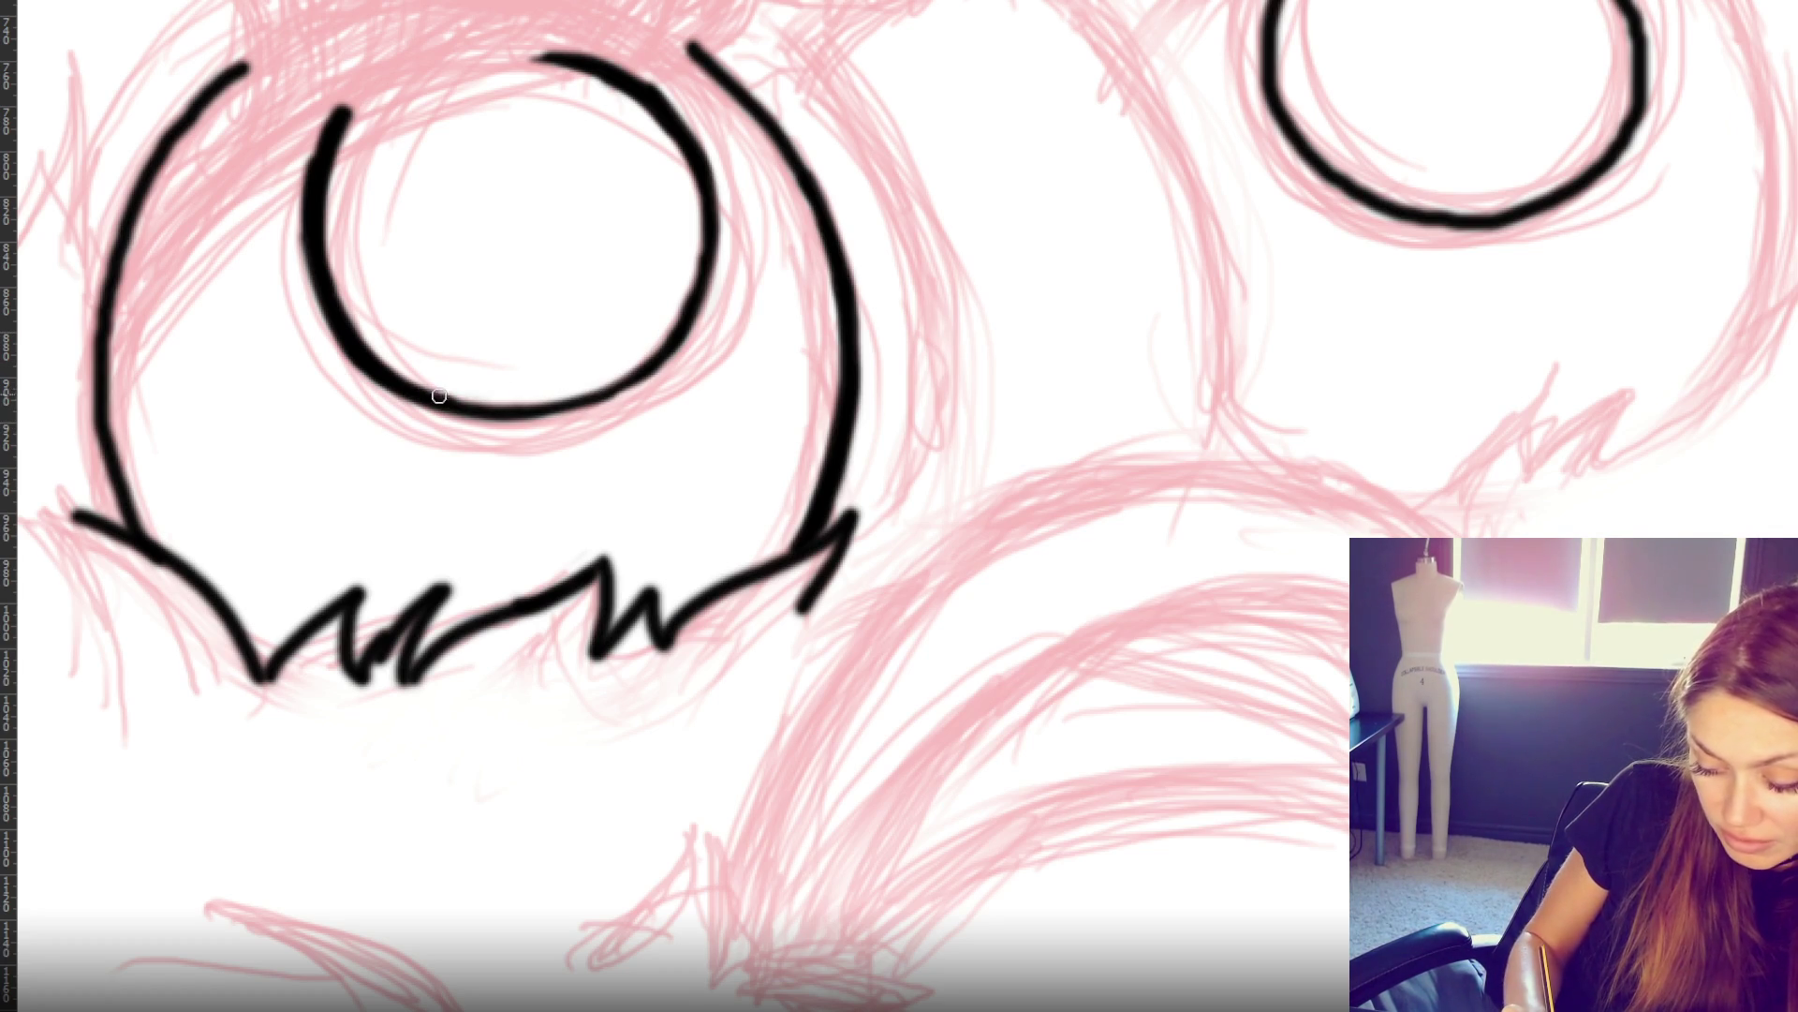
drag(438, 396, 661, 380)
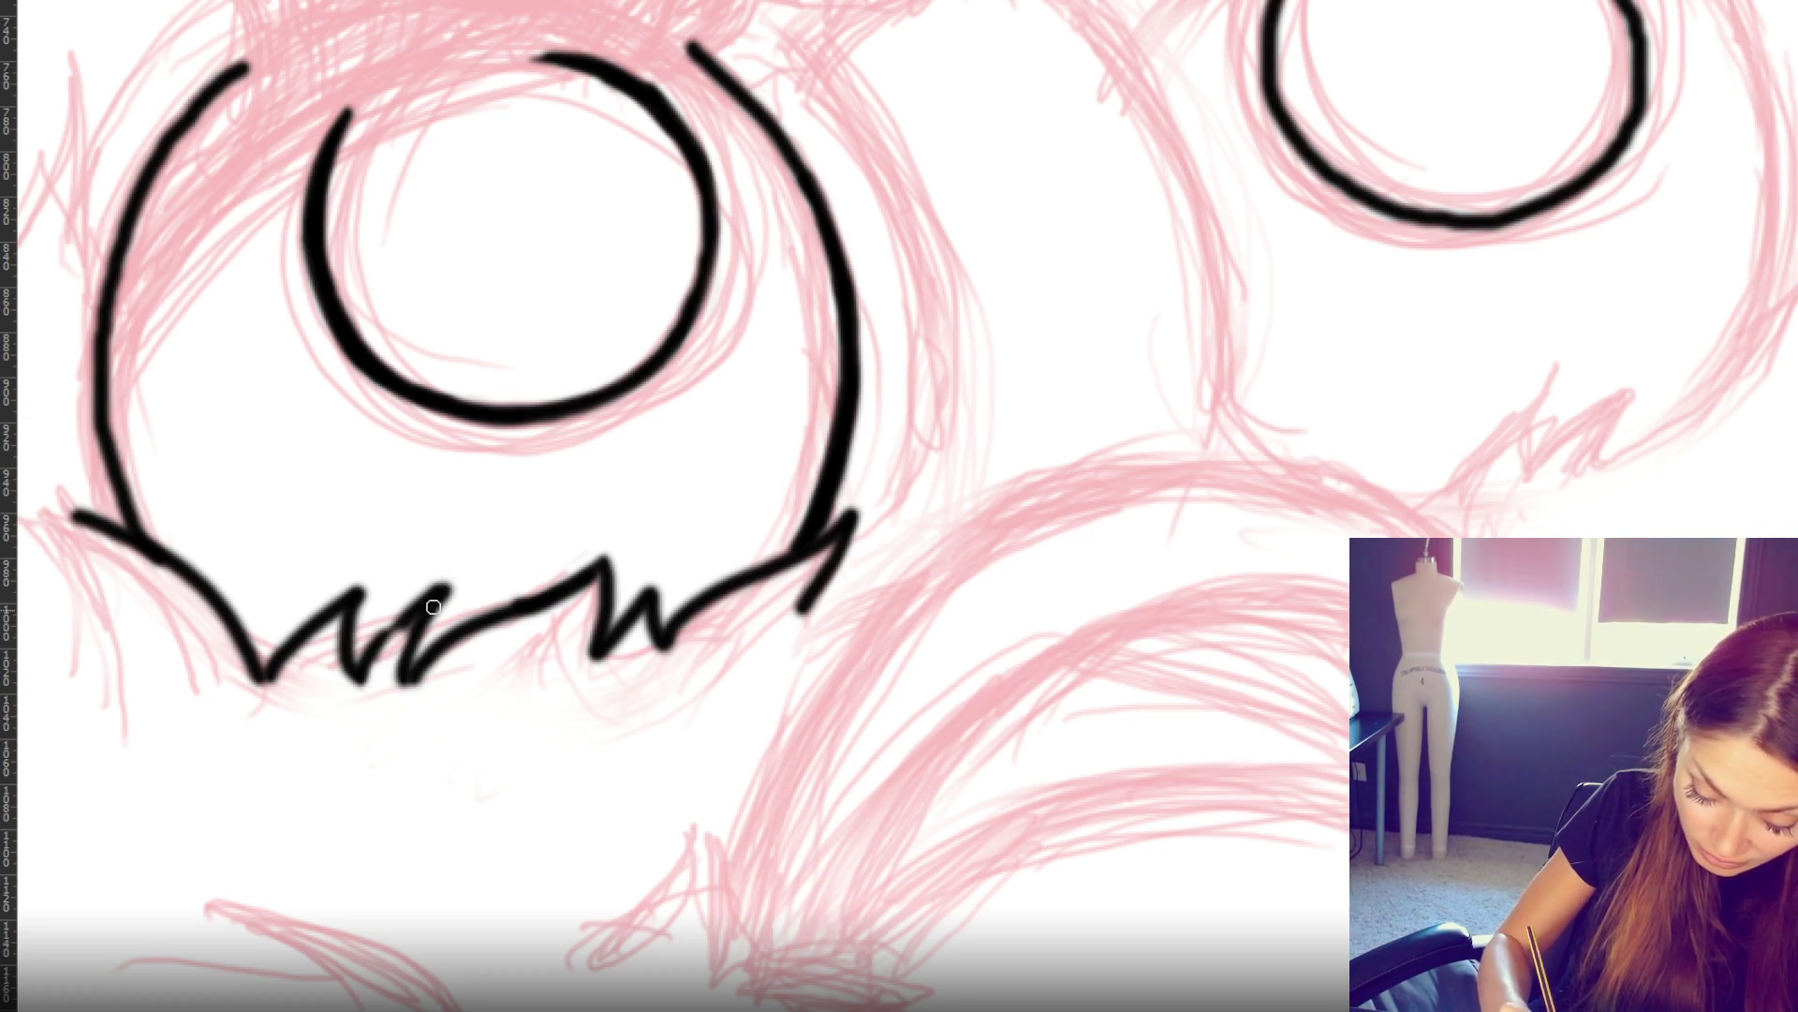
drag(363, 669, 467, 593)
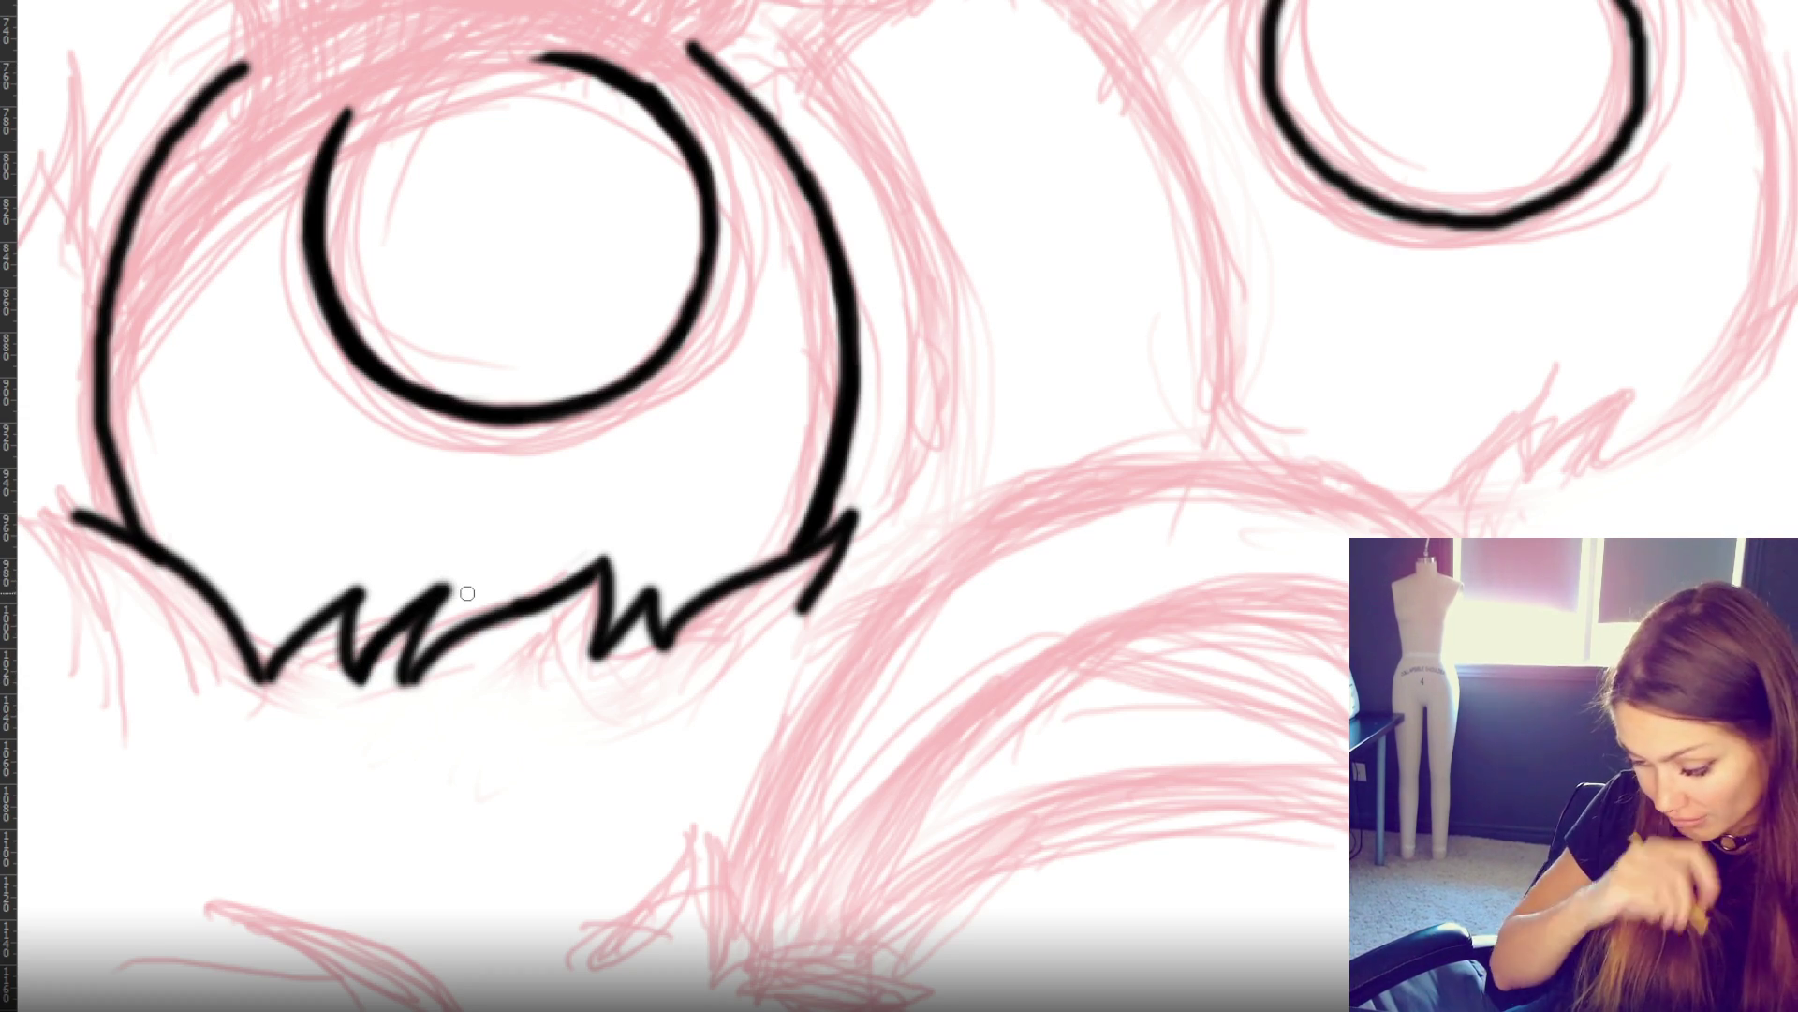
- Draw the beak's large outer arc after several retries
drag(984, 514, 862, 642)
key(ctrl+z)
drag(1153, 476, 793, 830)
key(ctrl+z)
drag(738, 905, 1208, 487)
key(ctrl+z)
drag(740, 904, 1230, 482)
key(ctrl+z)
drag(738, 905, 1230, 474)
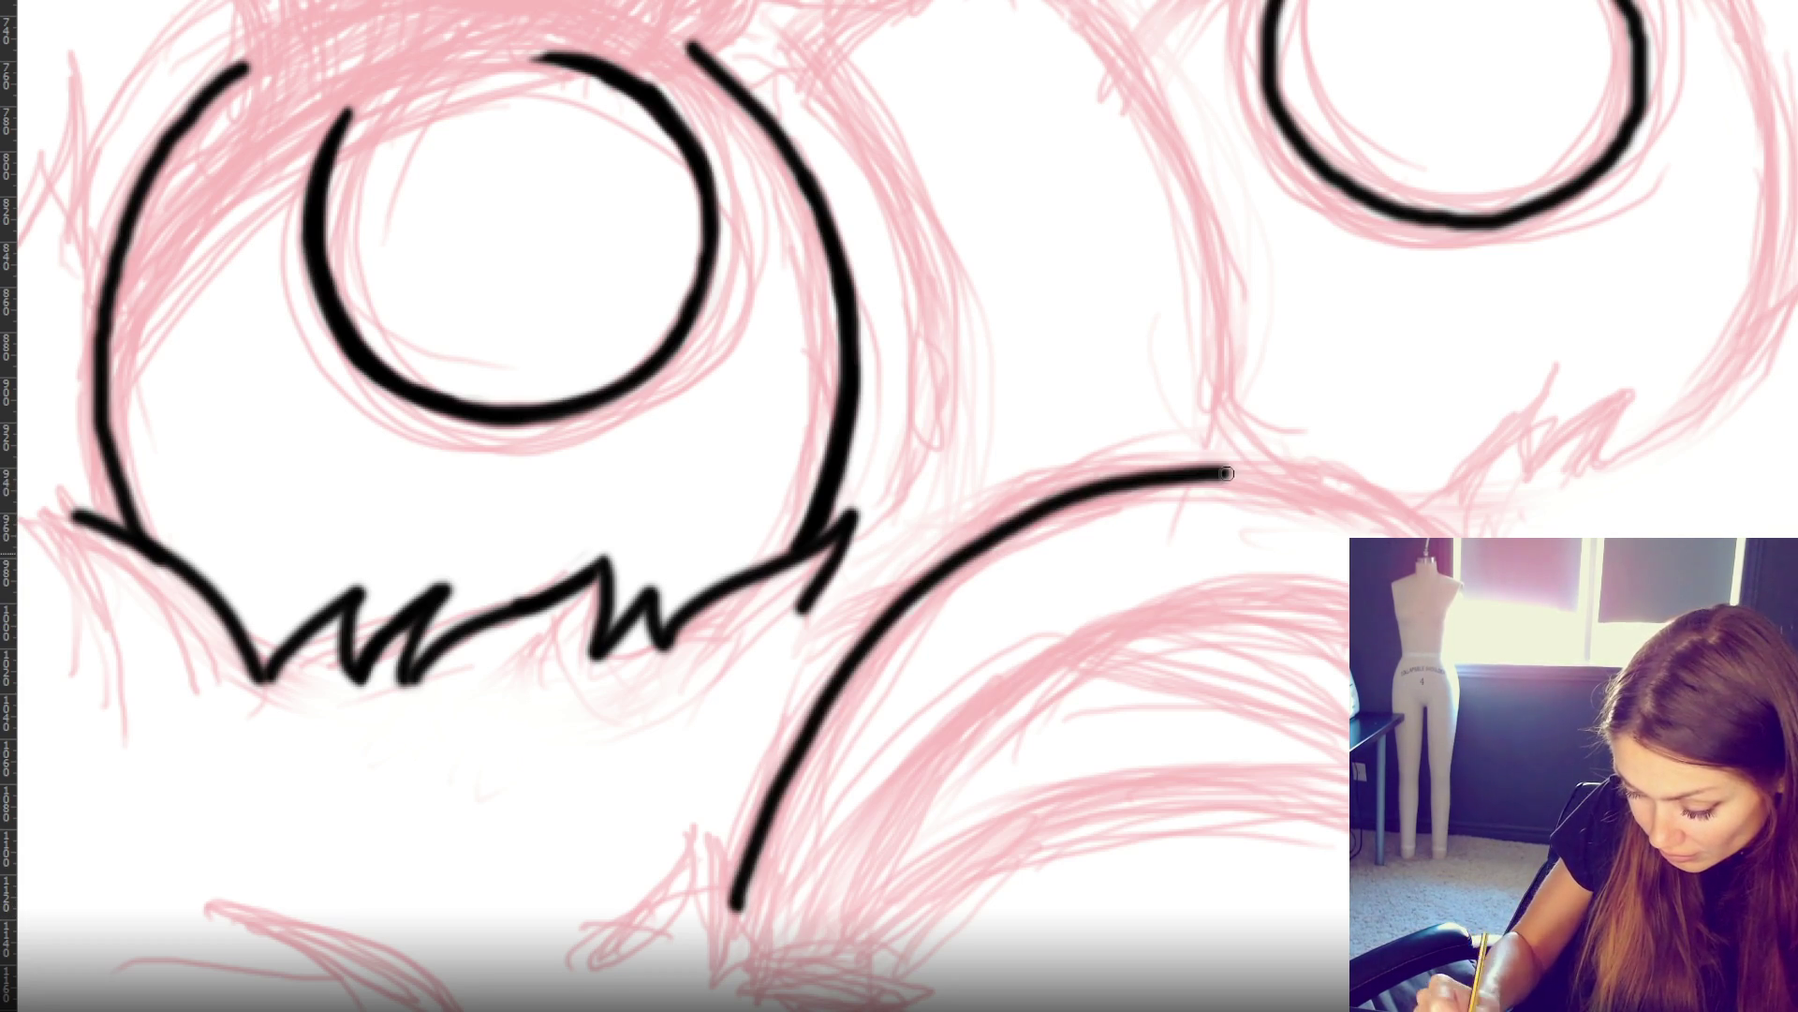
- Attempt the second, inner beak arc several times
drag(801, 921, 1272, 596)
key(ctrl+z)
drag(811, 926, 1260, 595)
key(ctrl+z)
mouse_move(812, 924)
mouse_down()
mouse_move(1305, 597)
mouse_move(824, 915)
mouse_move(1304, 599)
mouse_move(831, 915)
mouse_move(1348, 596)
mouse_up()
key(ctrl+z)
key(ctrl+z)
key(ctrl+z)
key(ctrl+z)
key(ctrl+z)
mouse_move(869, 914)
mouse_down()
mouse_move(857, 897)
mouse_move(1311, 613)
mouse_up()
key(ctrl+z)
mouse_move(820, 927)
mouse_down()
mouse_move(844, 870)
mouse_move(1330, 605)
mouse_move(885, 815)
mouse_move(1330, 609)
mouse_move(1045, 639)
mouse_move(1348, 602)
mouse_up()
key(ctrl+z)
key(ctrl+z)
key(ctrl+z)
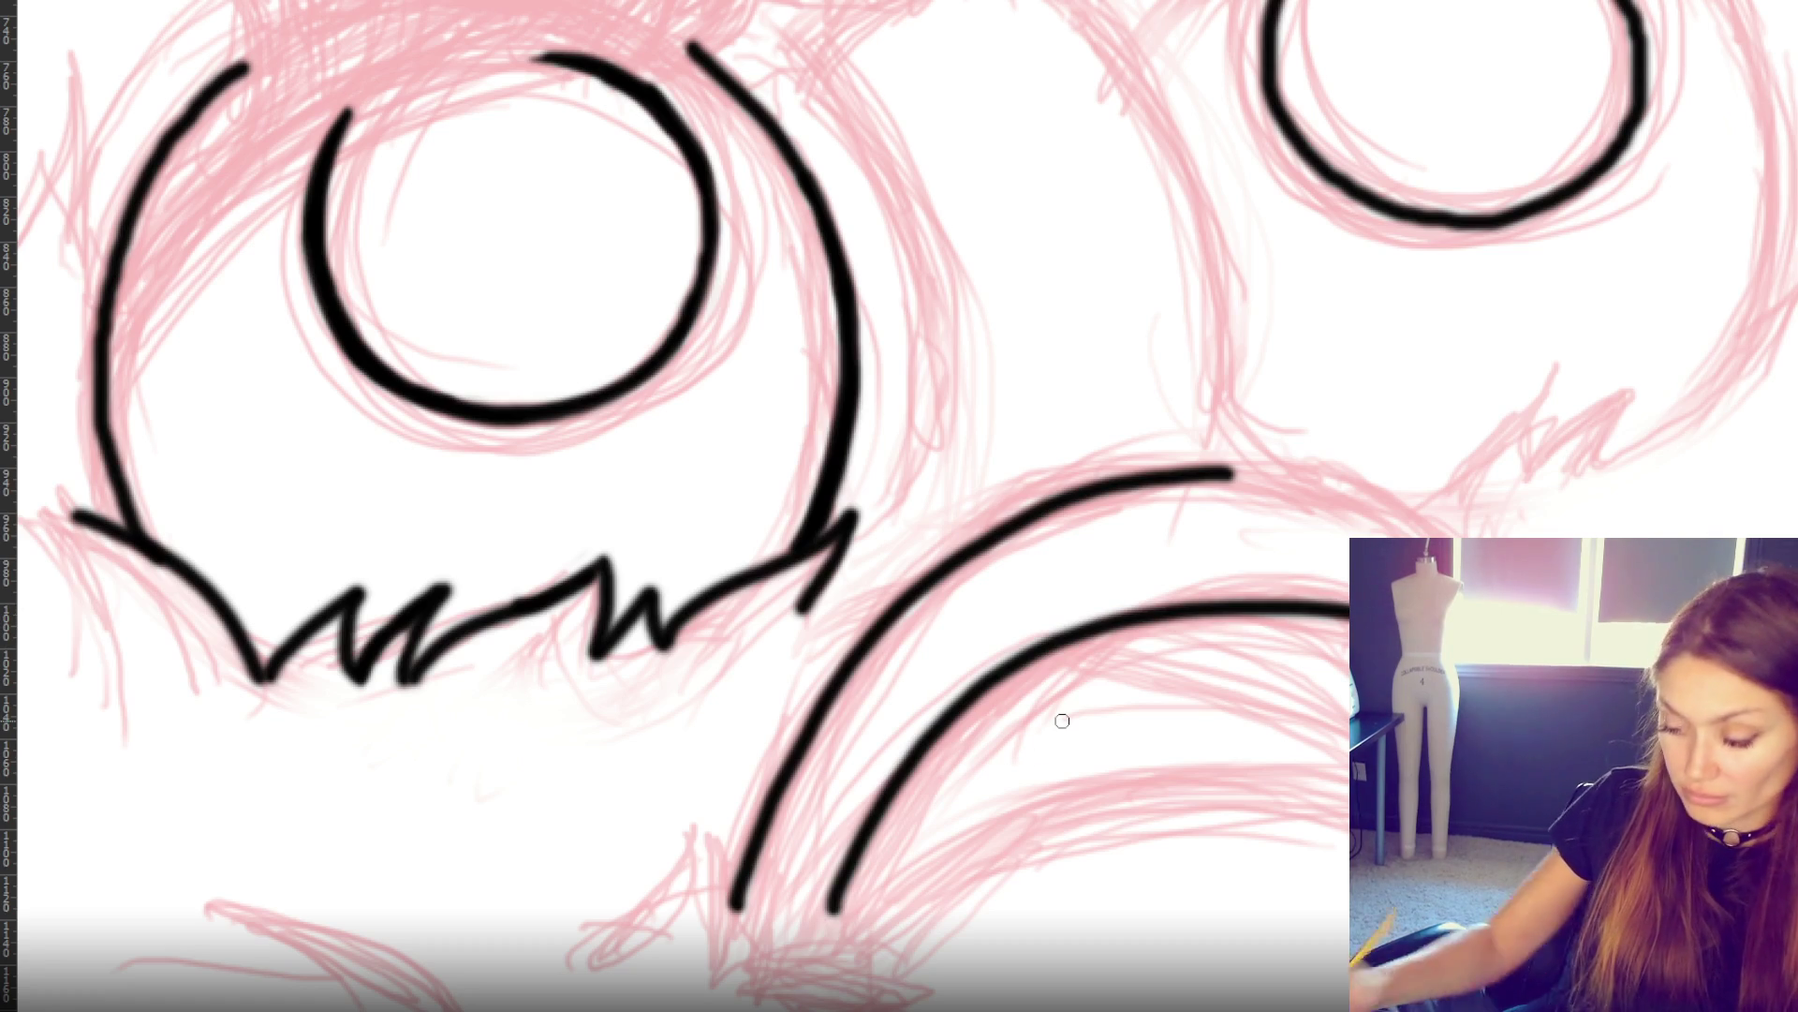
- Erase the inner arc's overshoot, extend it, and curve the outer beak arc down on the right
scroll(840, 369, right, 10)
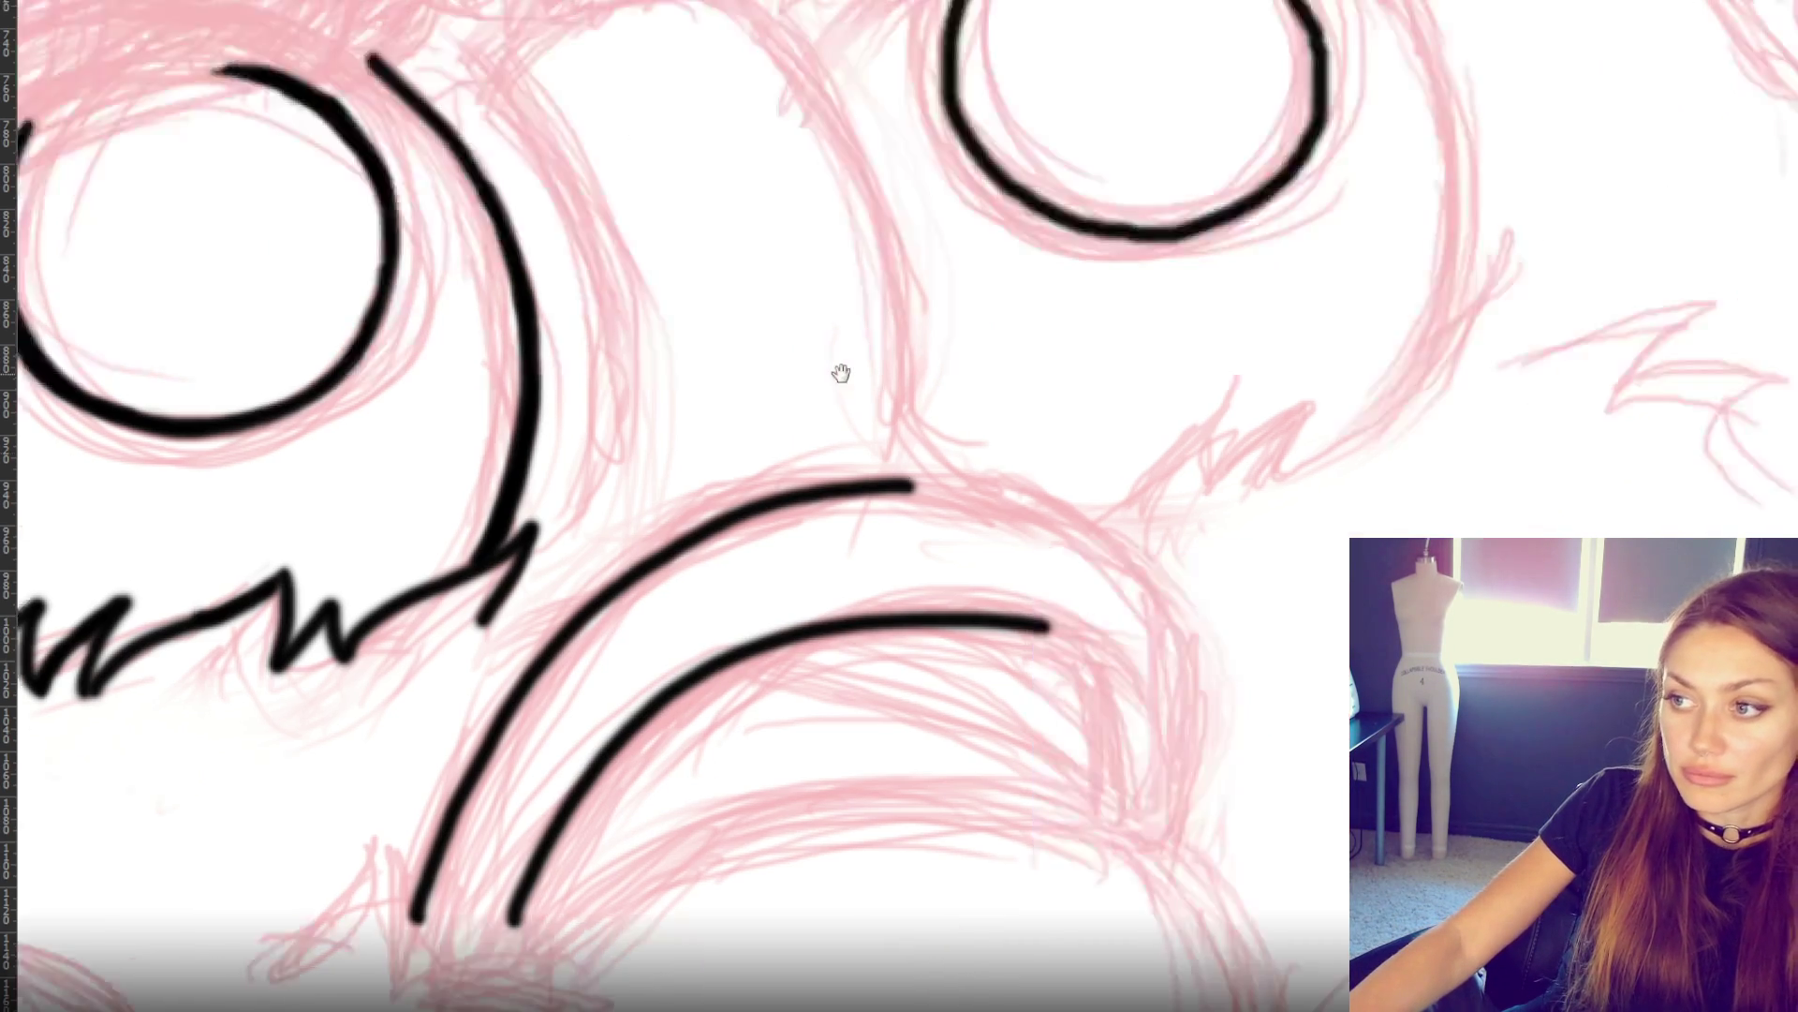
mouse_move(562, 552)
mouse_down()
mouse_move(815, 536)
mouse_move(795, 525)
mouse_up()
key(ctrl+z)
drag(459, 576, 721, 510)
key(ctrl+z)
mouse_move(404, 613)
mouse_down()
mouse_move(646, 517)
mouse_move(776, 532)
mouse_move(847, 581)
mouse_move(874, 730)
mouse_up()
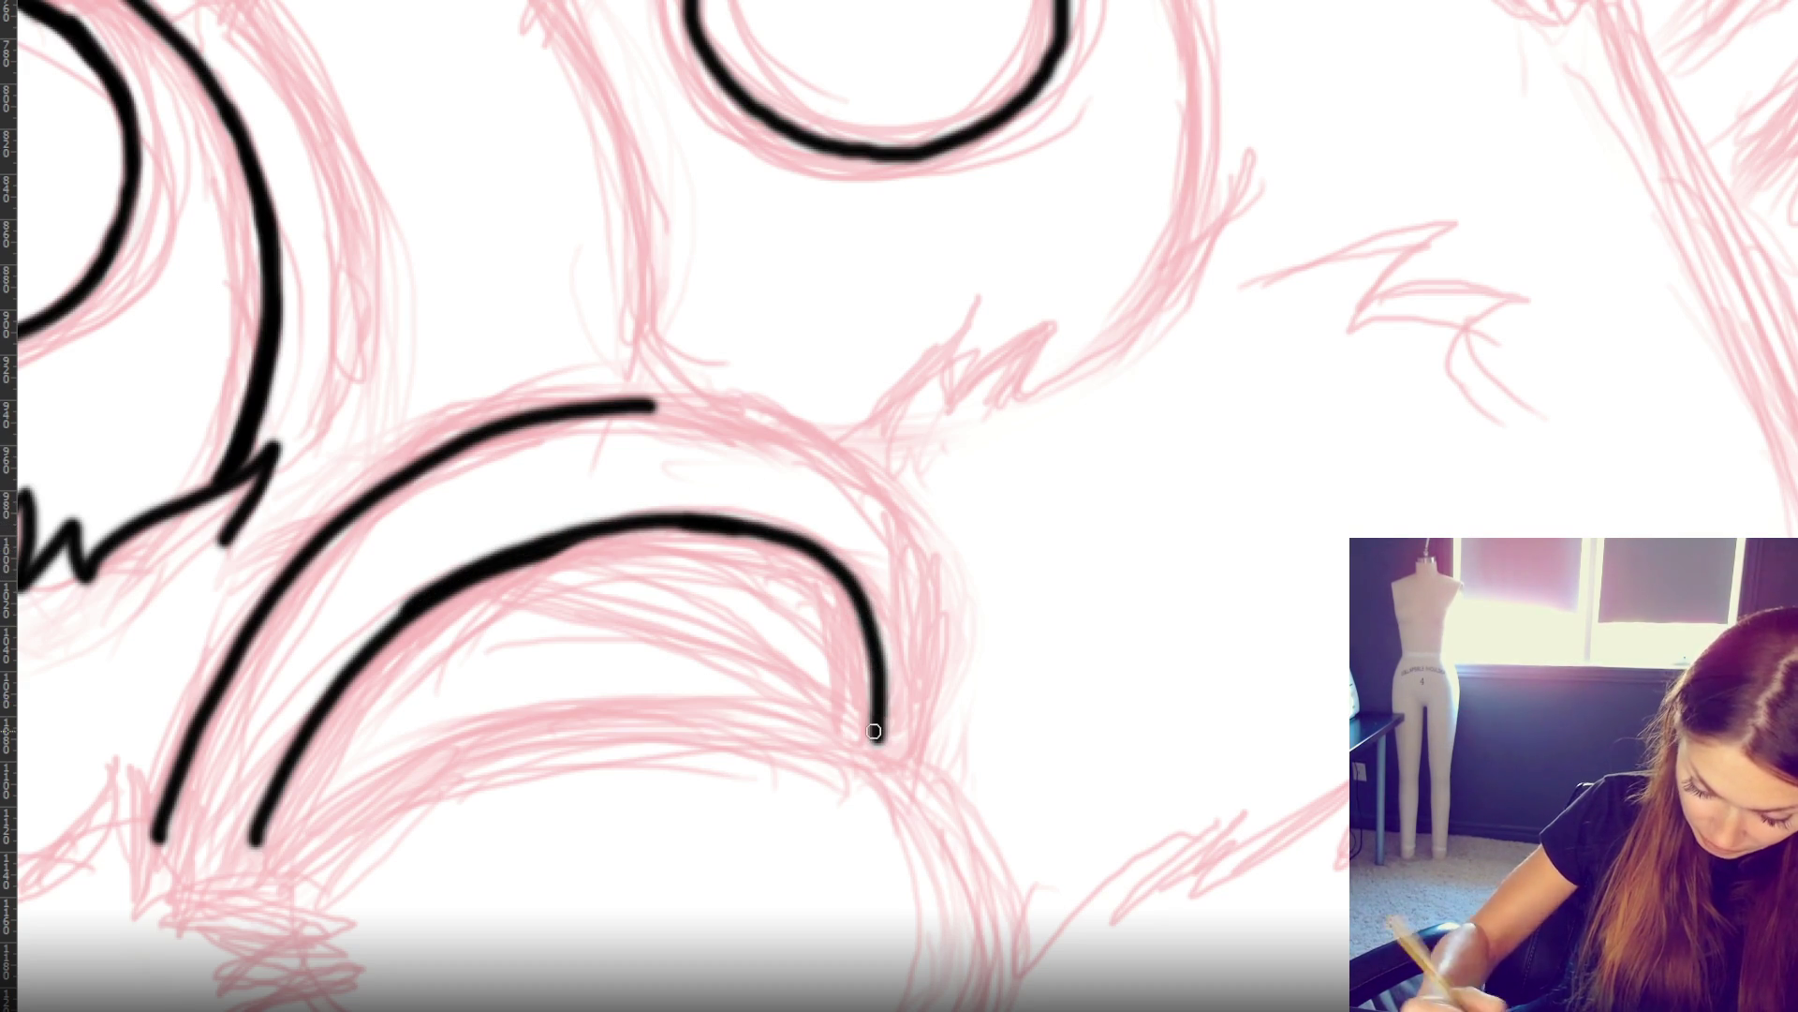
mouse_move(590, 401)
mouse_down()
mouse_move(766, 416)
mouse_move(895, 522)
mouse_up()
mouse_move(826, 475)
mouse_down()
mouse_move(871, 488)
mouse_move(930, 597)
mouse_move(910, 755)
mouse_up()
- Draw the short vertical line running down to the beak
drag(619, 127, 649, 290)
key(ctrl+z)
mouse_move(585, 379)
mouse_down()
mouse_move(562, 405)
mouse_move(620, 351)
mouse_move(703, 343)
mouse_move(670, 403)
mouse_up()
drag(639, 293, 637, 358)
key(ctrl+z)
key(ctrl+z)
key(ctrl+z)
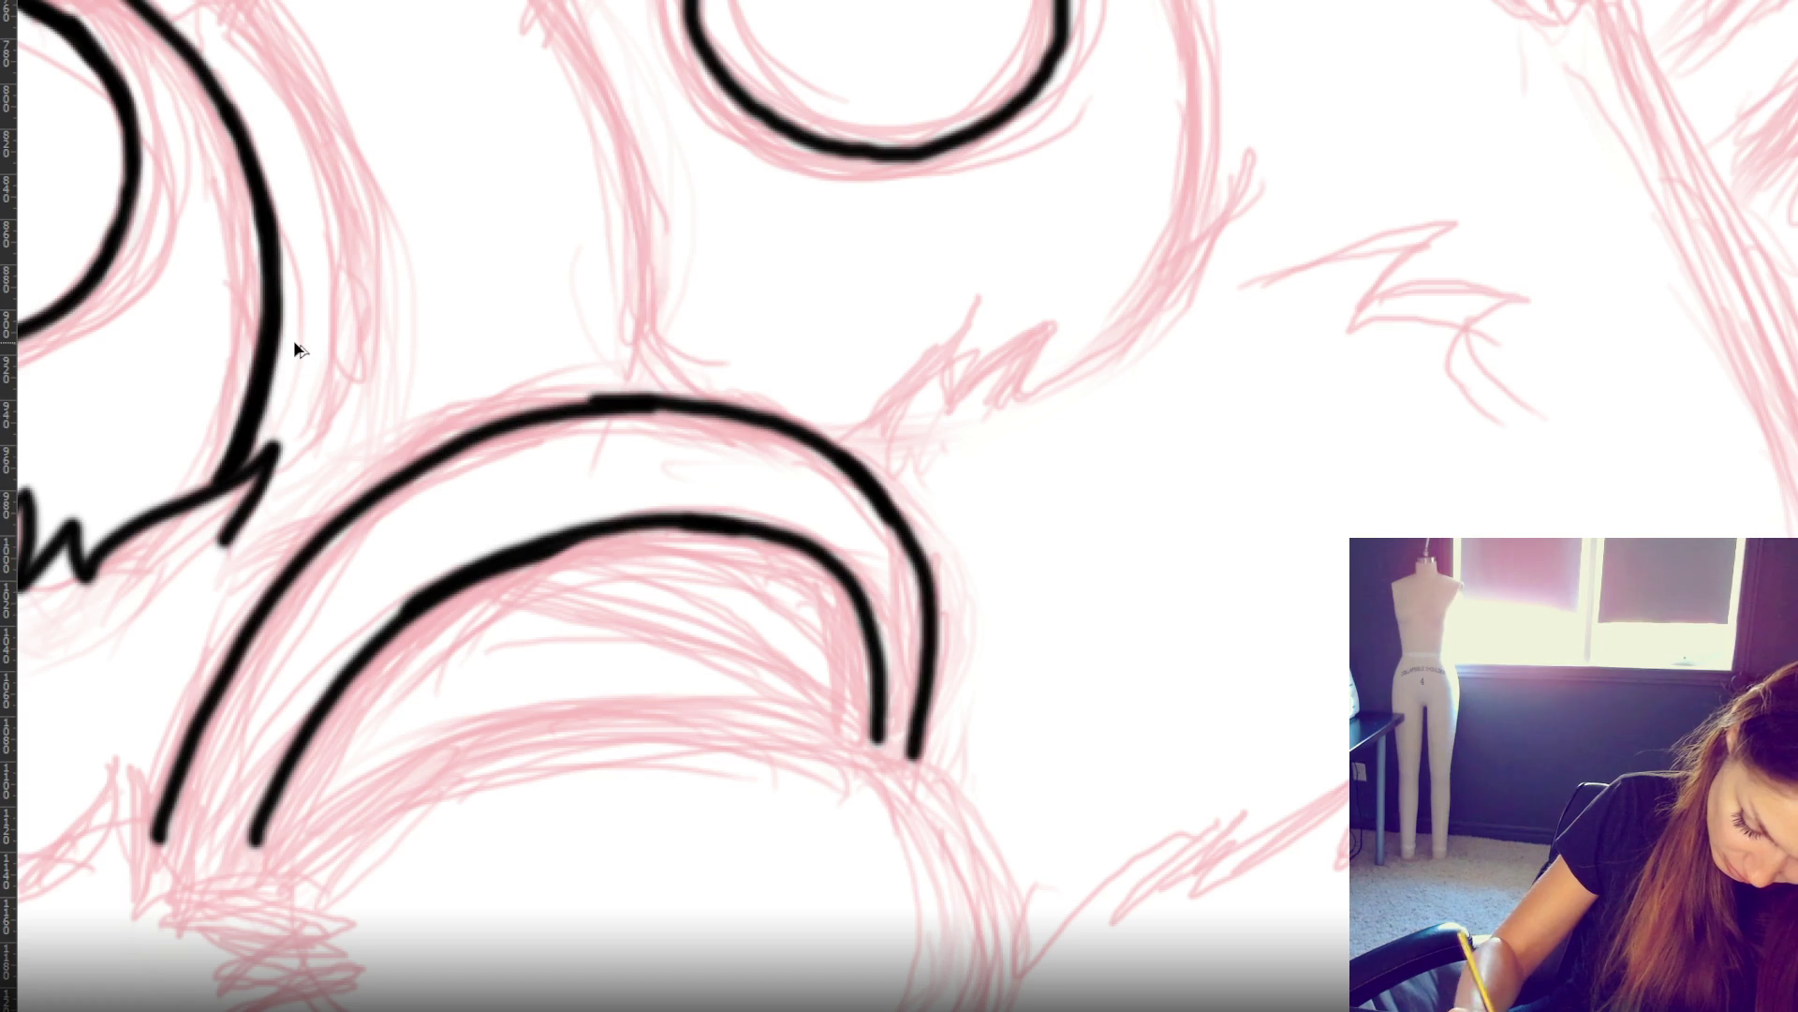
mouse_move(641, 204)
mouse_down()
mouse_move(652, 304)
mouse_move(629, 401)
mouse_up()
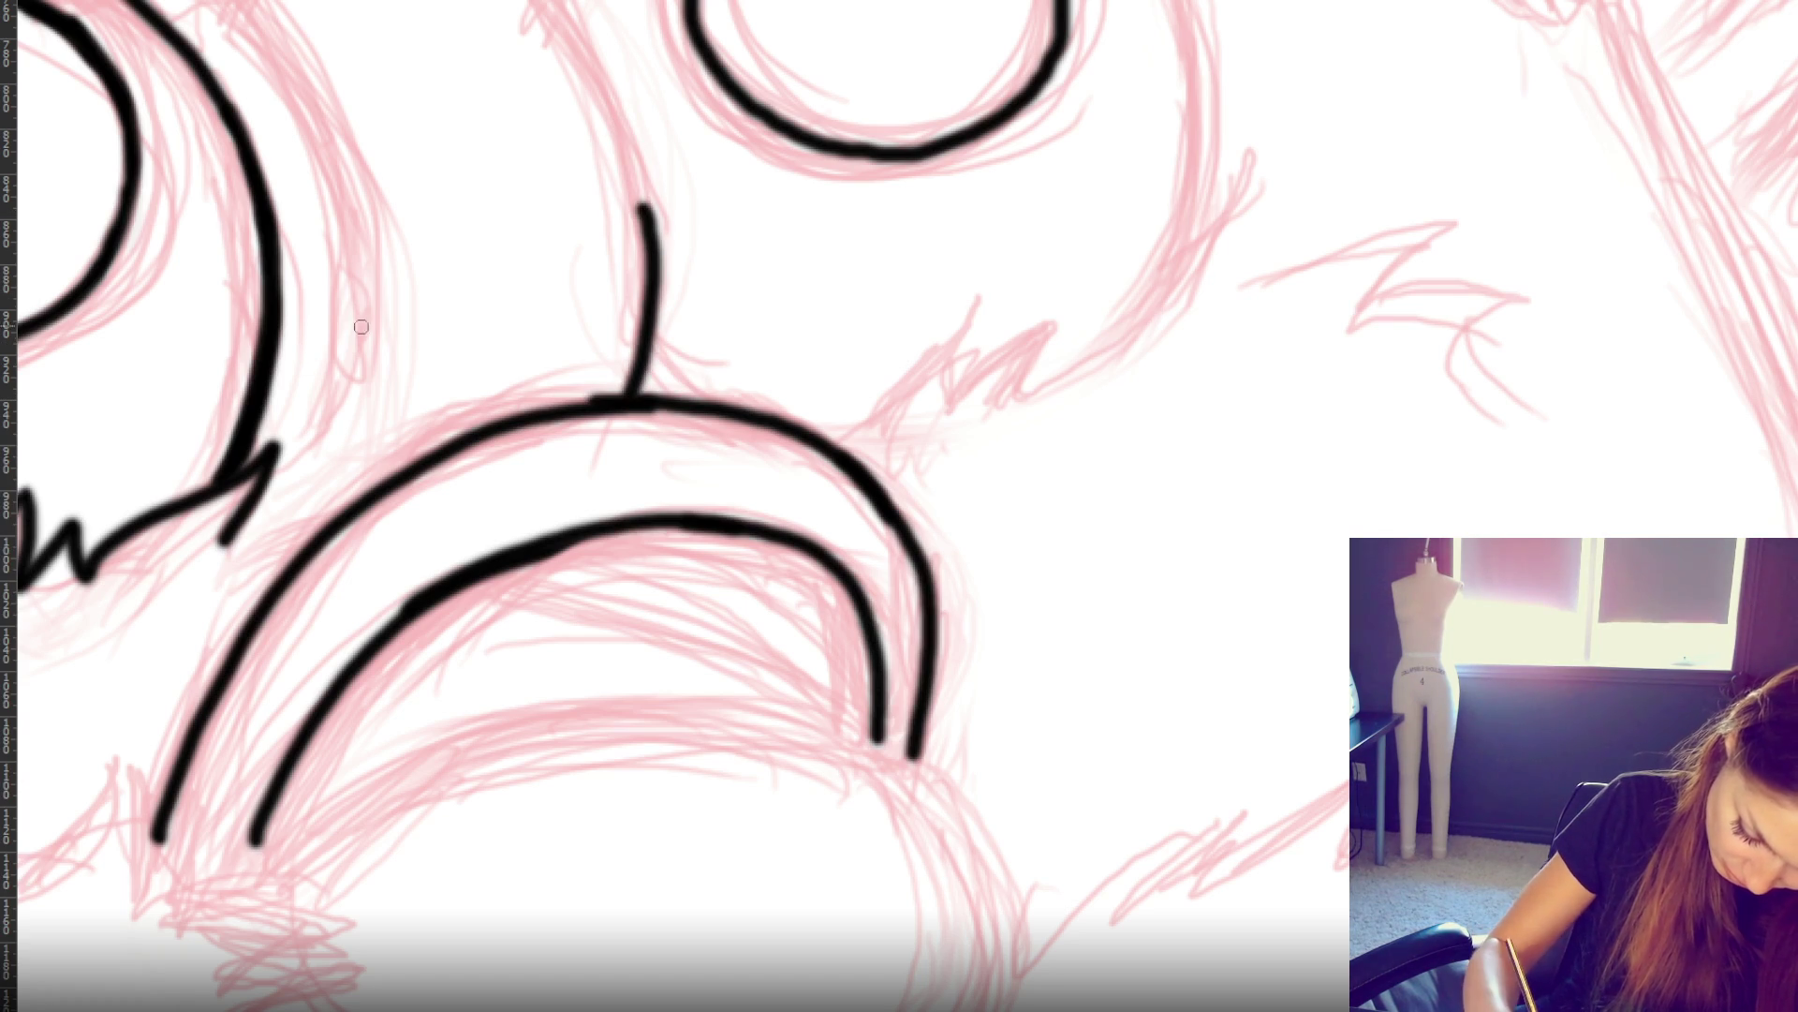
- Add zigzag fur strokes on the left and right of the beak
drag(360, 242, 320, 436)
mouse_move(227, 476)
mouse_down()
mouse_move(342, 444)
mouse_move(335, 548)
mouse_up()
mouse_move(831, 436)
mouse_down()
mouse_move(996, 296)
mouse_move(964, 381)
mouse_move(1023, 394)
mouse_move(1213, 301)
mouse_up()
key(ctrl+z)
drag(1019, 396, 1209, 273)
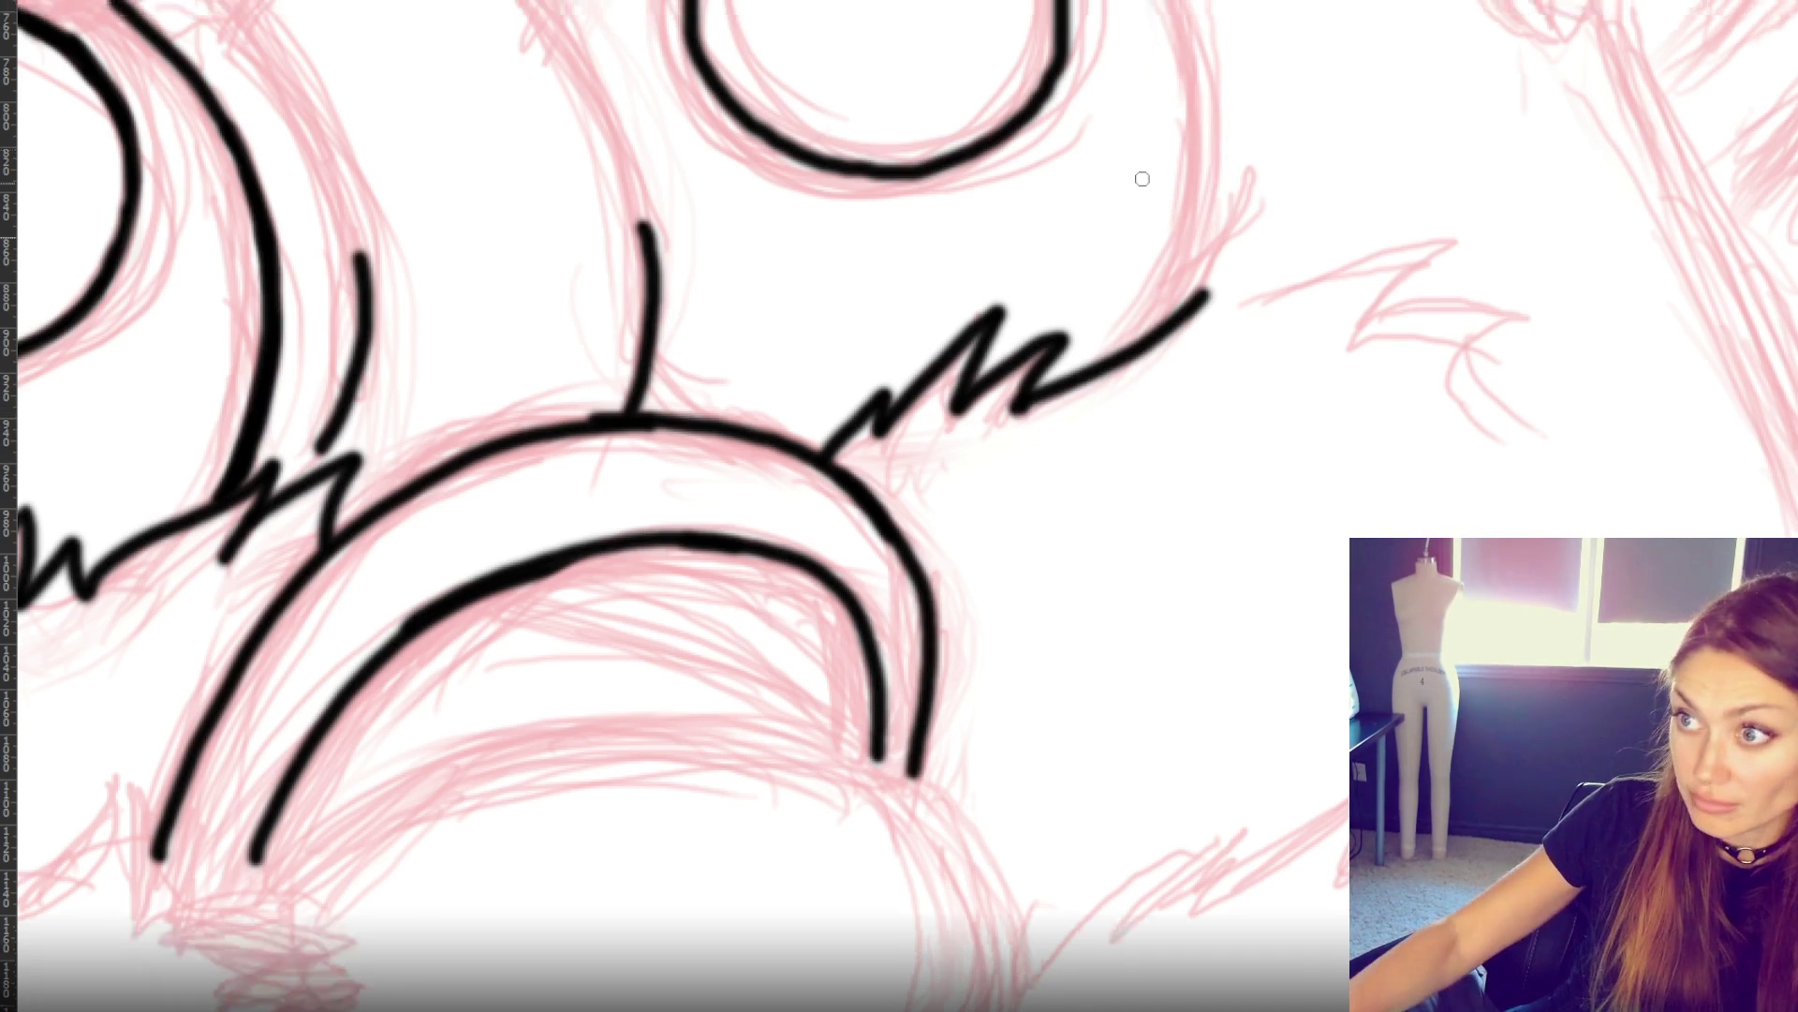
- Try inking the right eye's outer right arc, then undo it
scroll(1145, 181, up, 5)
mouse_move(1114, 152)
mouse_down()
mouse_move(1202, 351)
mouse_move(1154, 591)
mouse_move(1128, 170)
mouse_move(1189, 301)
mouse_move(1202, 422)
mouse_up()
key(ctrl+z)
key(ctrl+z)
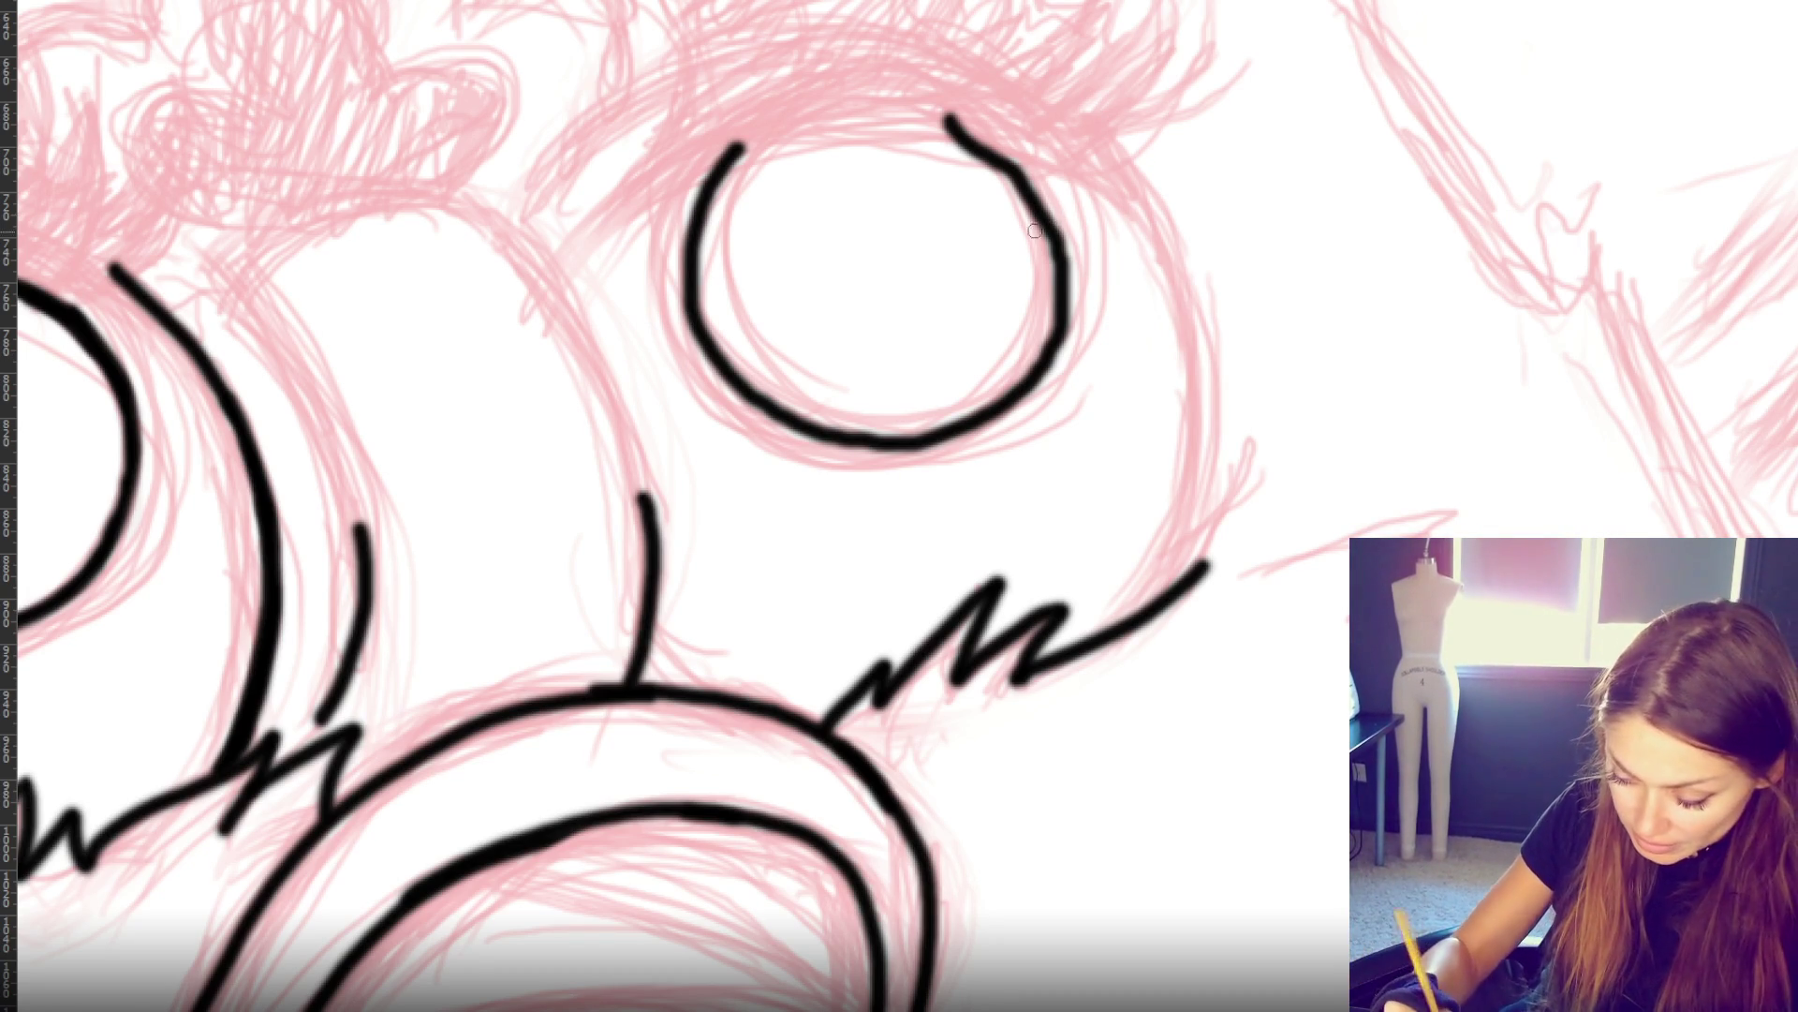
- Ink the right eye's outer arc and erase the inner circle's thick top and left side
mouse_move(1113, 150)
mouse_down()
mouse_move(1204, 436)
mouse_move(1145, 602)
mouse_up()
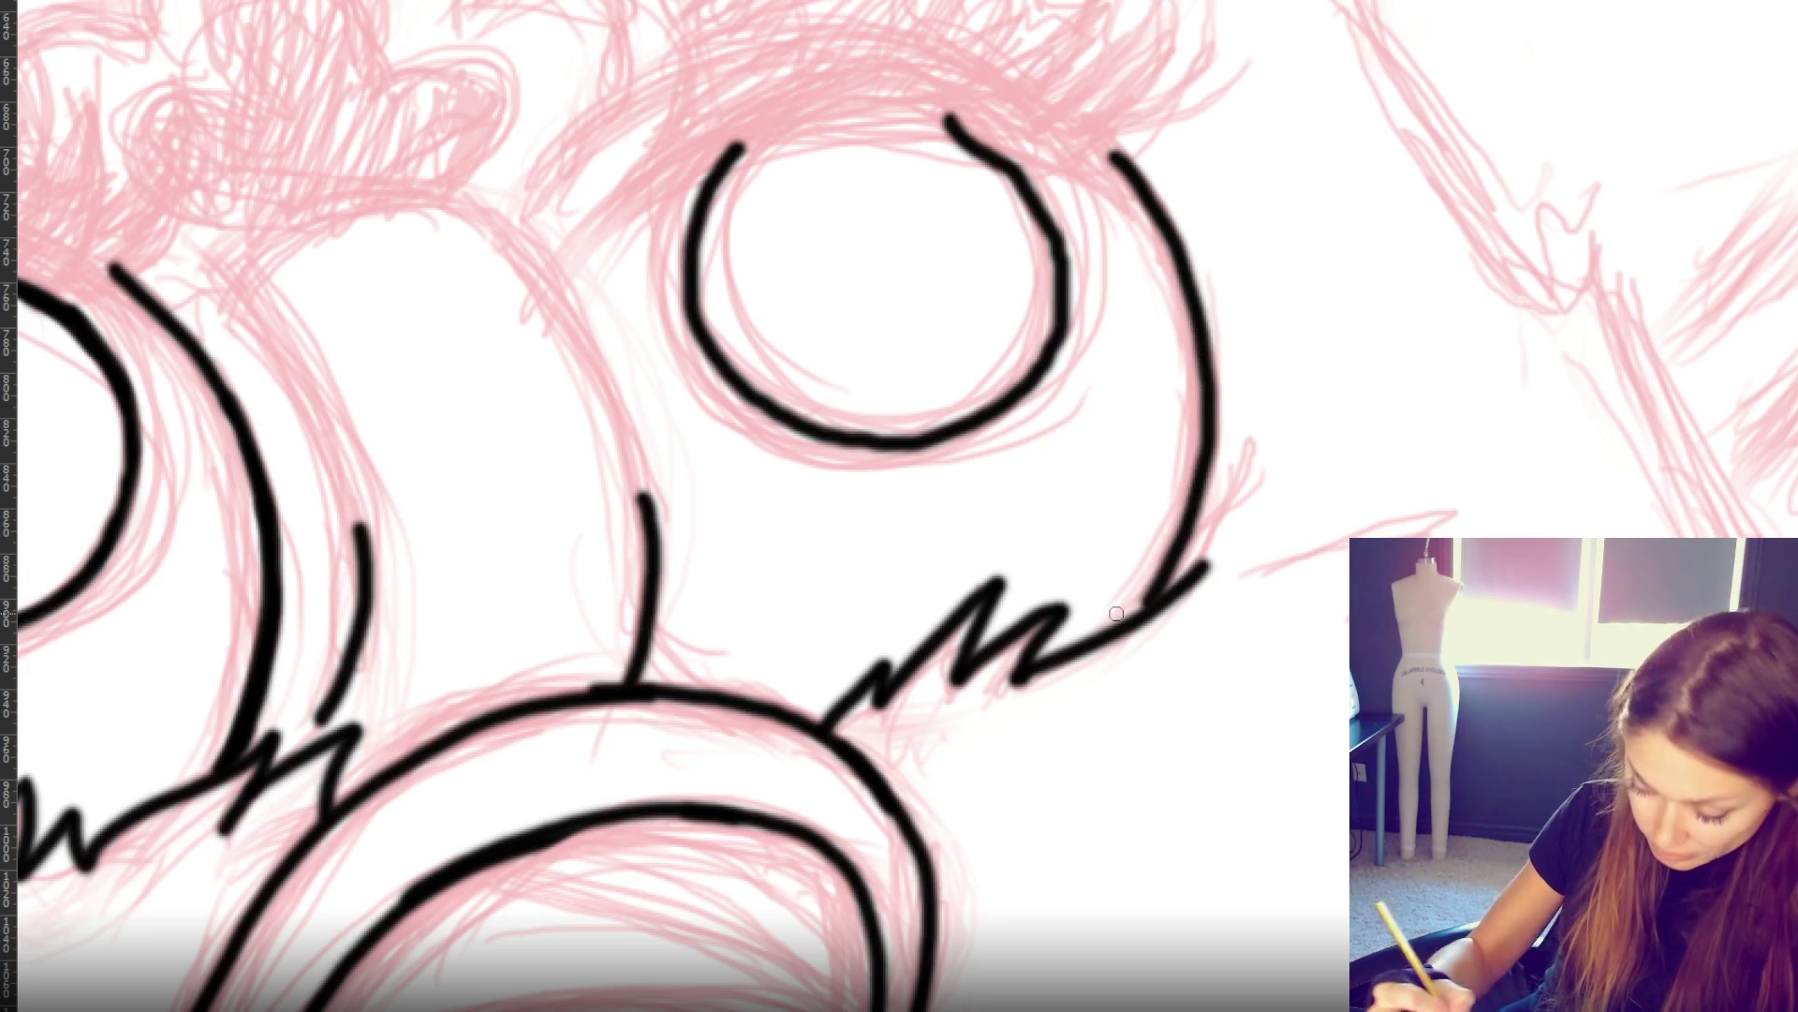
mouse_move(936, 121)
mouse_down()
mouse_move(1015, 213)
mouse_move(960, 145)
mouse_move(1028, 290)
mouse_up()
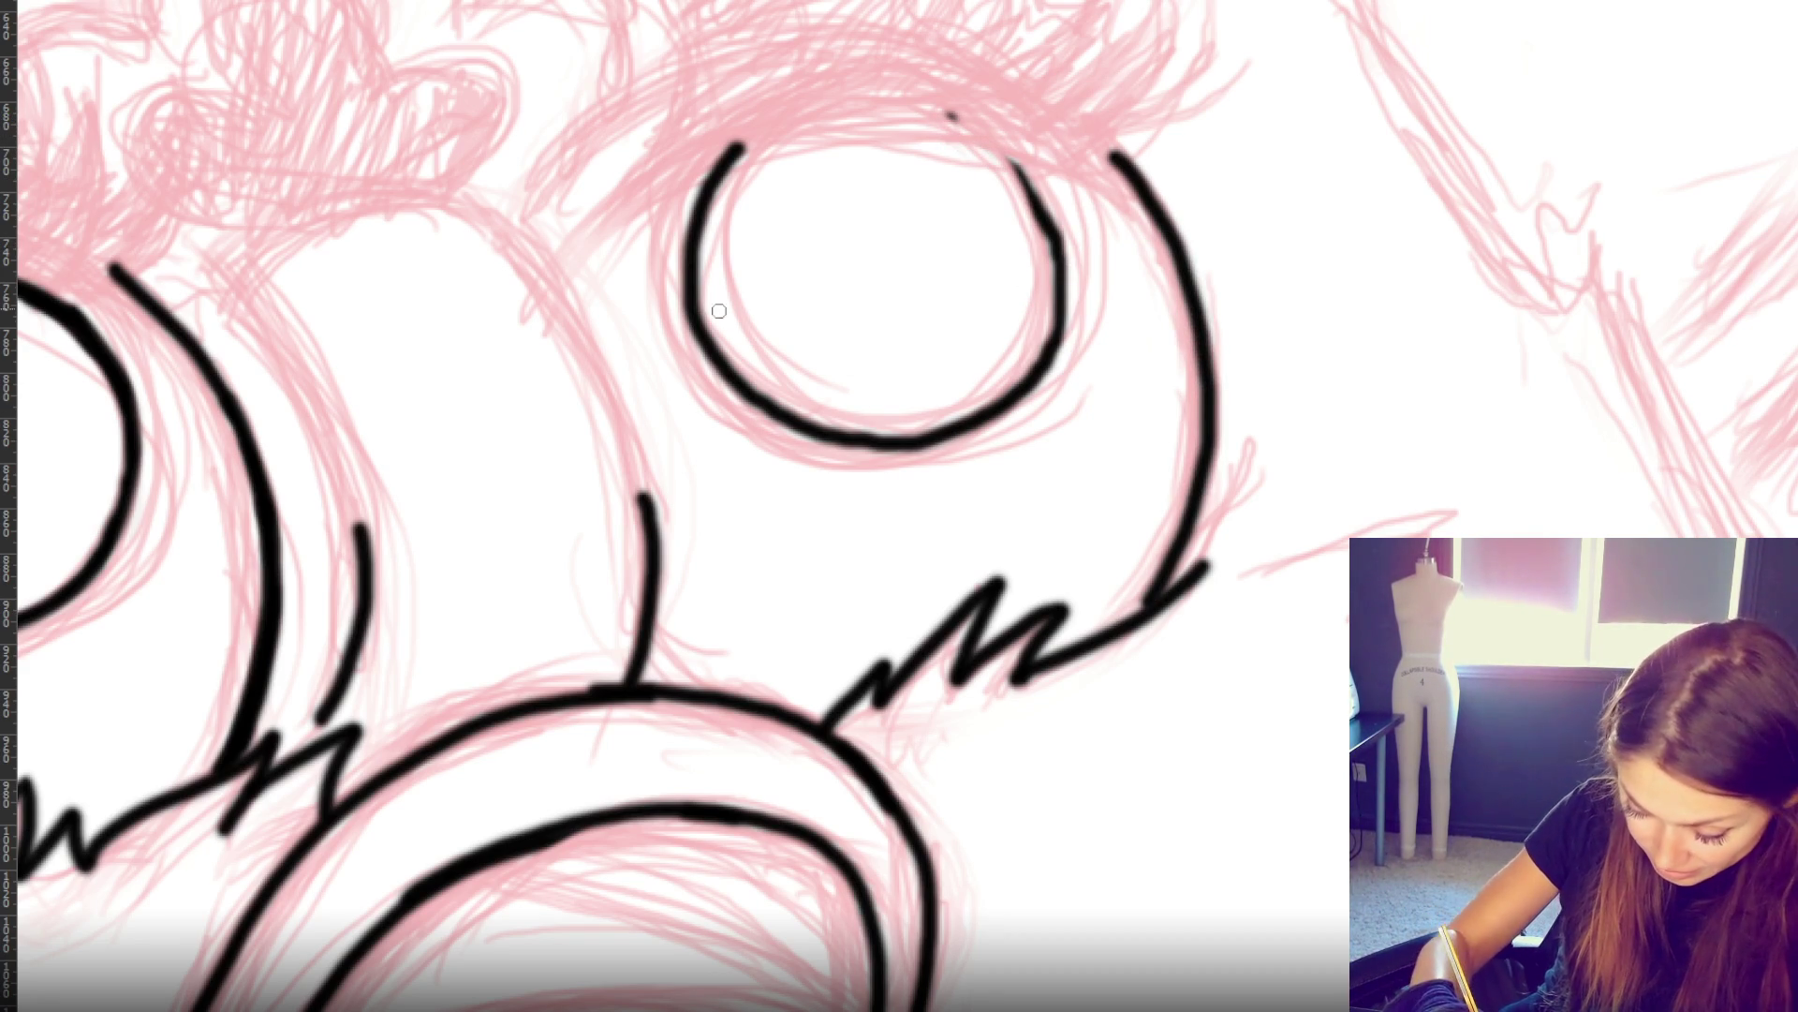
drag(666, 245, 710, 383)
- Retrace the inner circle's right side with a thinner line
mouse_move(1002, 133)
mouse_down()
mouse_move(1060, 276)
mouse_move(1066, 380)
mouse_move(1046, 323)
mouse_up()
key(ctrl+z)
key(ctrl+z)
key(ctrl+z)
key(ctrl+z)
key(ctrl+z)
mouse_move(1016, 128)
mouse_down()
mouse_move(1051, 296)
mouse_move(1051, 187)
mouse_move(1073, 271)
mouse_move(1045, 384)
mouse_up()
key(ctrl+z)
key(ctrl+z)
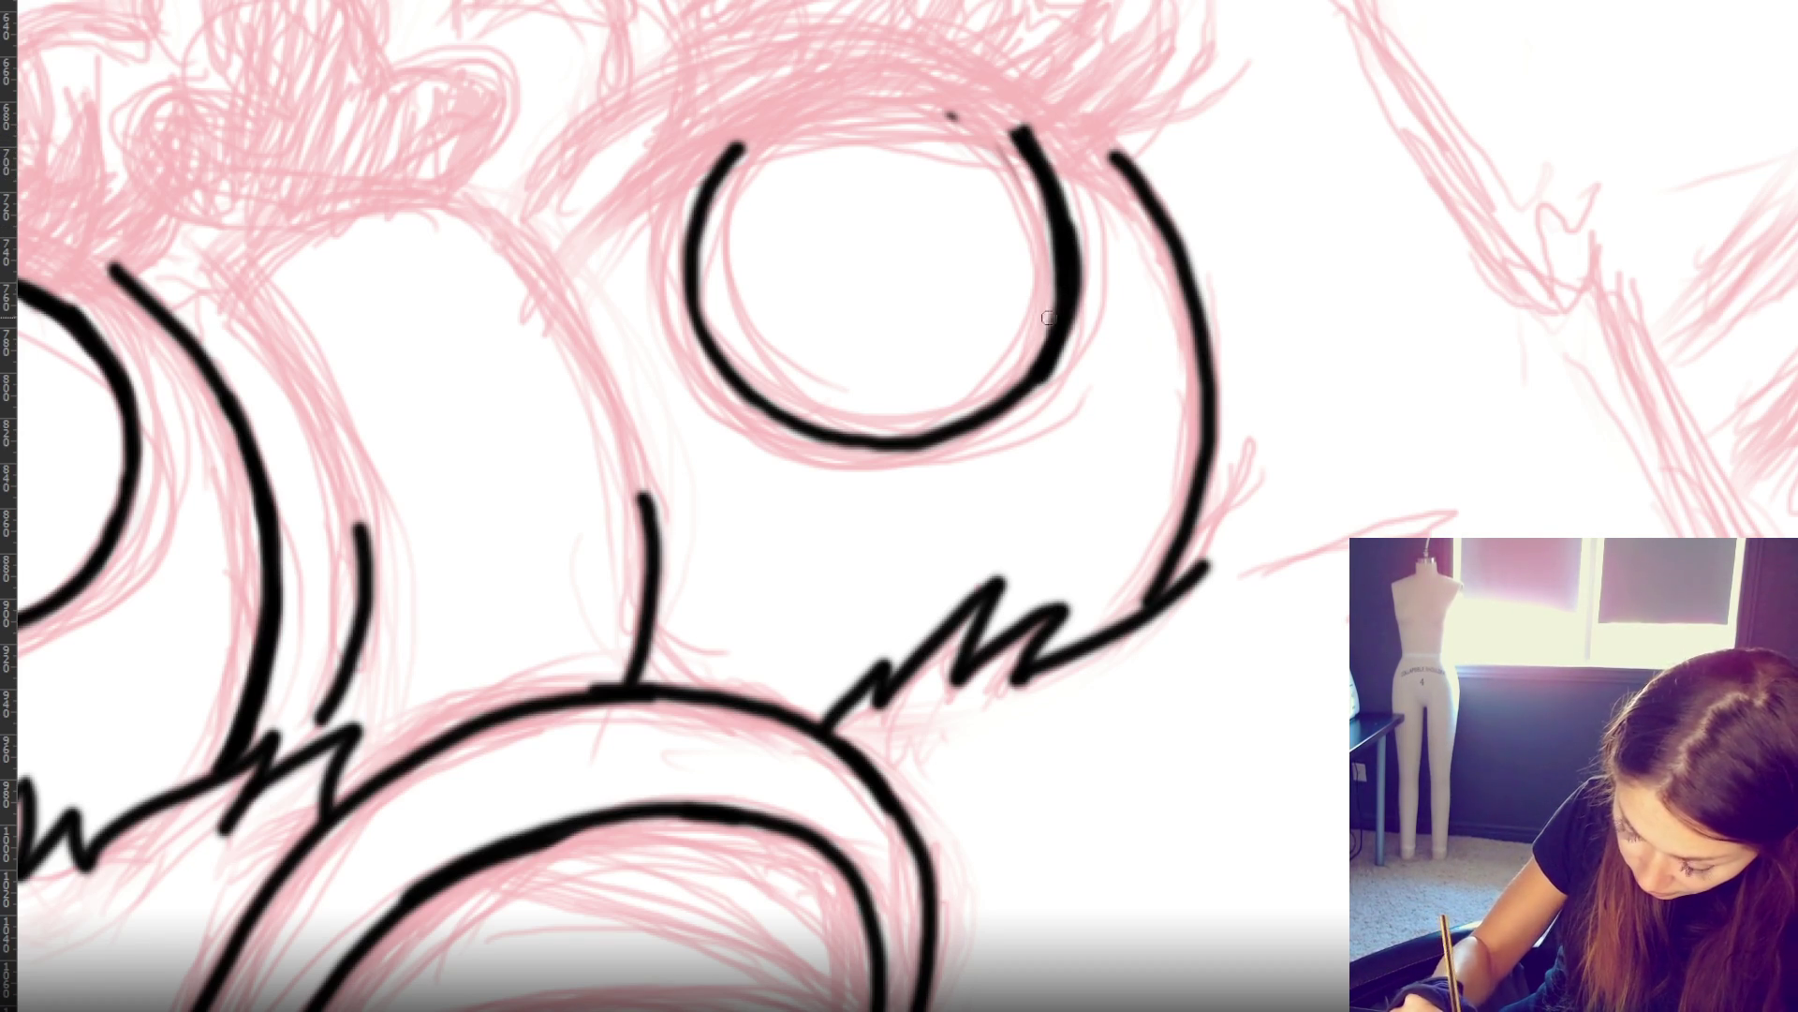
key(ctrl+z)
drag(1070, 242, 1021, 429)
mouse_move(839, 442)
mouse_down()
mouse_move(1051, 345)
mouse_move(923, 440)
mouse_move(1049, 361)
mouse_up()
key(ctrl+z)
key(ctrl+z)
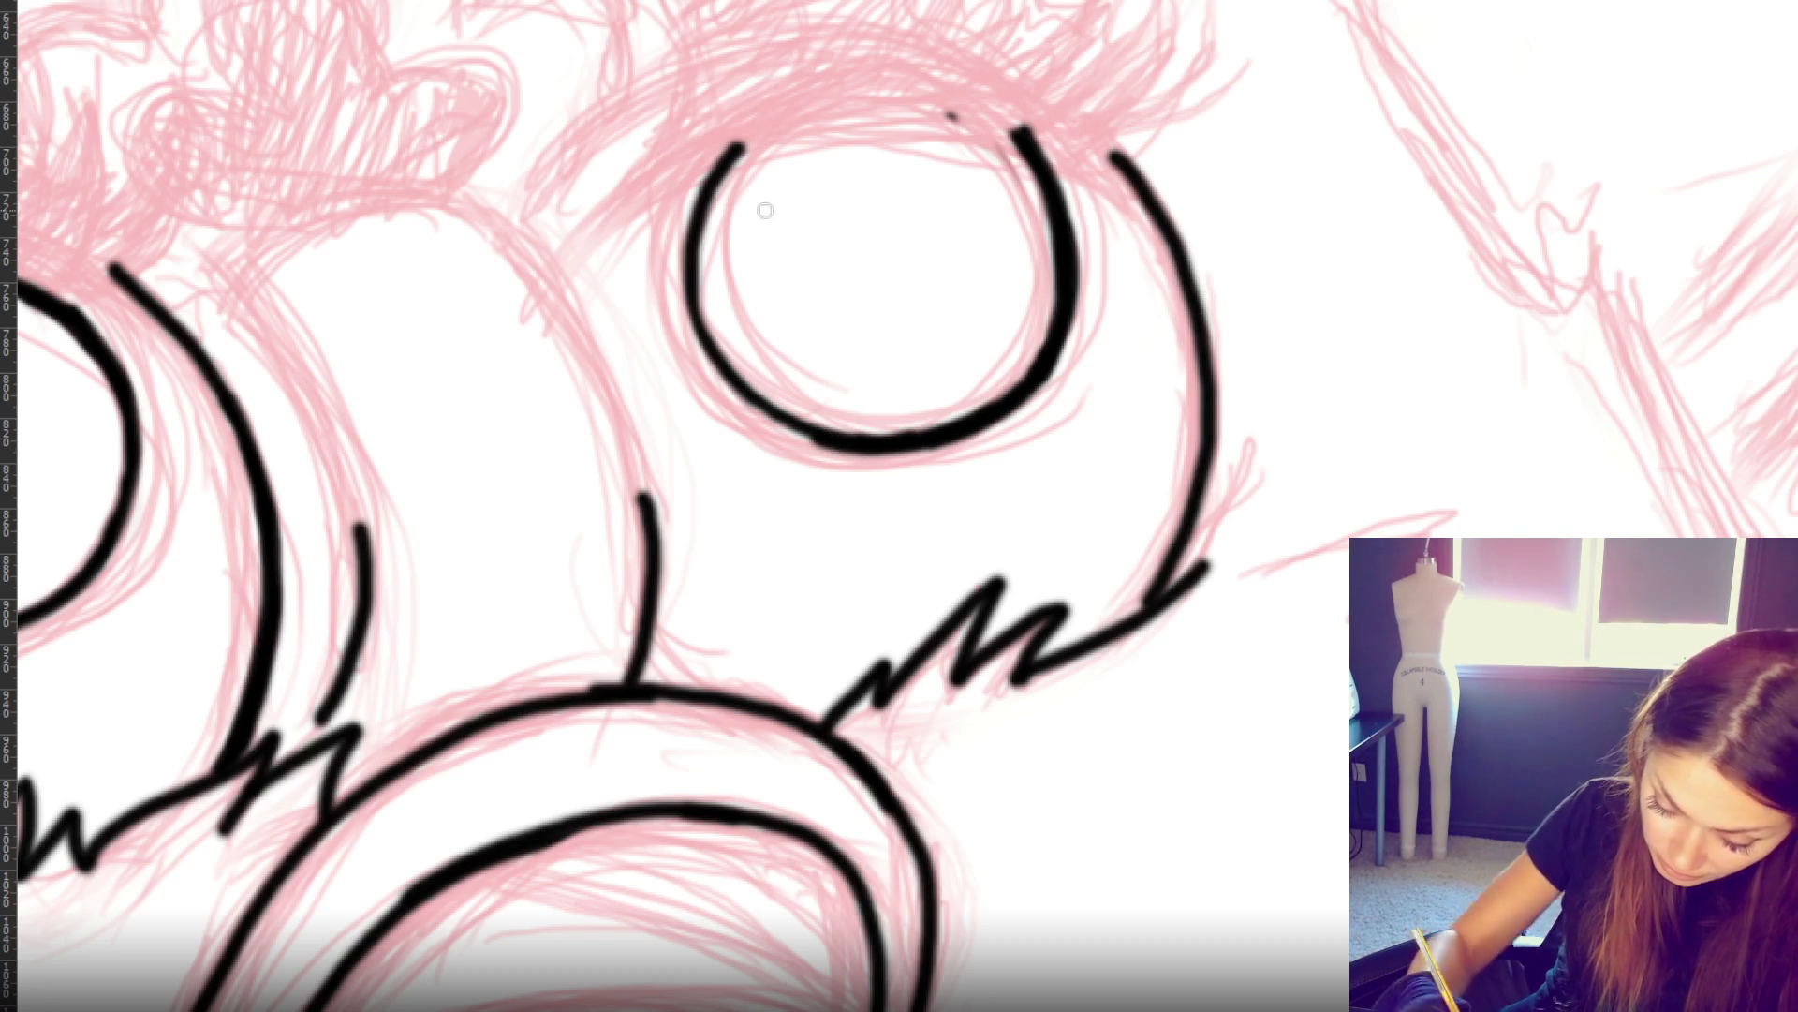
- Thicken the inner circle's lower-right arc and re-ink its left arc
drag(689, 222, 825, 452)
key(ctrl+z)
key(ctrl+z)
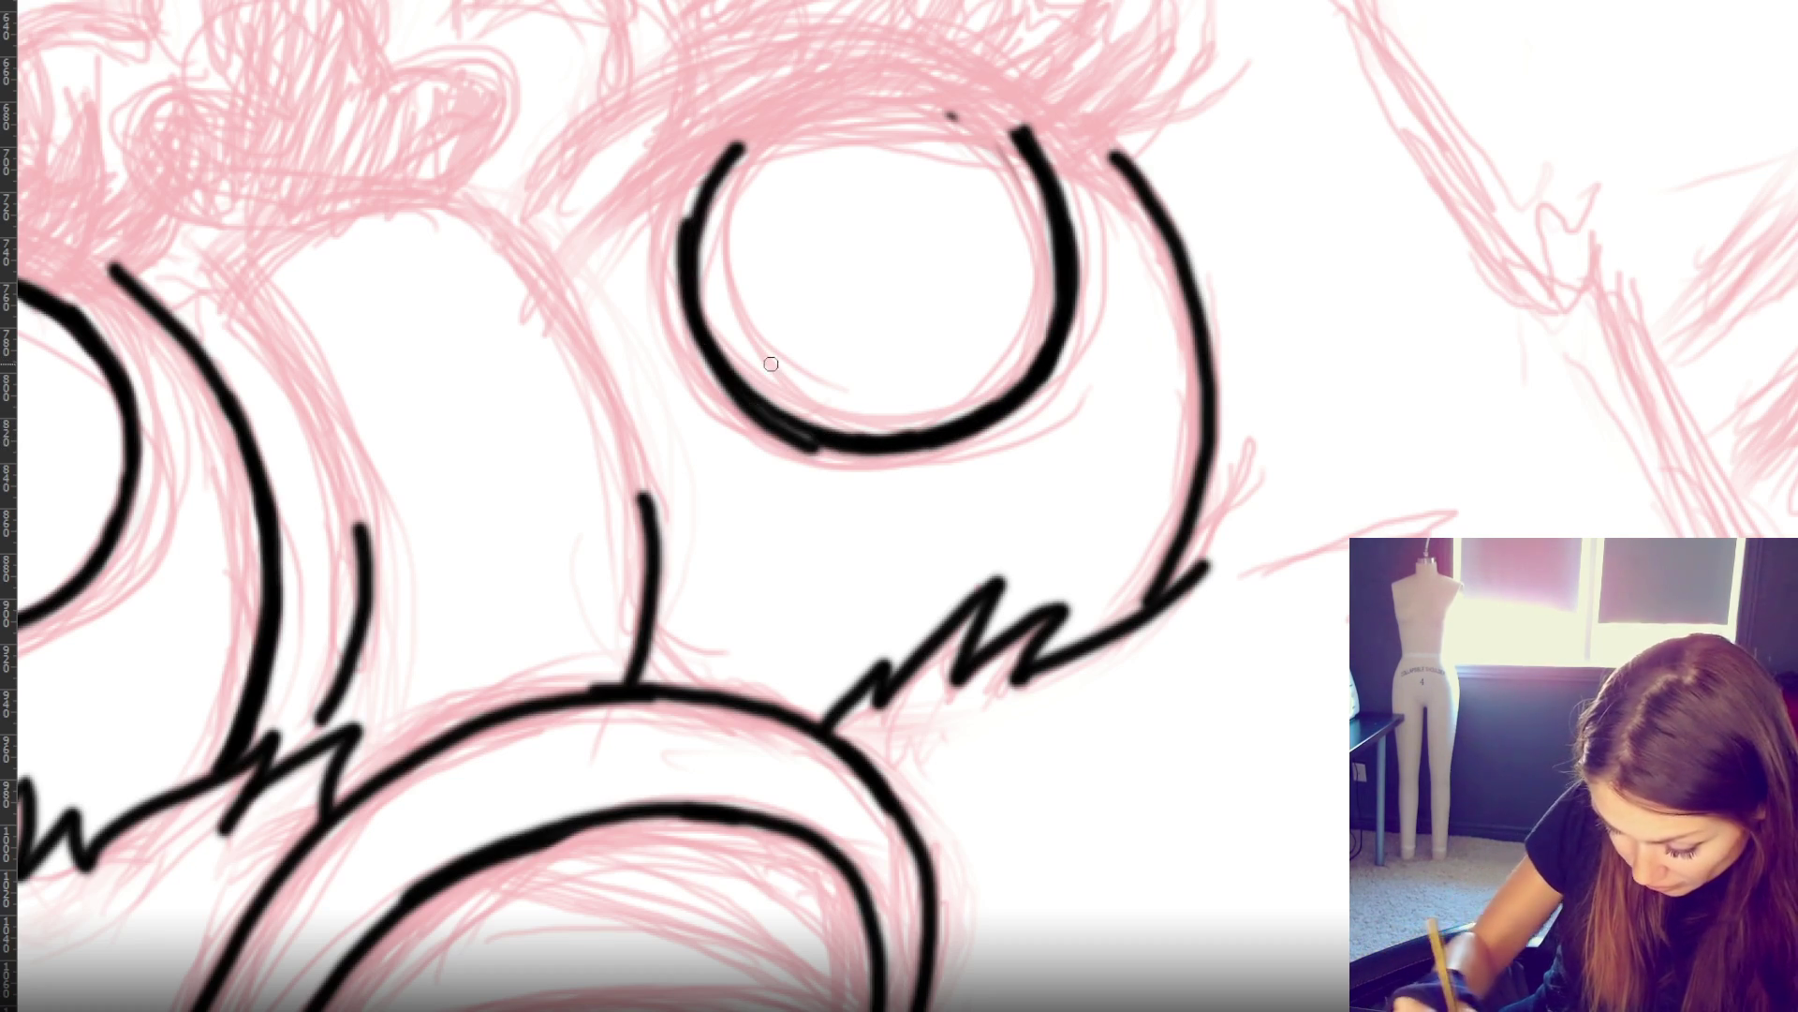
key(ctrl+z)
key(ctrl+z)
drag(1051, 354, 933, 436)
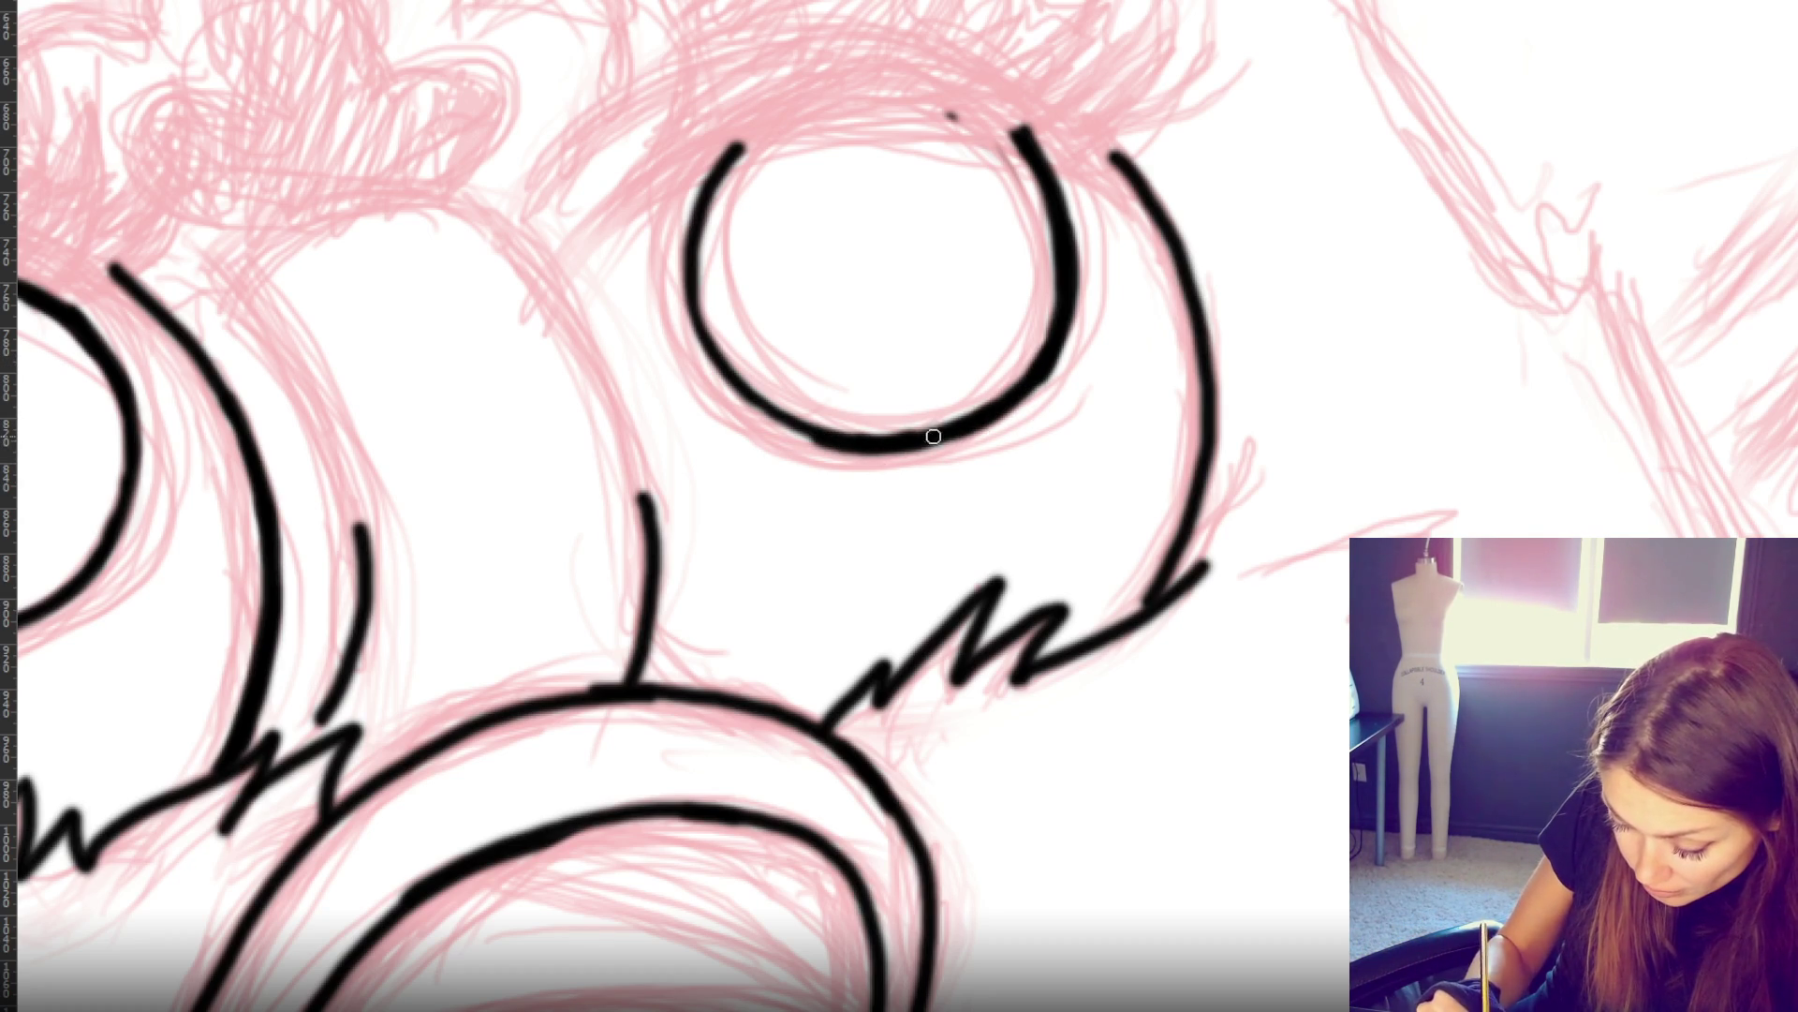
mouse_move(689, 306)
mouse_down()
mouse_move(707, 347)
mouse_move(822, 448)
mouse_up()
key(ctrl+z)
mouse_move(712, 176)
mouse_down()
mouse_move(695, 323)
mouse_move(782, 424)
mouse_move(847, 440)
mouse_up()
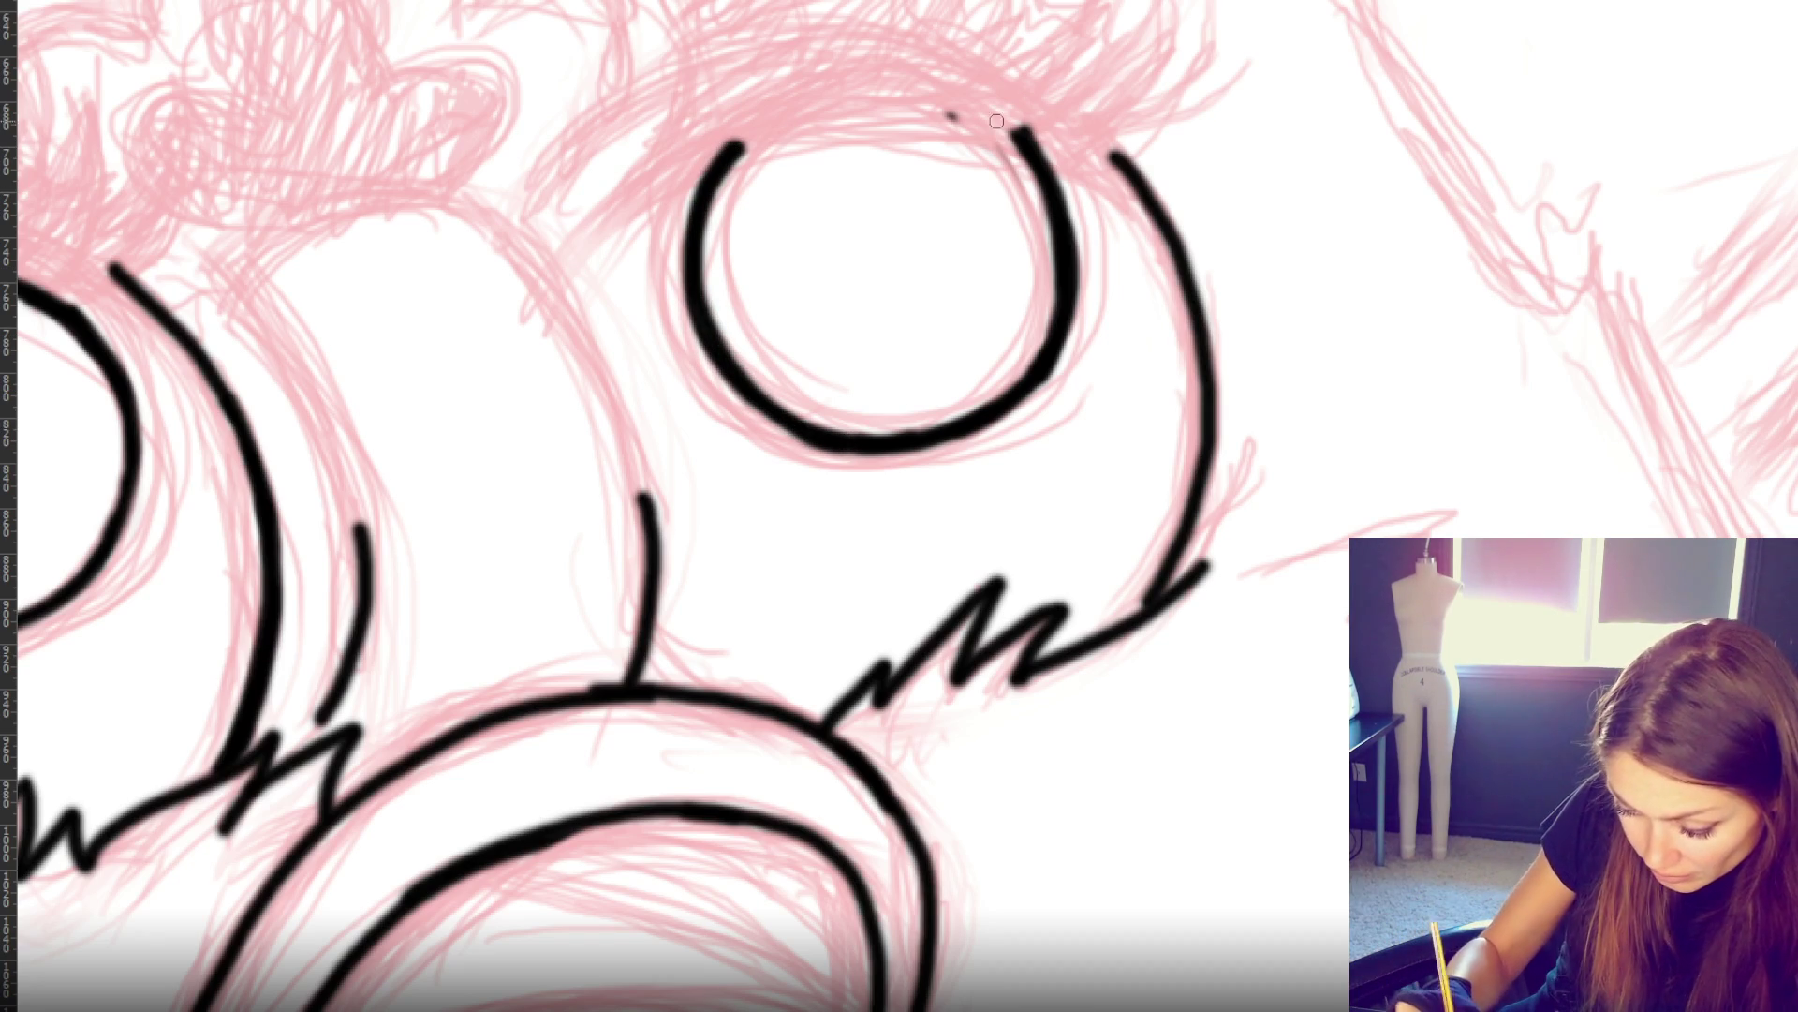